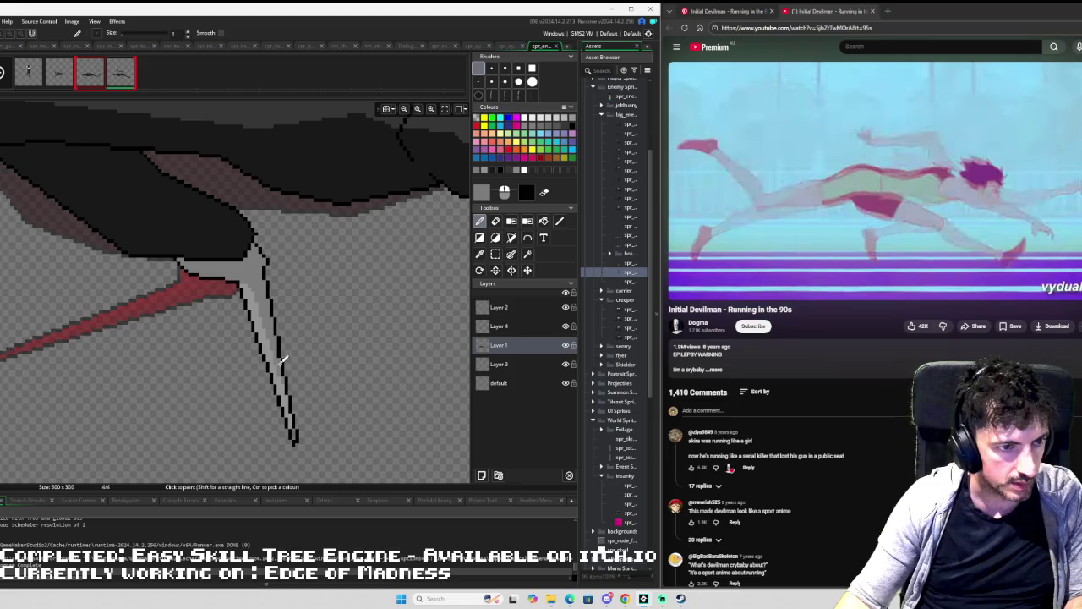
Scroll and pan the sprite view down and to the right.
scroll(314, 333, "down", 3)
scroll(313, 381, "up", 5)
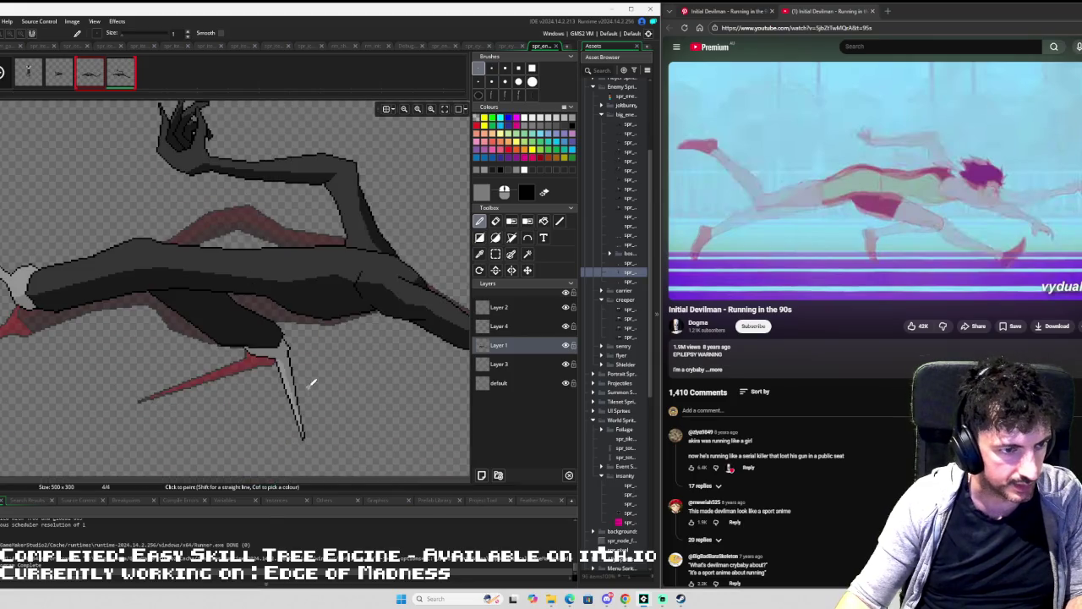
scroll(317, 387, "down", 2)
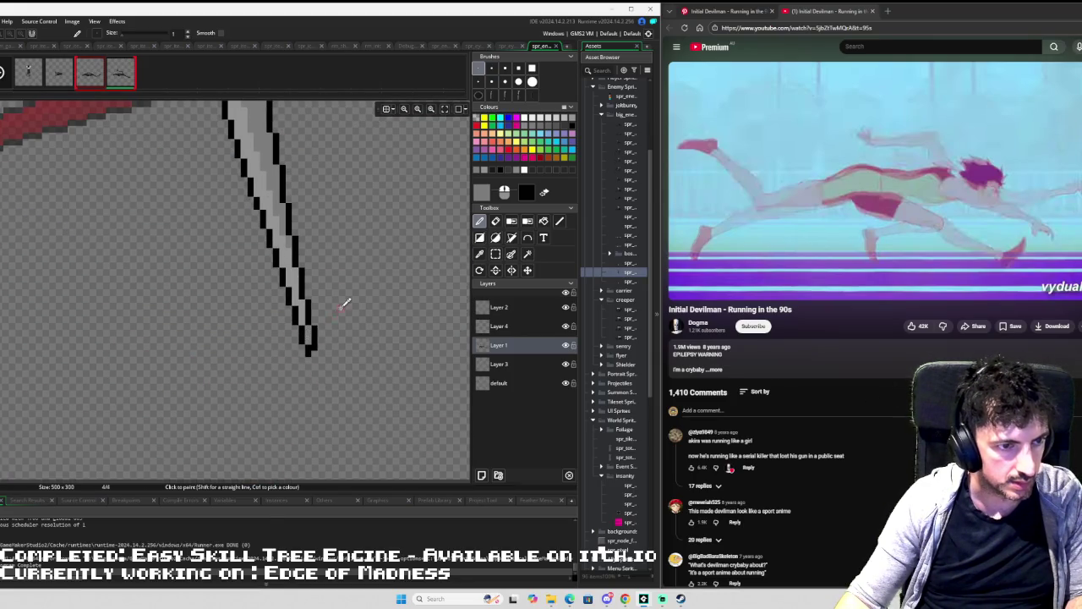
scroll(344, 307, "down", 5)
scroll(210, 309, "down", 2)
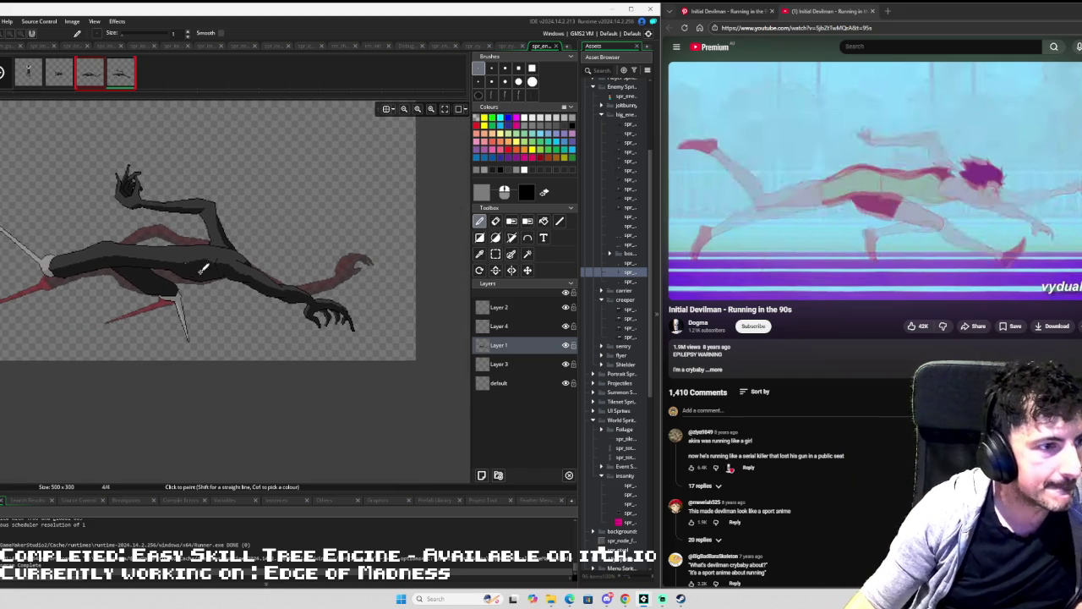
left_click_drag(190, 260, 253, 306)
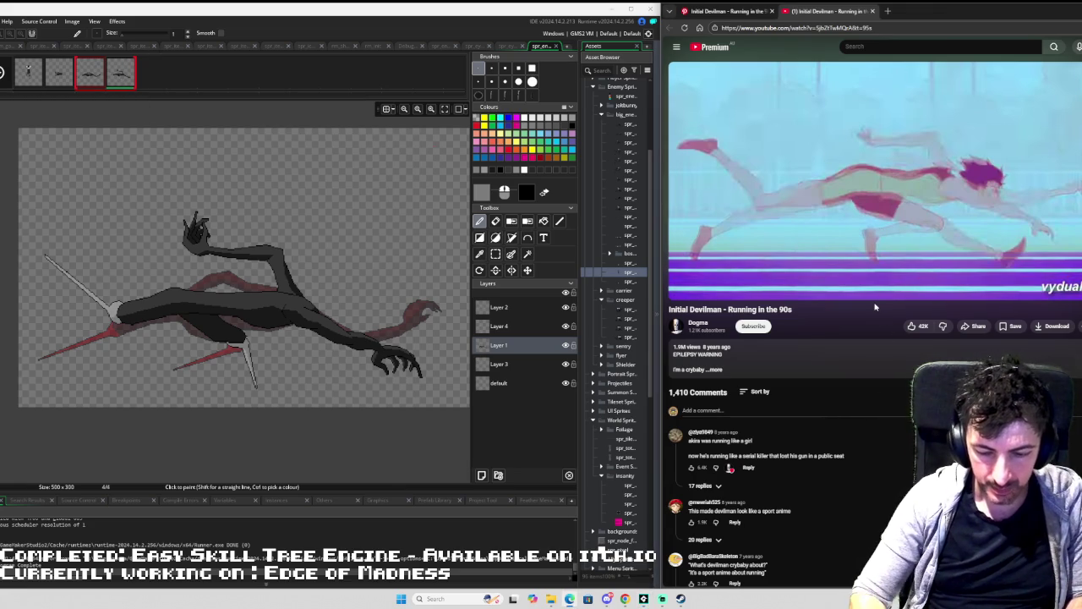
Pause the reference running video and step it to another frame.
key("space")
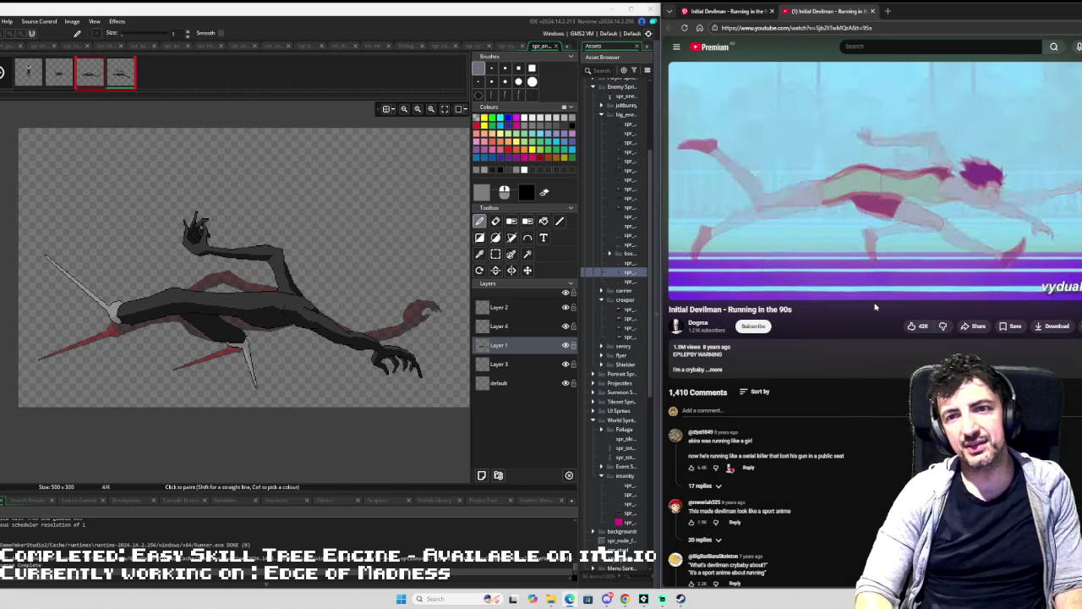
left_click(1065, 180)
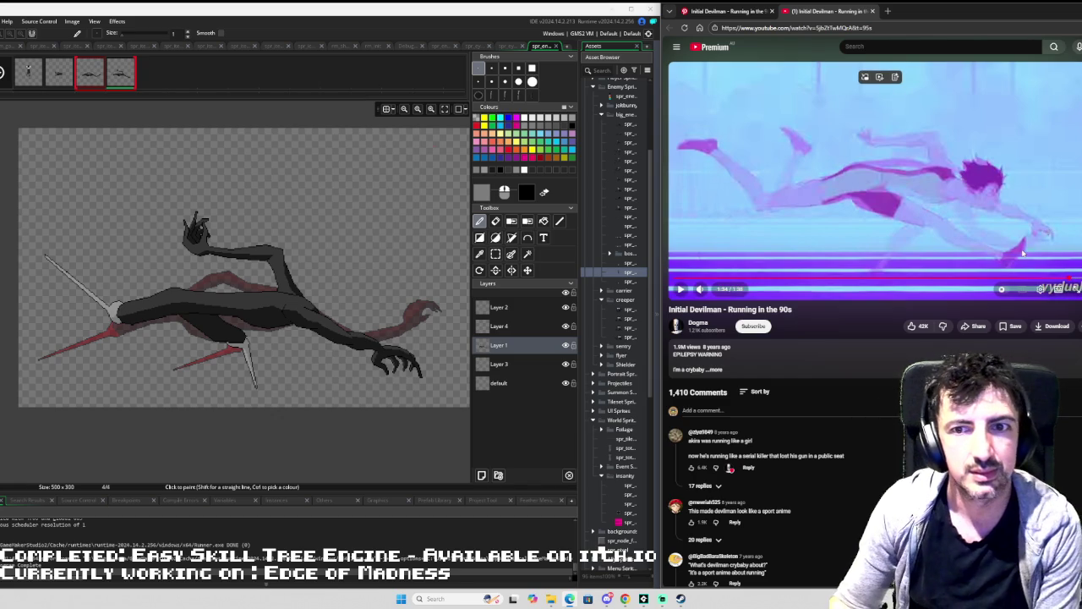
key("Left")
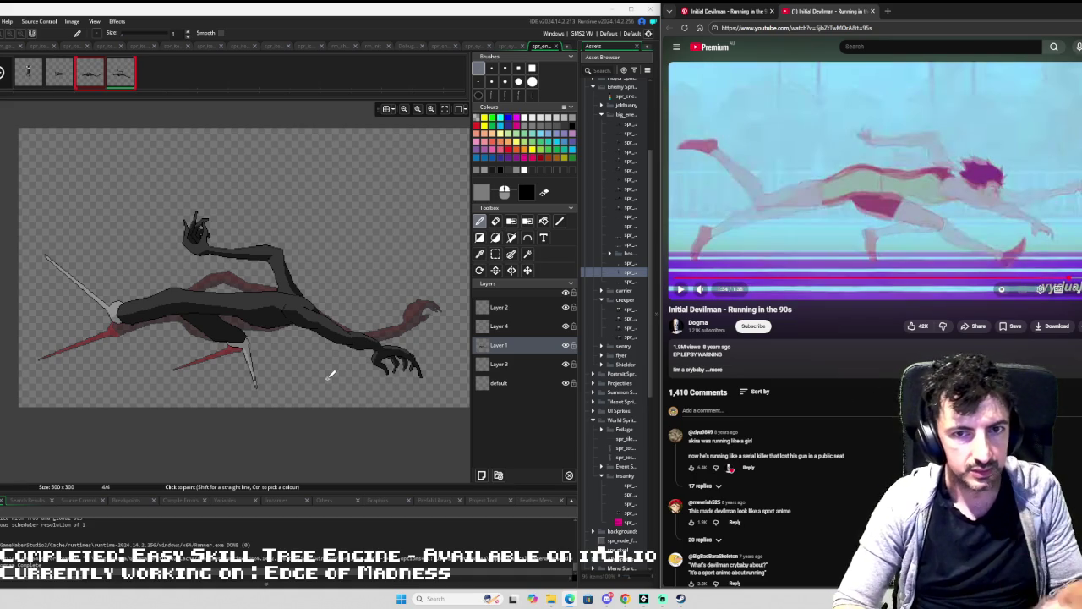
scroll(326, 376, "up", 2)
scroll(281, 387, "down", 1)
scroll(289, 412, "up", 4)
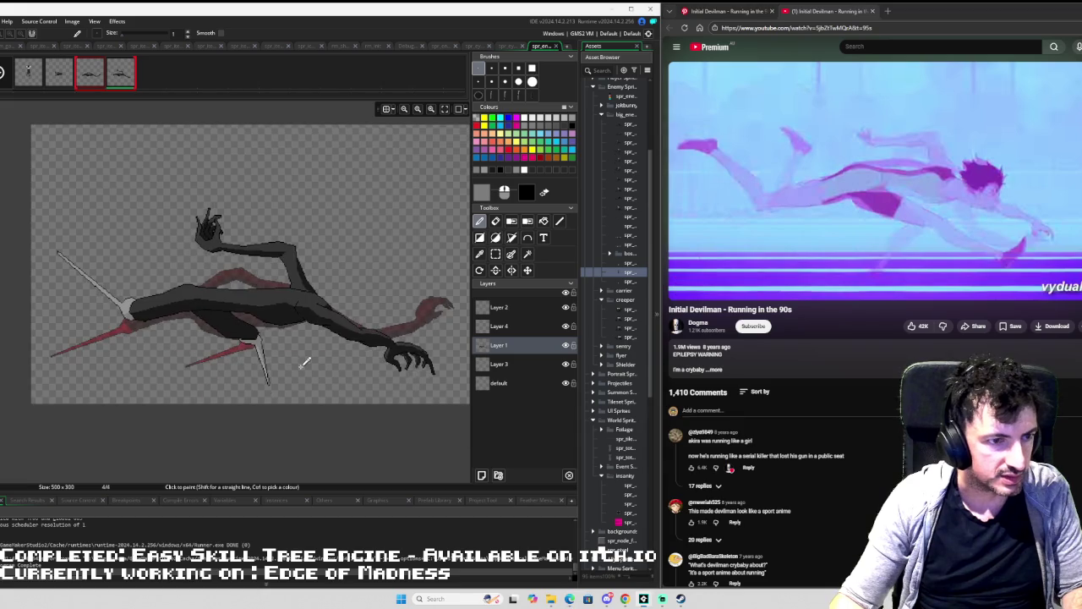
Box-select the pale spike under the body and delete it.
key("s")
left_click_drag(224, 323, 281, 413)
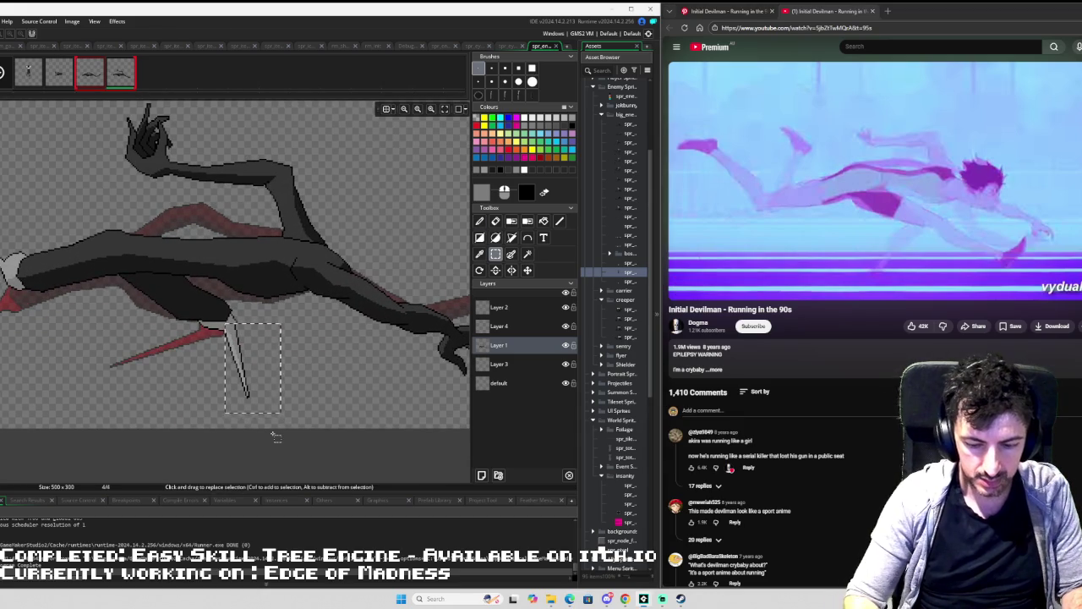
key("Delete")
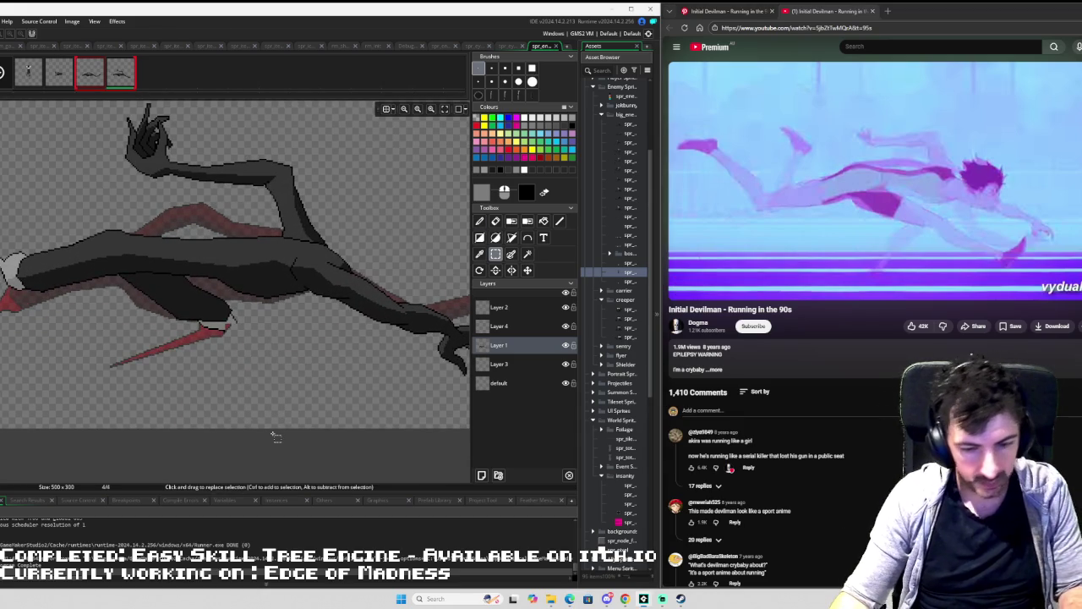
Discard the unfinished polygon by answering No to Commit Tool Changes.
key("p")
scroll(240, 318, "up", 1)
scroll(240, 320, "up", 1)
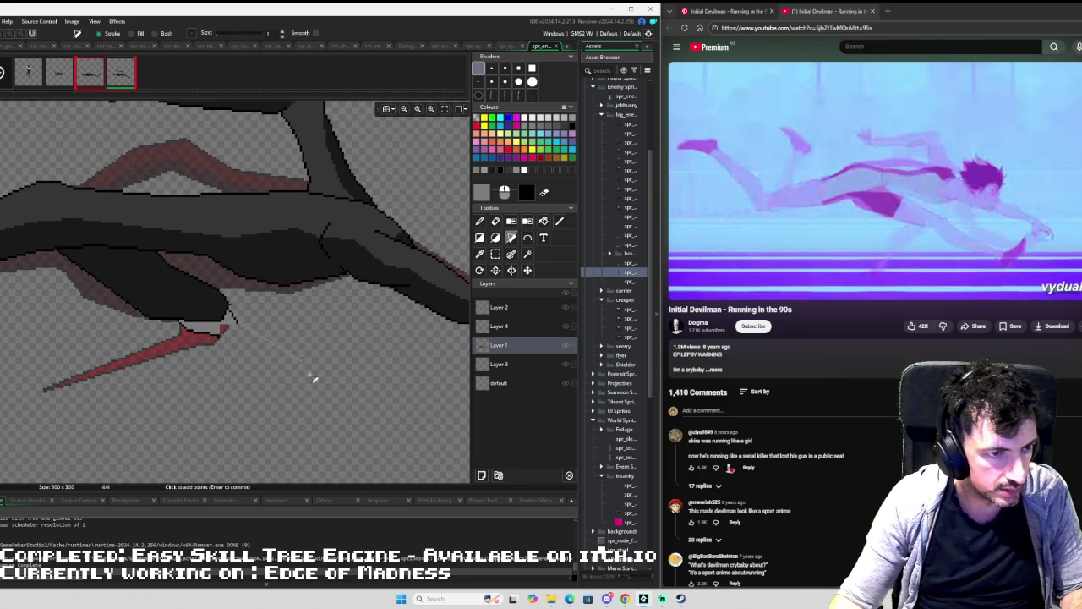
key("s")
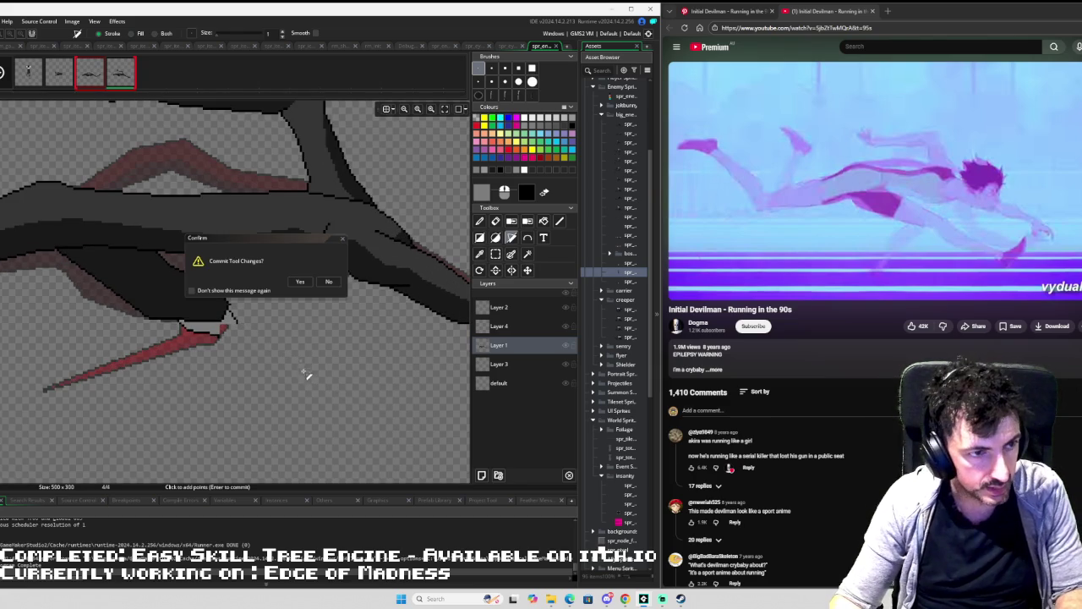
left_click(328, 281)
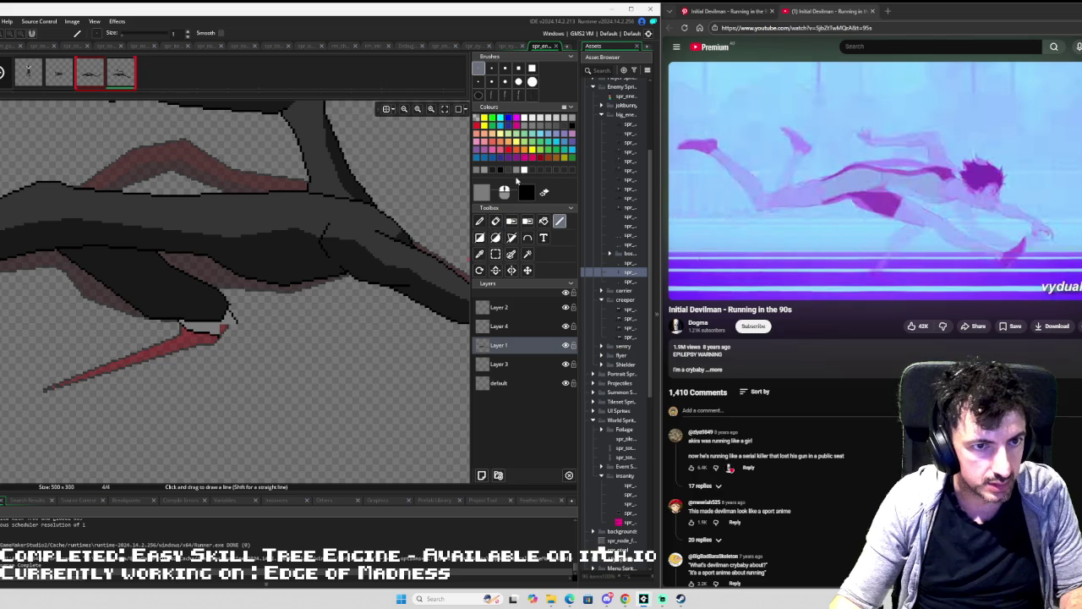
In black, draw two parallel lines angling down-right from the red spike.
left_click(573, 125)
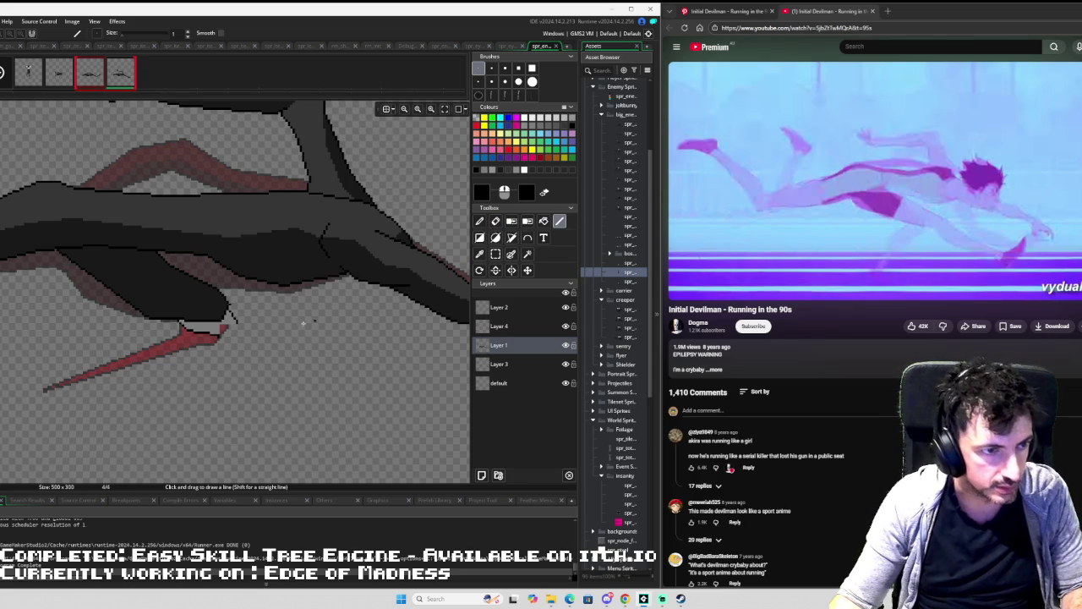
mouse_move(236, 325)
left_mouse_down()
mouse_move(321, 376)
mouse_move(360, 384)
left_mouse_up()
scroll(360, 385, "down", 2)
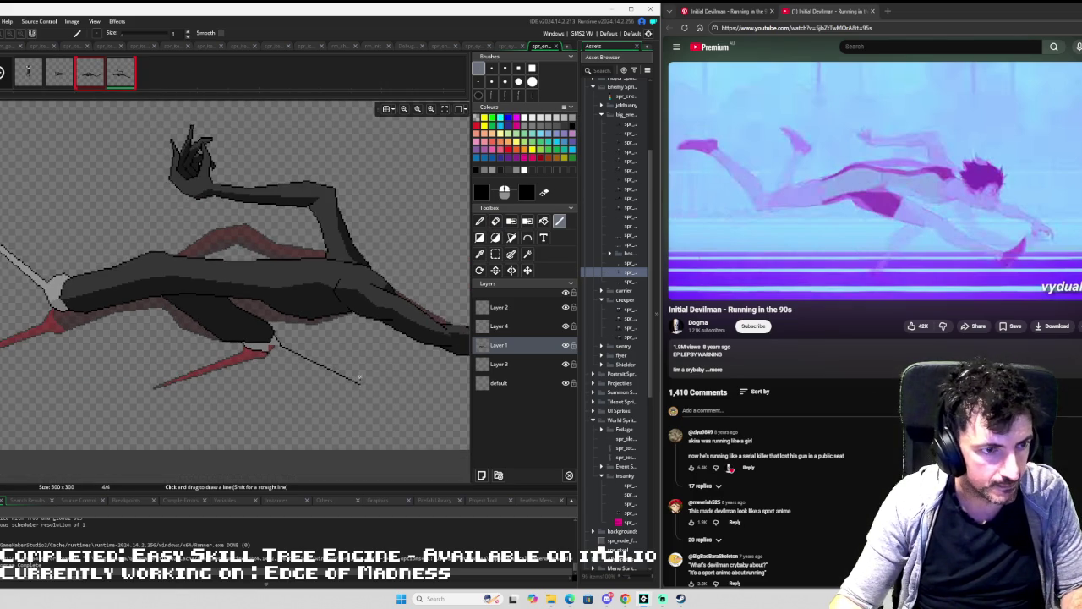
scroll(189, 313, "down", 2)
scroll(193, 312, "up", 2)
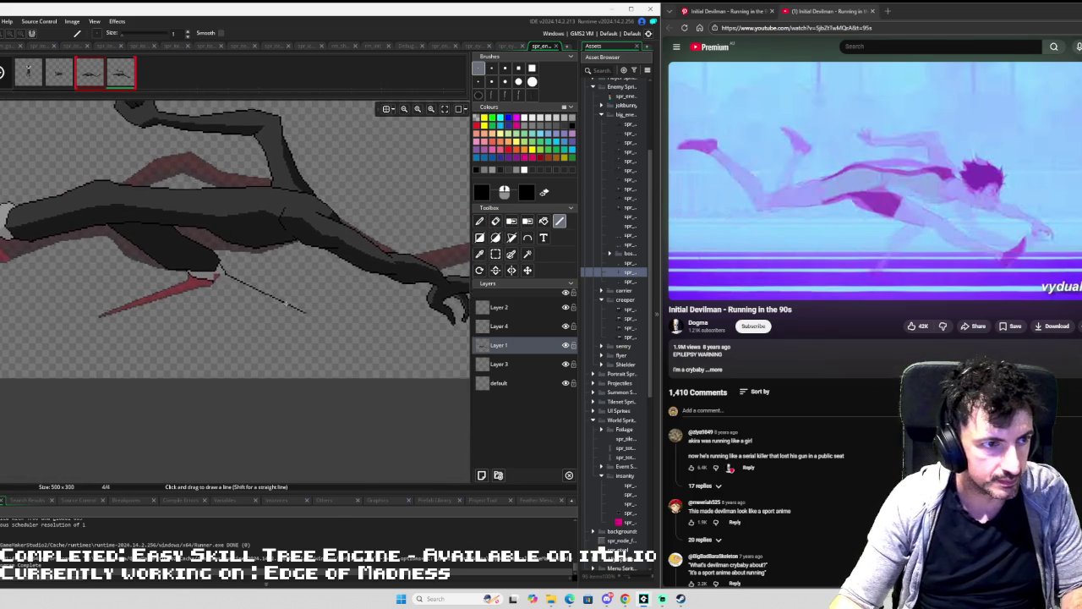
scroll(280, 306, "up", 1)
mouse_move(314, 320)
left_mouse_down()
mouse_move(238, 283)
mouse_move(356, 329)
mouse_move(331, 336)
left_mouse_up()
left_click_drag(227, 283, 330, 335)
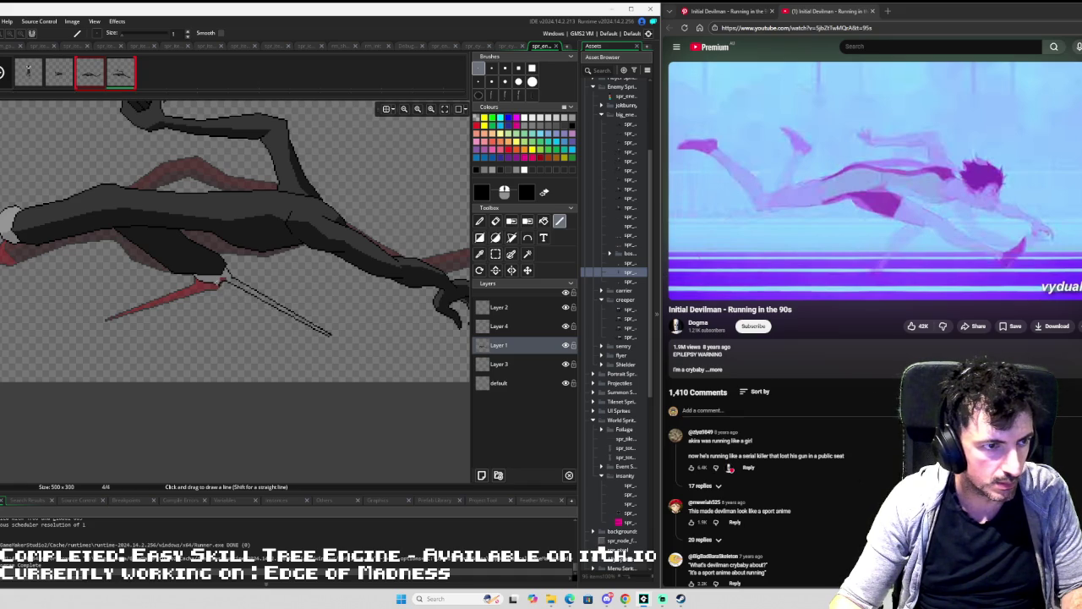
scroll(229, 272, "up", 2)
key("e")
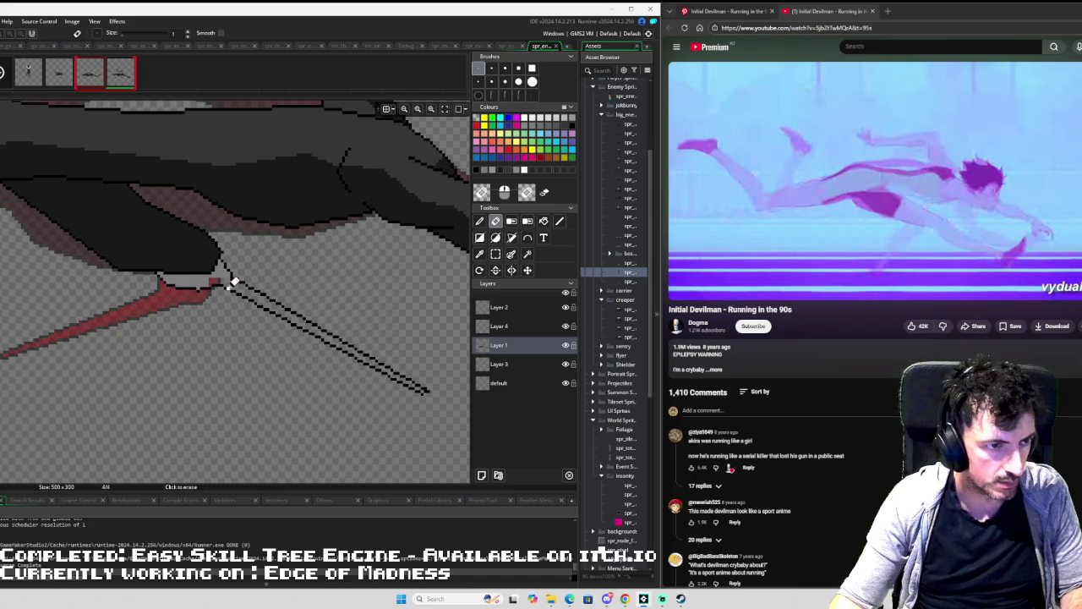
Sample the sprite's grey and paint a short stroke closing the spike outline.
key("i")
left_click(204, 279)
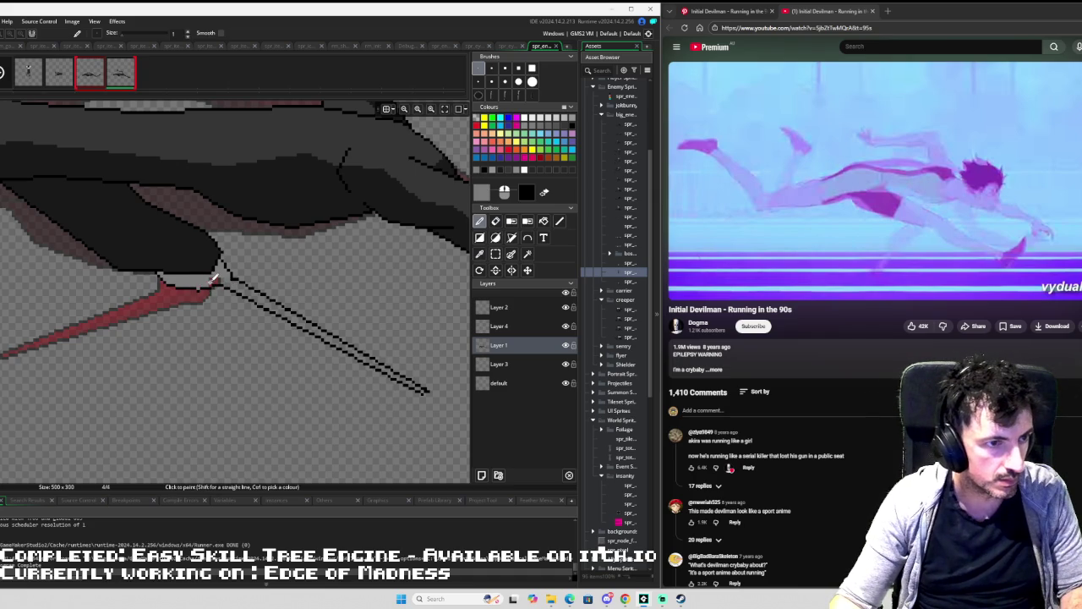
key("f")
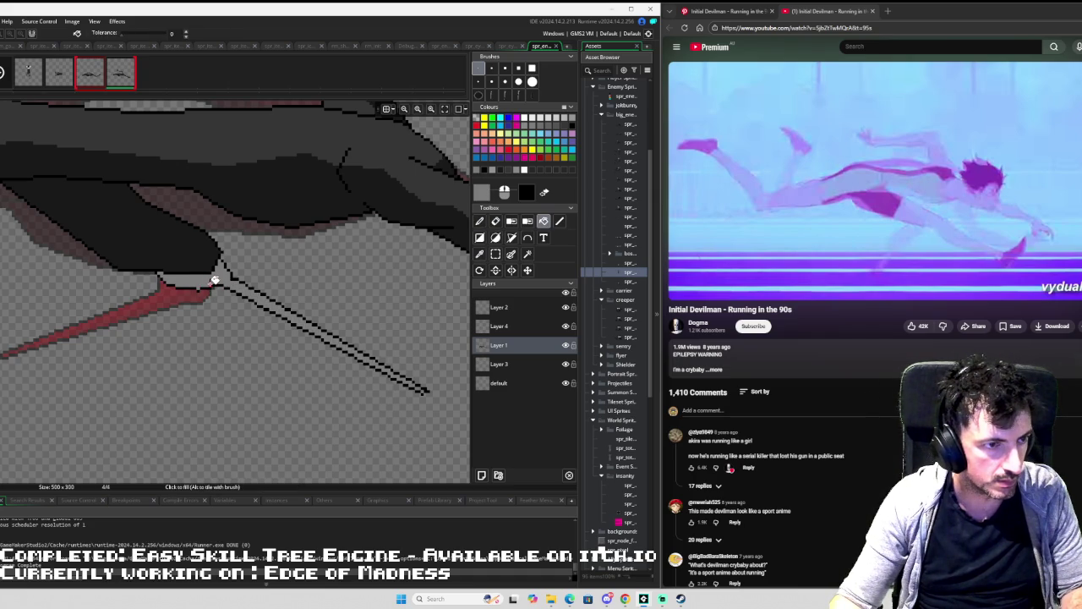
key("s")
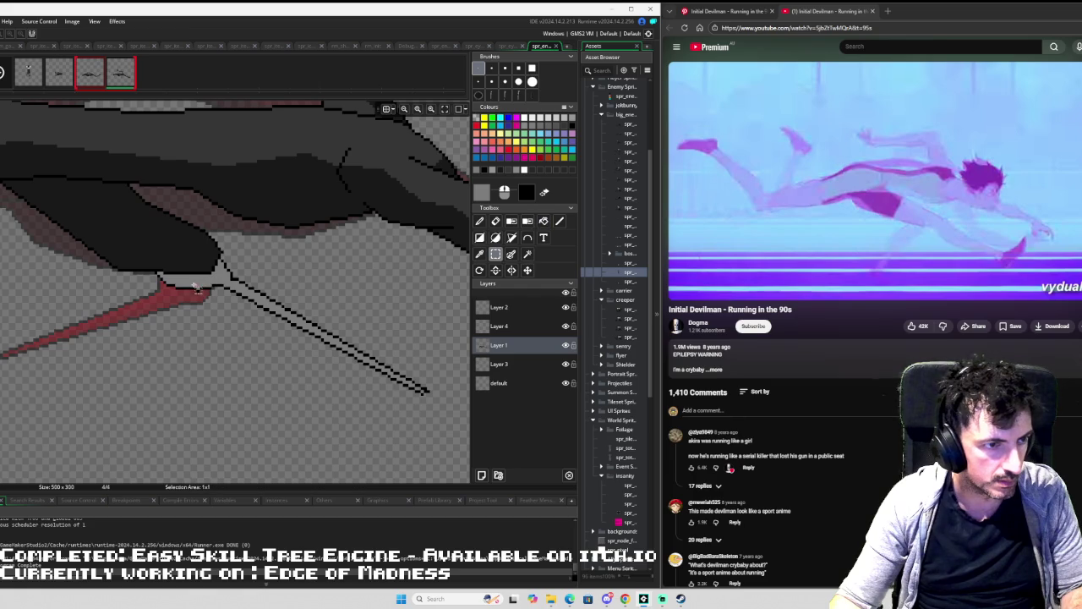
key("p")
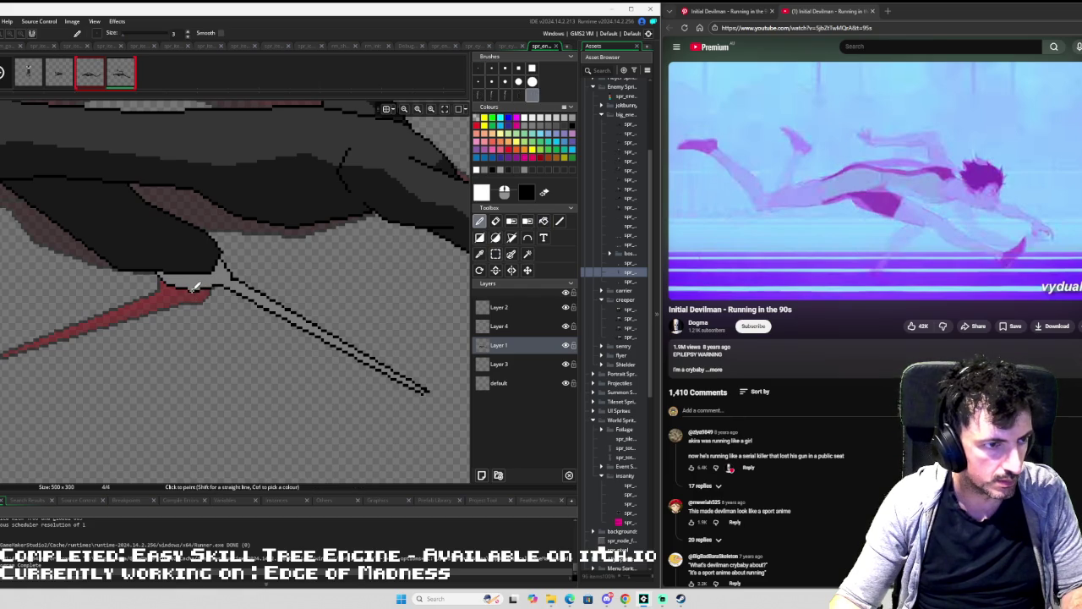
scroll(242, 278, "down", 5)
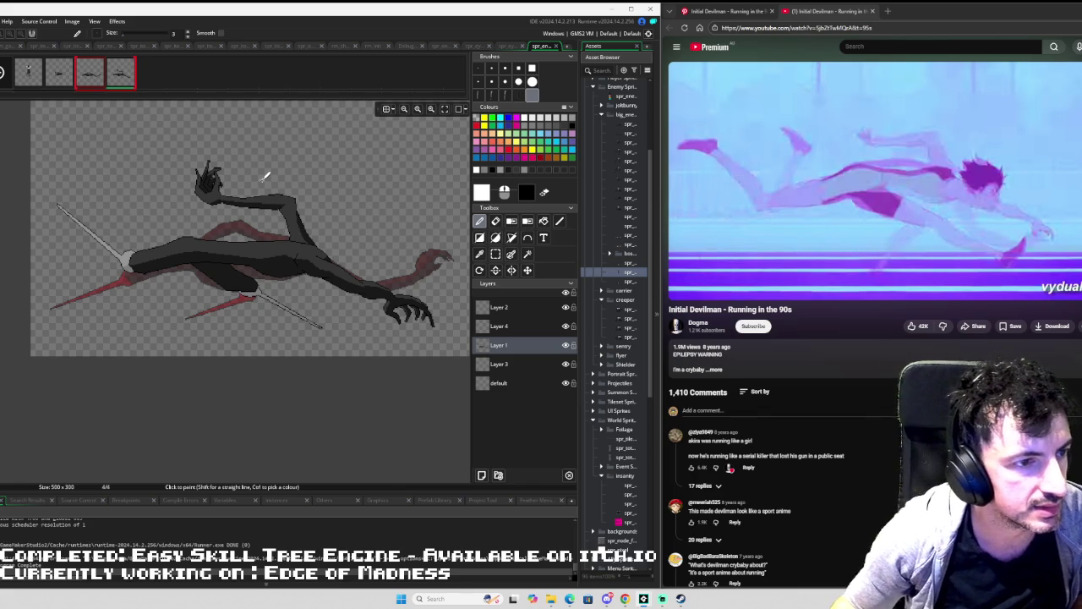
scroll(258, 254, "up", 5)
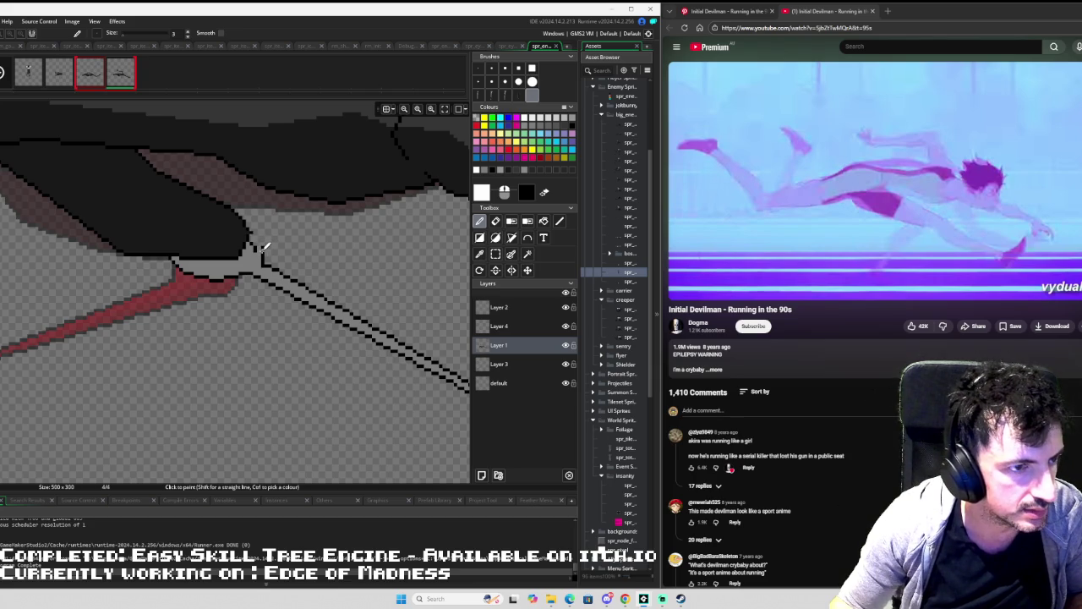
left_click_drag(264, 255, 263, 240)
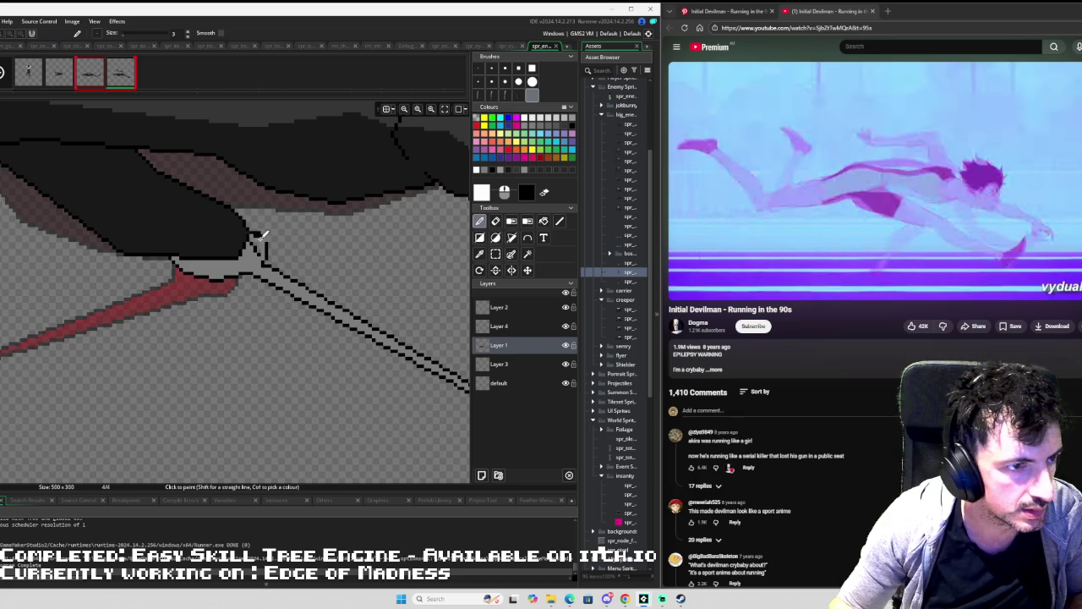
Re-sample the grey and paint over the outline pixels inside the blade.
key("e")
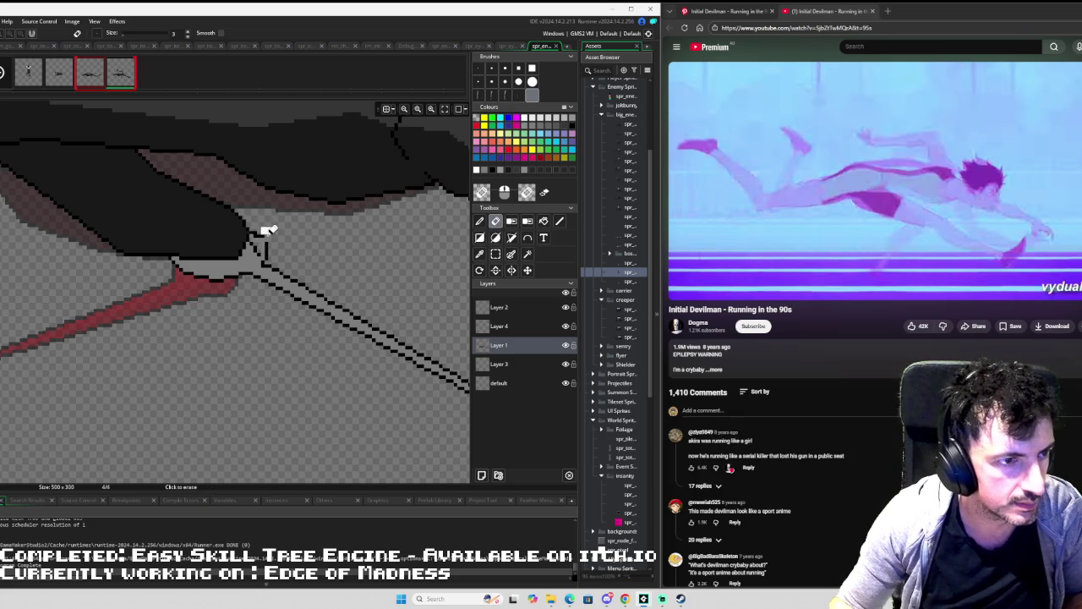
key("i")
left_click(258, 253)
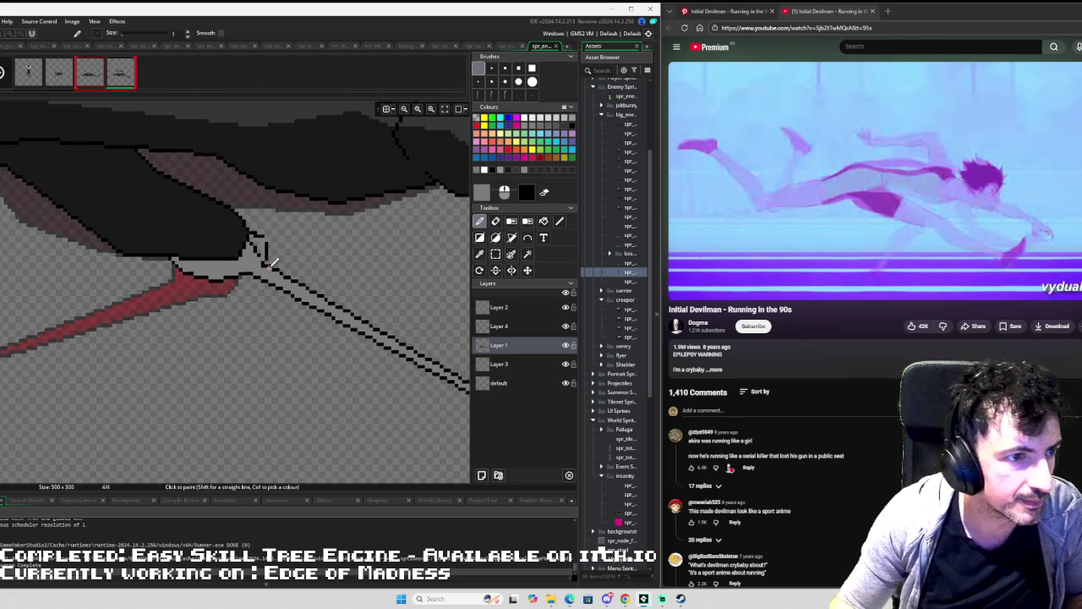
scroll(270, 262, "up", 1)
left_click_drag(241, 227, 256, 242)
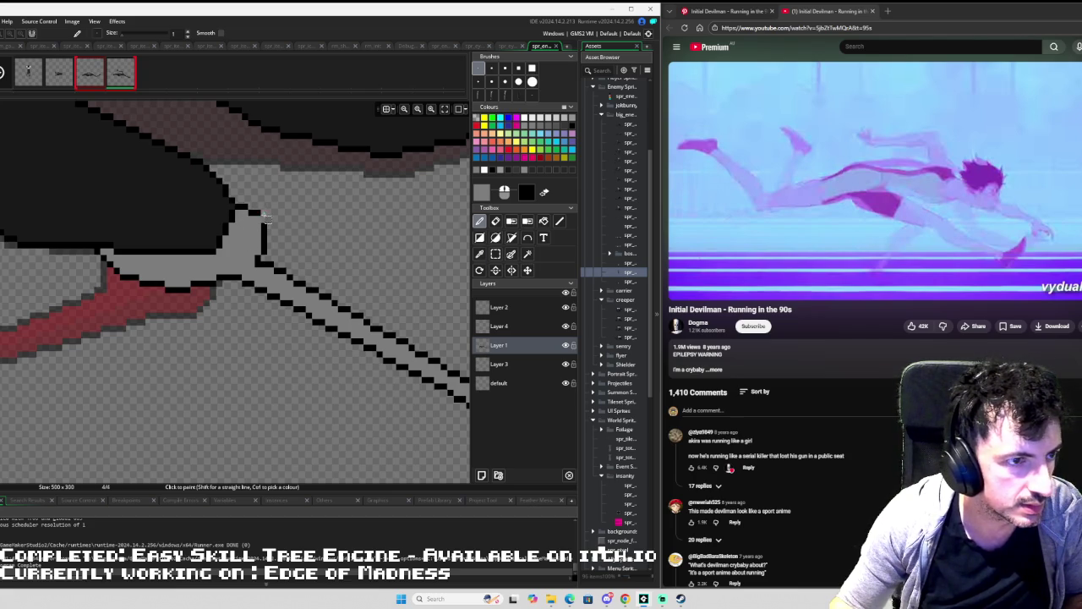
Flip back and forth between frames 3 and 4 to check the edit.
key("s")
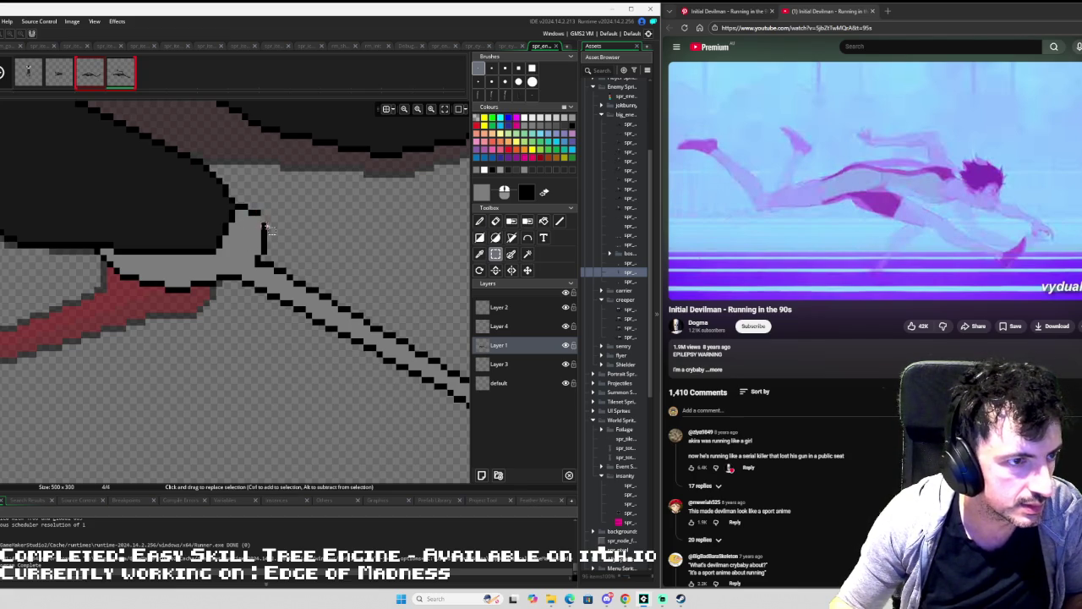
key("d")
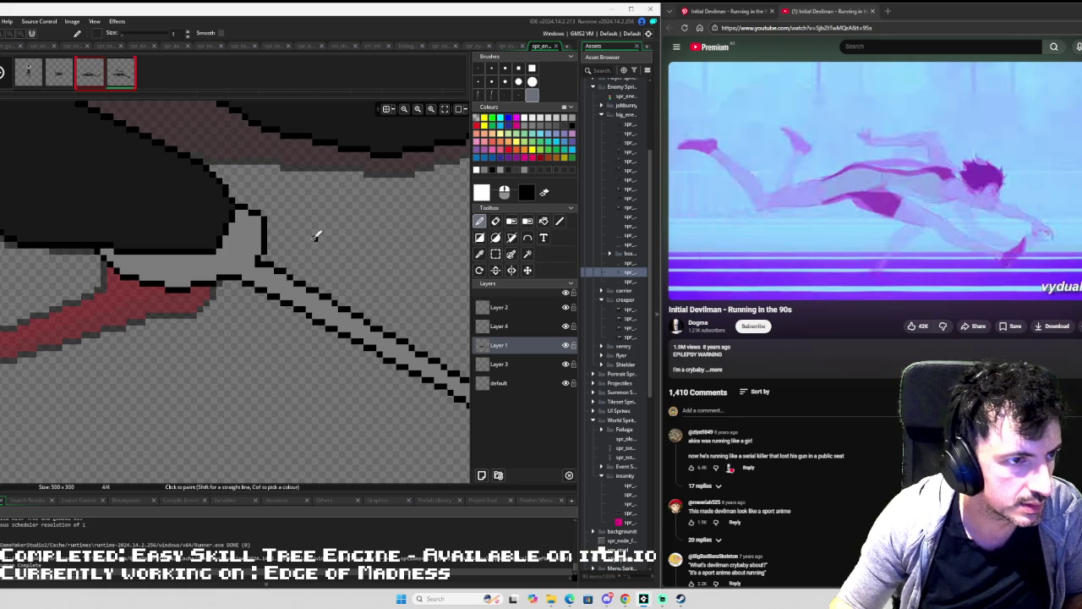
scroll(309, 241, "down", 5)
scroll(363, 259, "down", 1)
key("Left")
key("Right")
key("Left")
key("Right")
scroll(338, 262, "up", 5)
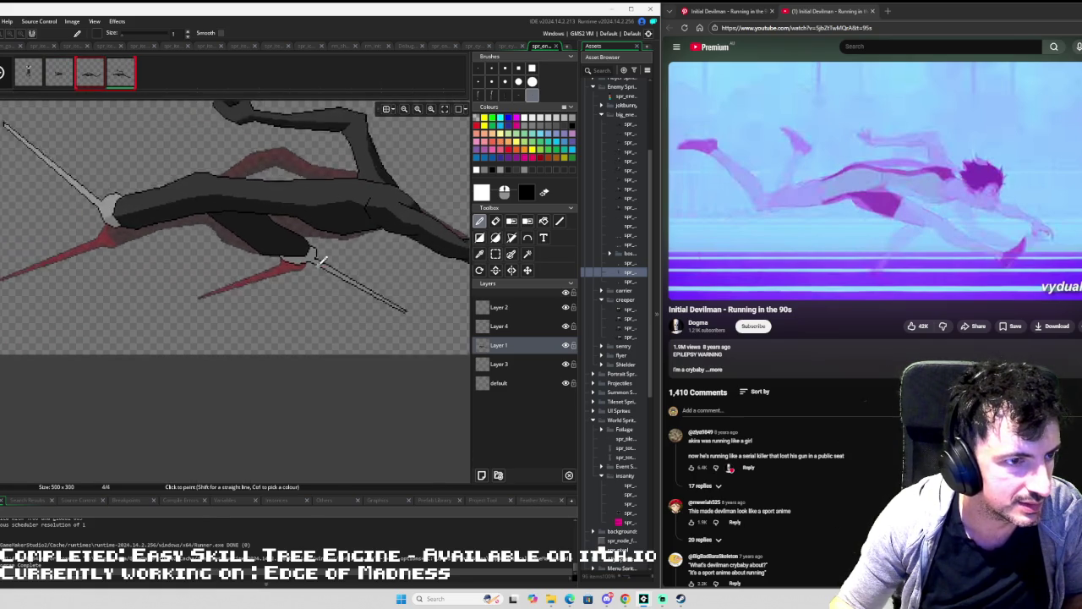
Box-select the area around the spear joint, then return to the pencil.
key("s")
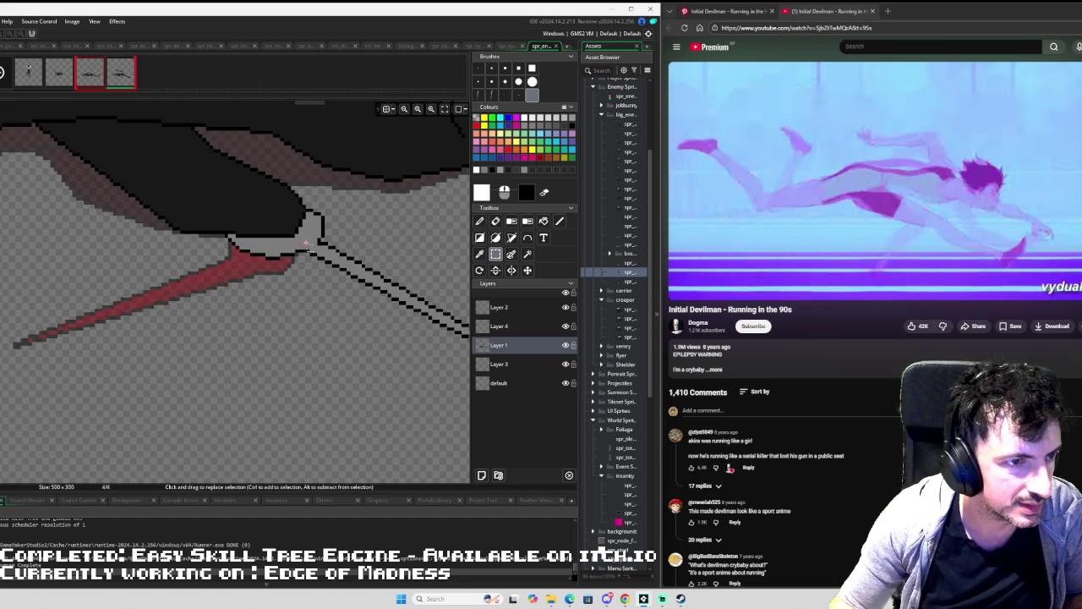
left_click_drag(301, 243, 243, 275)
key("p")
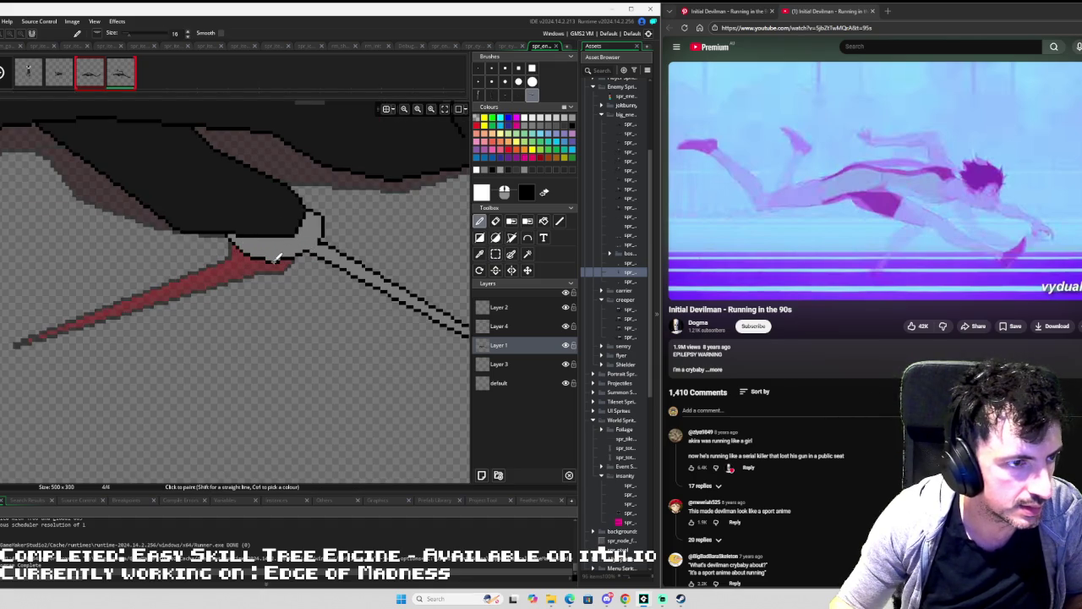
scroll(306, 332, "down", 2)
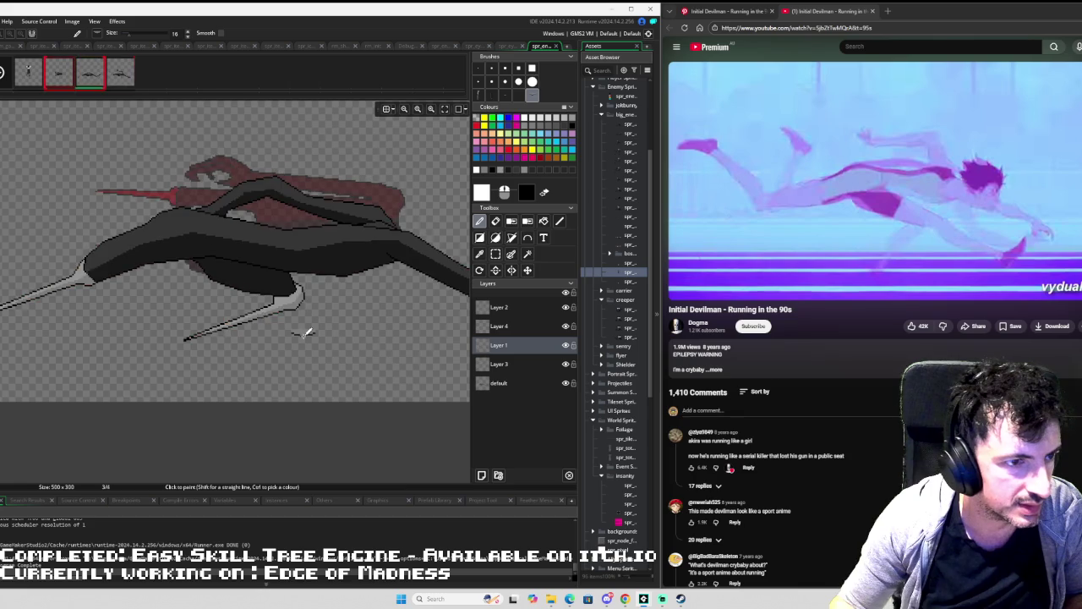
Step between the third and fourth frames to compare the running poses.
scroll(297, 320, "up", 2)
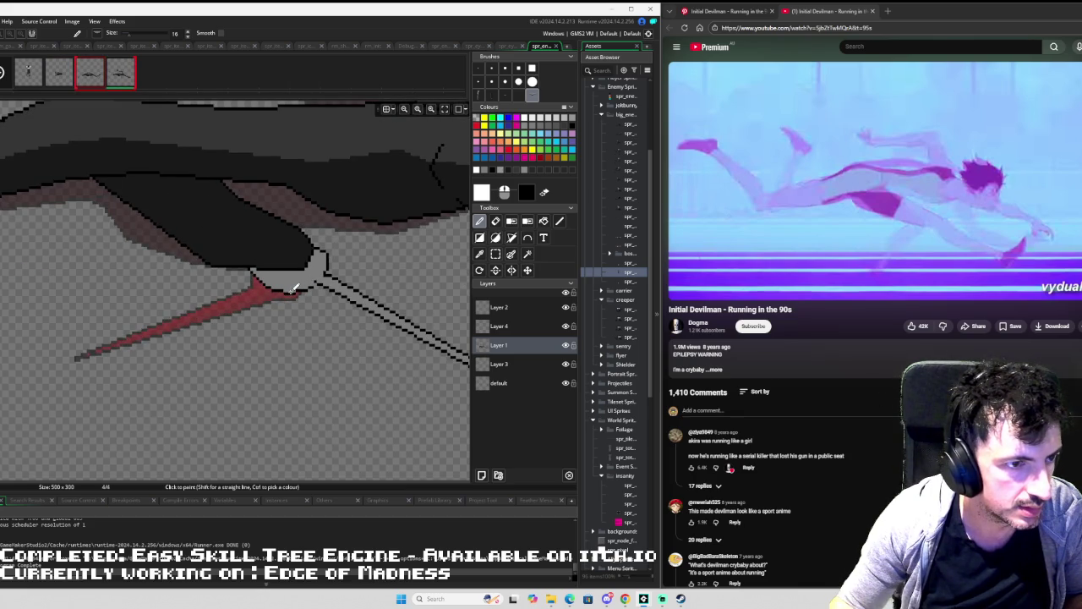
scroll(351, 327, "down", 2)
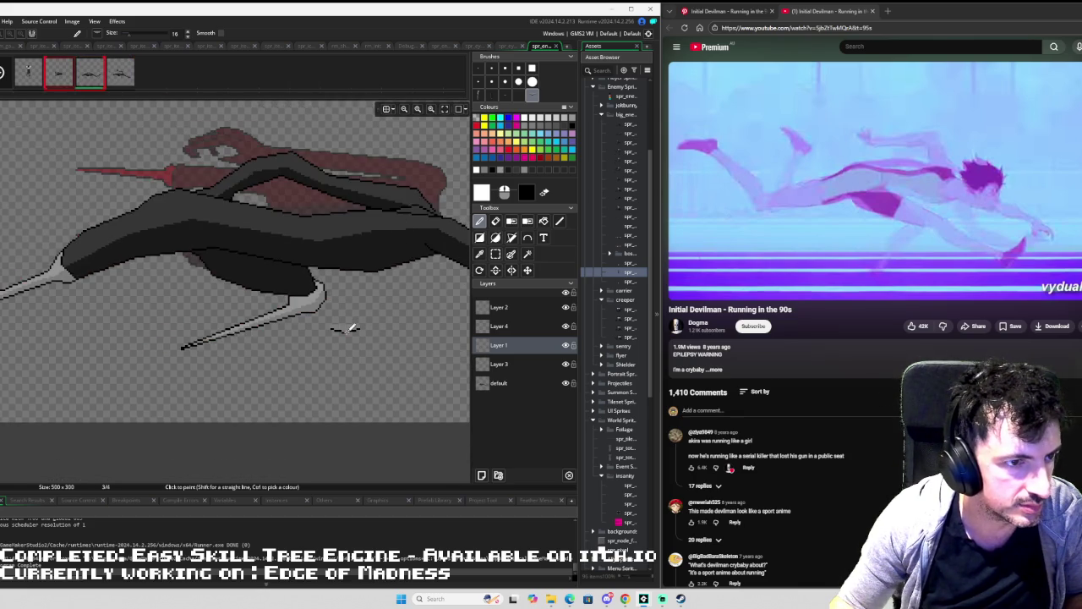
scroll(348, 327, "up", 3)
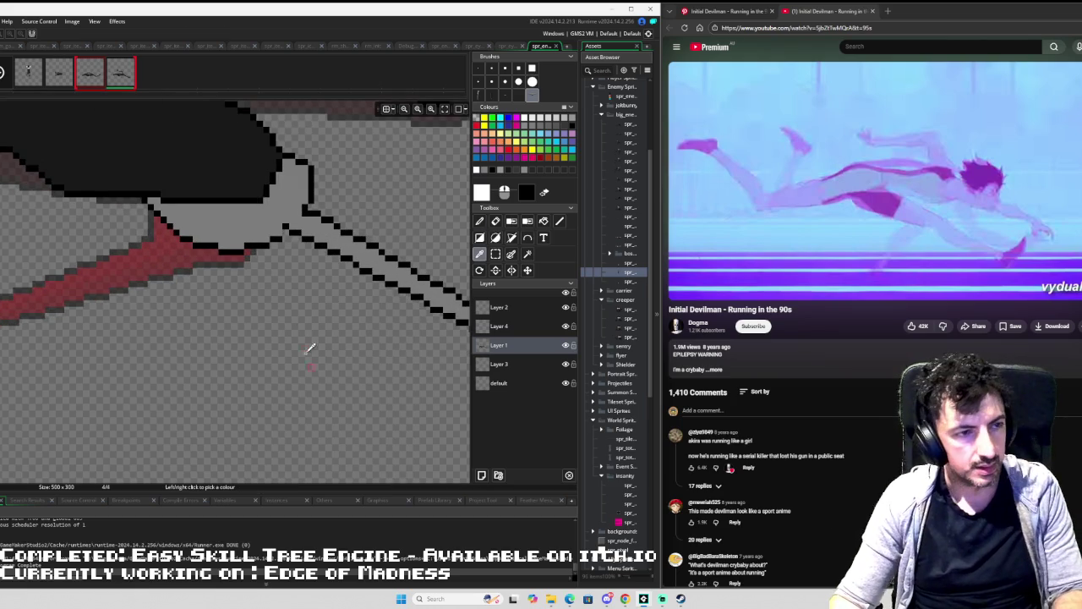
key("ctrl+Left")
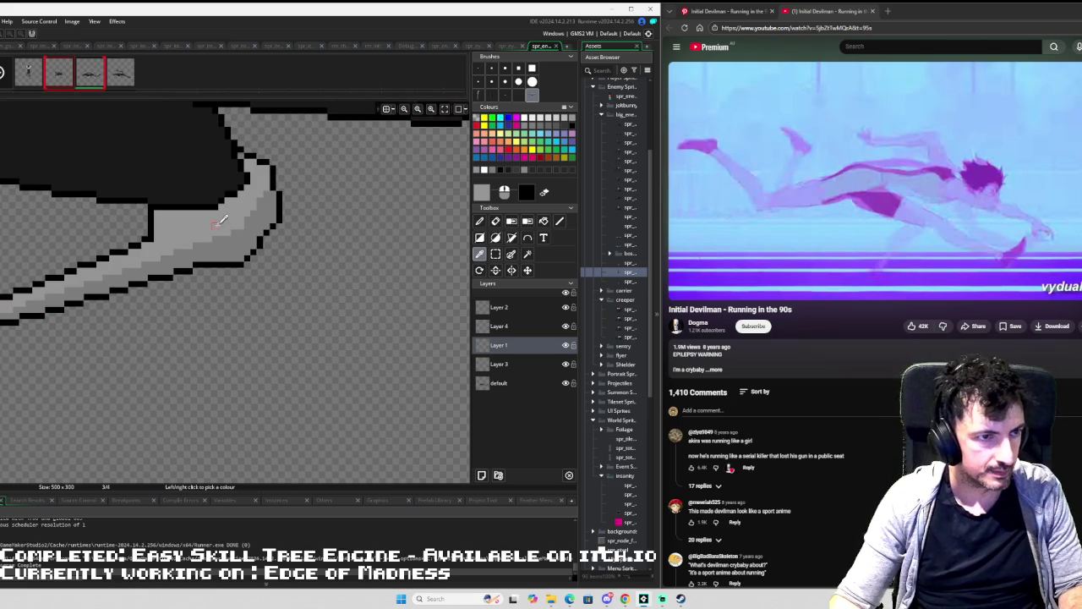
key("ctrl+Right")
key("ctrl+Left")
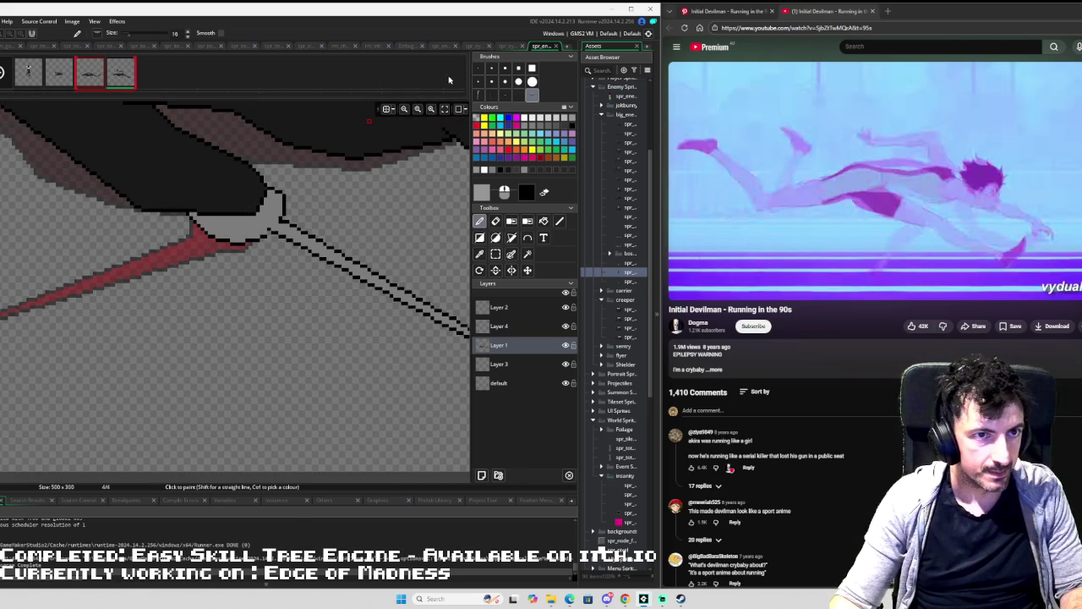
Set a 1-pixel brush and append a new blank fifth frame.
left_click(478, 68)
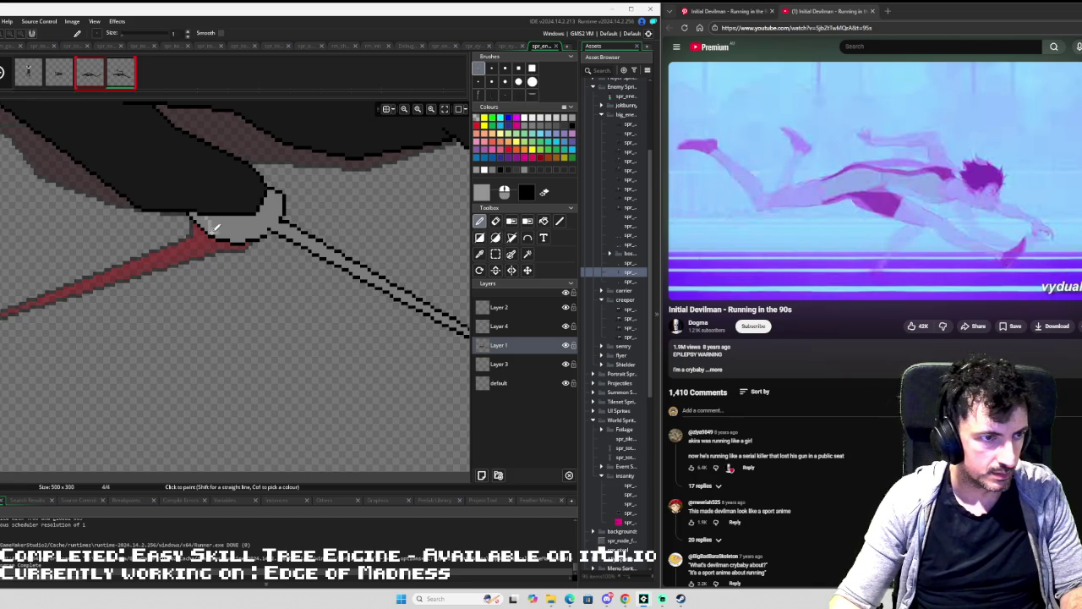
key("f")
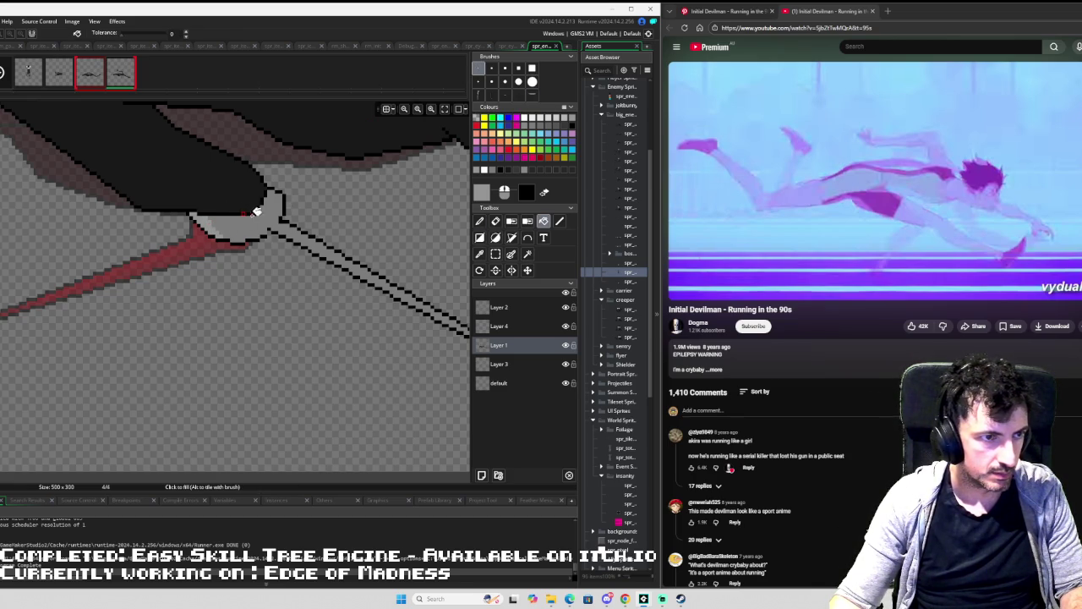
scroll(321, 279, "down", 5)
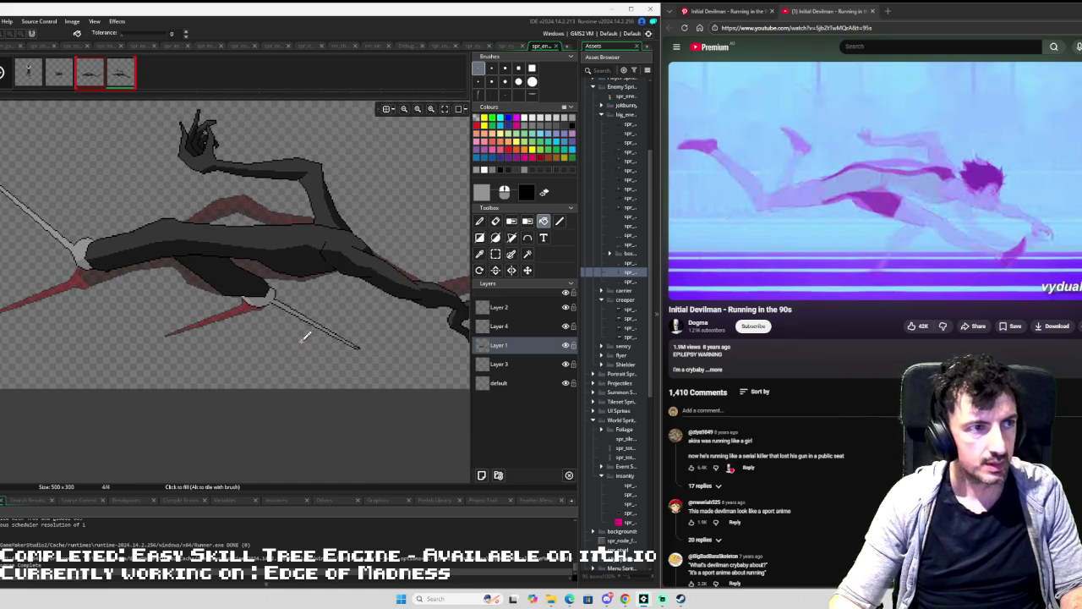
scroll(305, 337, "down", 1)
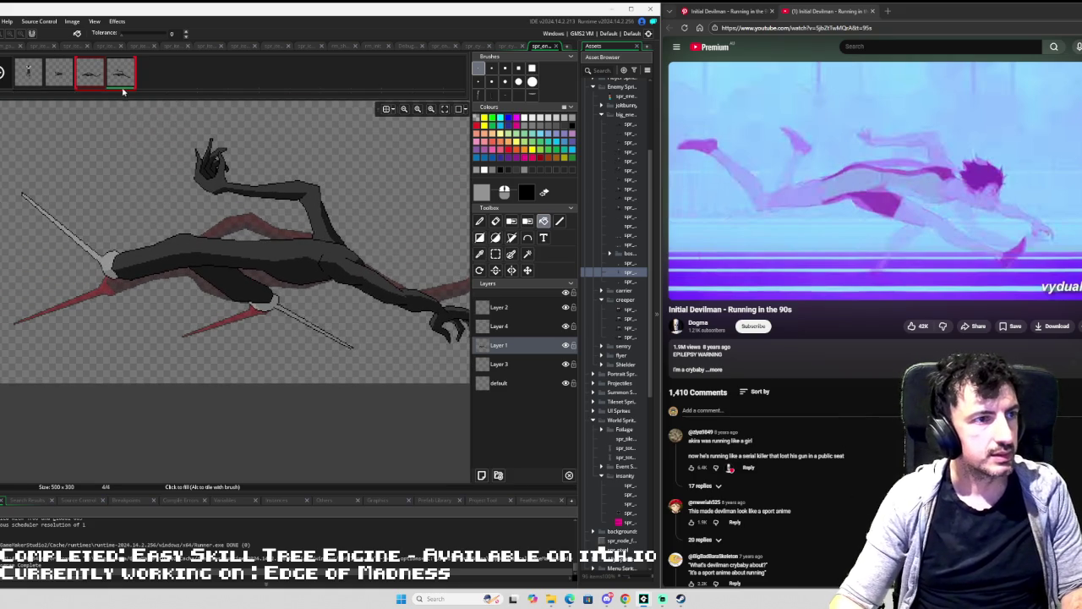
key("ctrl+shift+n")
left_click(152, 72)
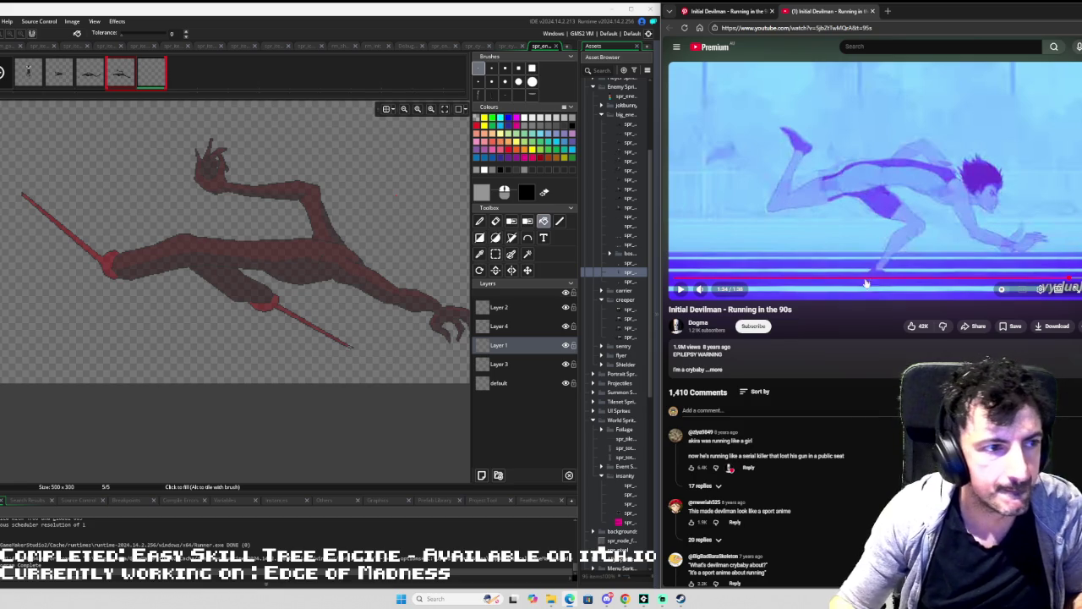
Trace a long black line over the onion-skinned arm toward the clawed hand.
mouse_move(235, 356)
left_mouse_down()
mouse_move(127, 338)
mouse_move(97, 283)
mouse_move(125, 315)
mouse_move(96, 289)
mouse_move(82, 254)
left_mouse_up()
scroll(80, 251, "up", 2)
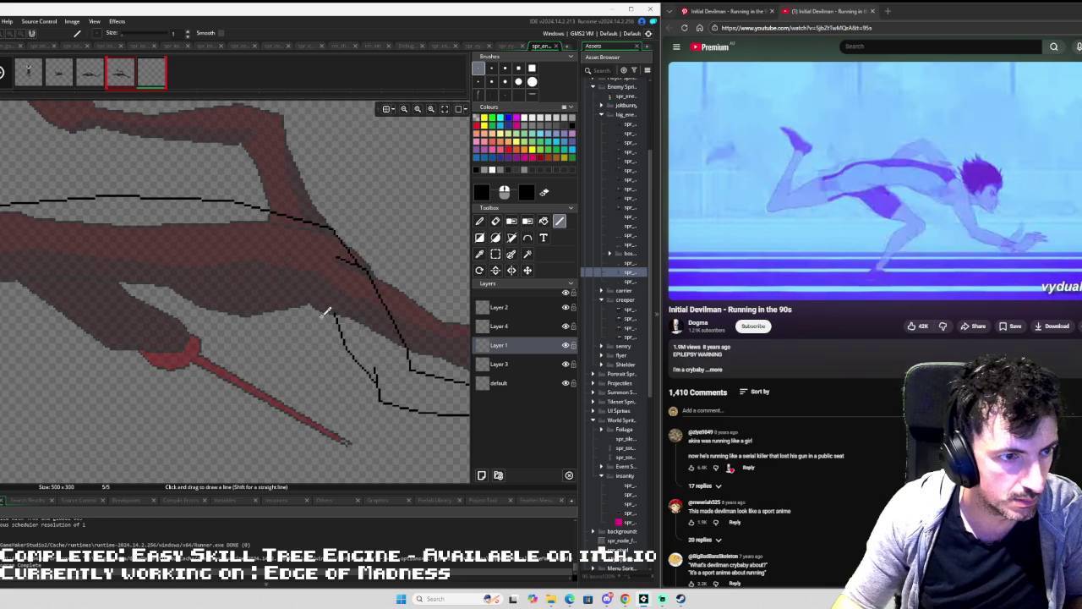
Draw black outline strokes up the leg and across the thigh's upper edge.
scroll(330, 296, "down", 4)
scroll(335, 291, "up", 3)
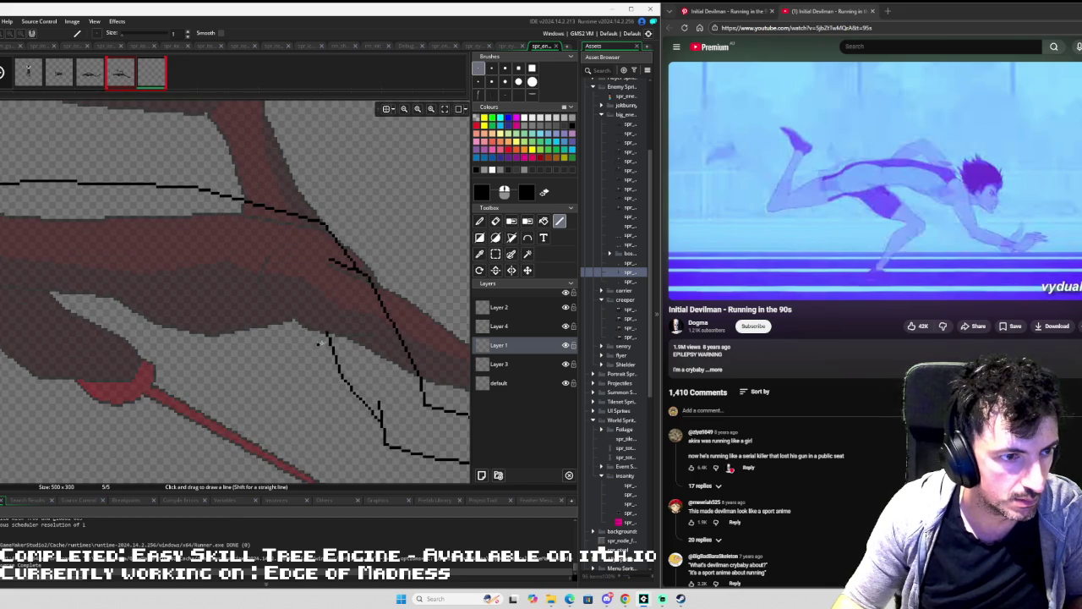
left_click_drag(329, 332, 324, 319)
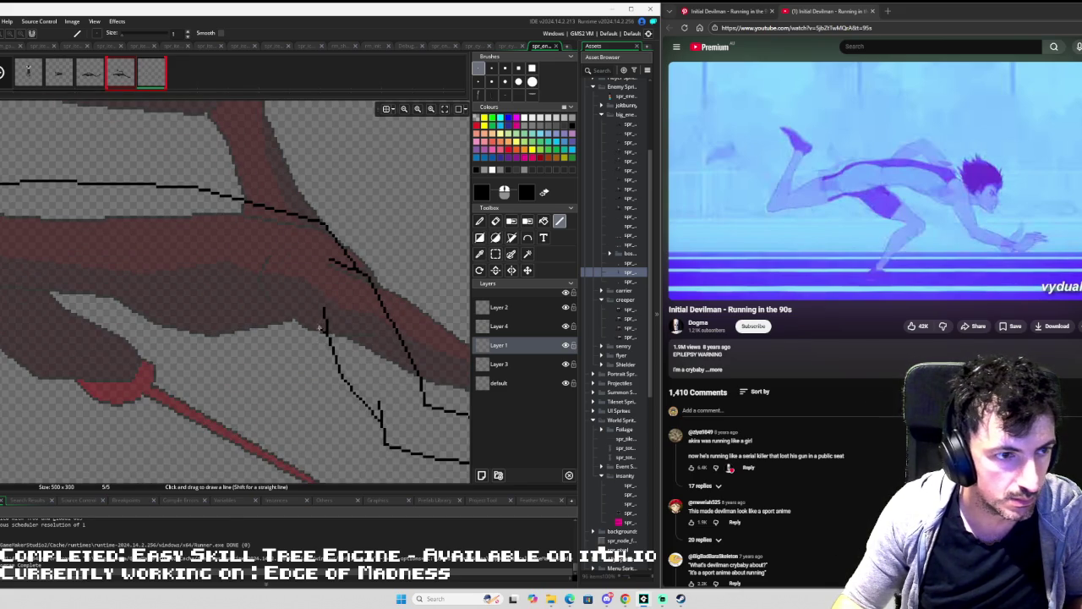
left_click_drag(284, 317, 276, 297)
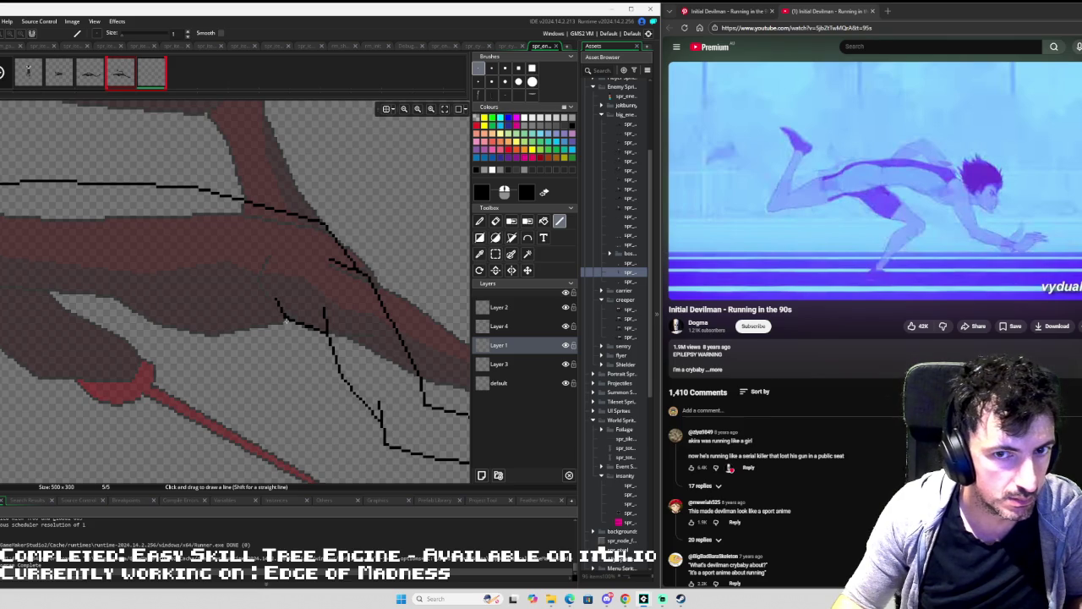
mouse_move(287, 320)
left_mouse_down()
mouse_move(215, 312)
mouse_move(126, 262)
left_mouse_up()
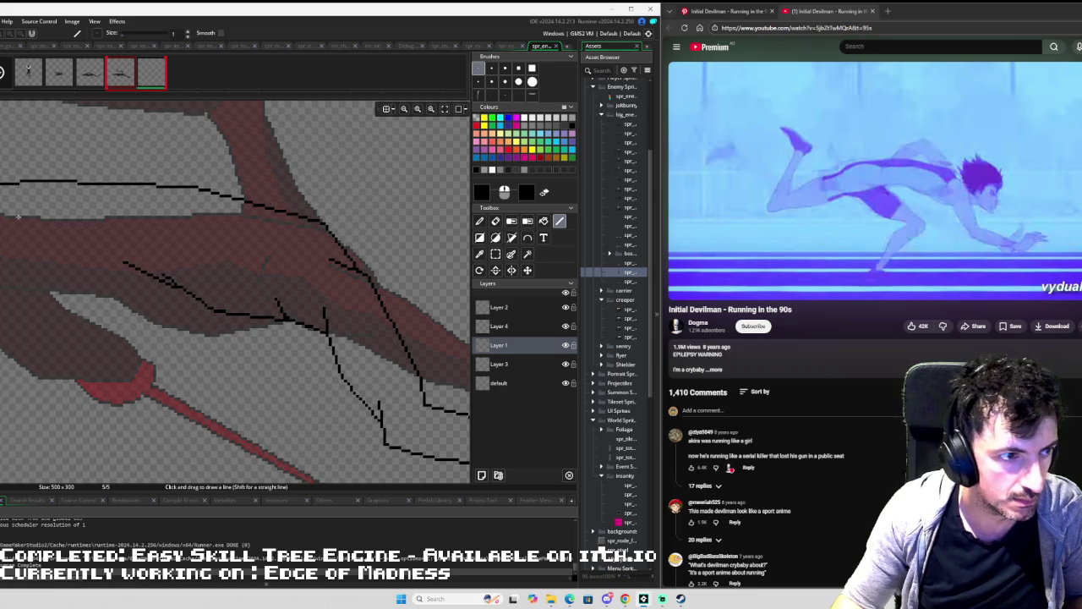
left_click_drag(19, 218, 259, 255)
mouse_move(364, 301)
left_mouse_down()
mouse_move(306, 283)
mouse_move(213, 290)
mouse_move(139, 326)
mouse_move(97, 327)
left_mouse_up()
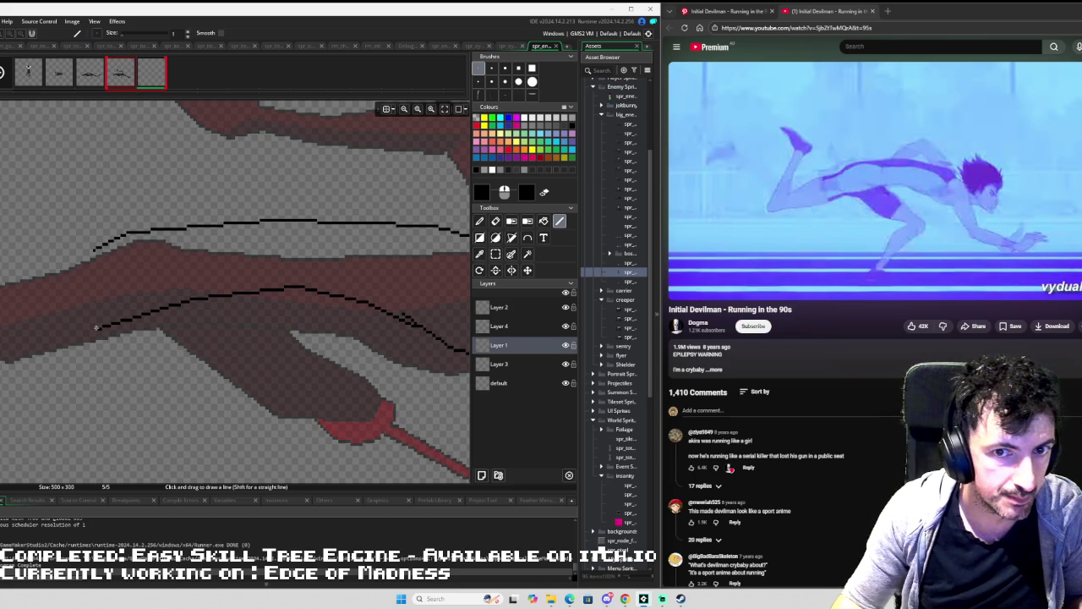
Check the reference, undo the misplaced thigh stroke, and outline the spear rising from the hip.
mouse_move(82, 258)
left_mouse_down()
mouse_move(243, 258)
mouse_move(162, 273)
mouse_move(114, 303)
left_mouse_up()
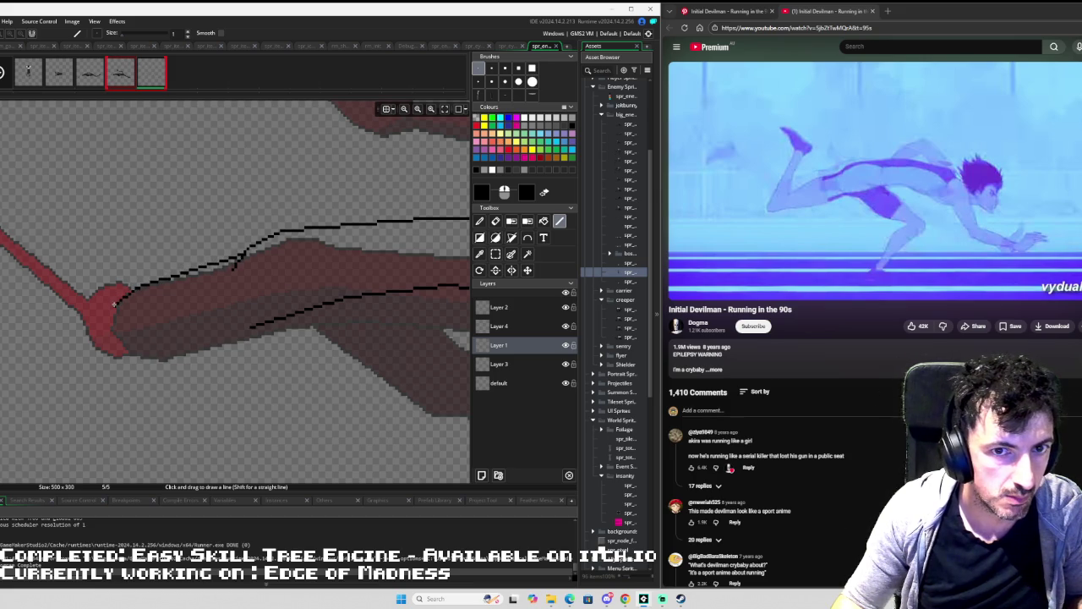
left_click(857, 300)
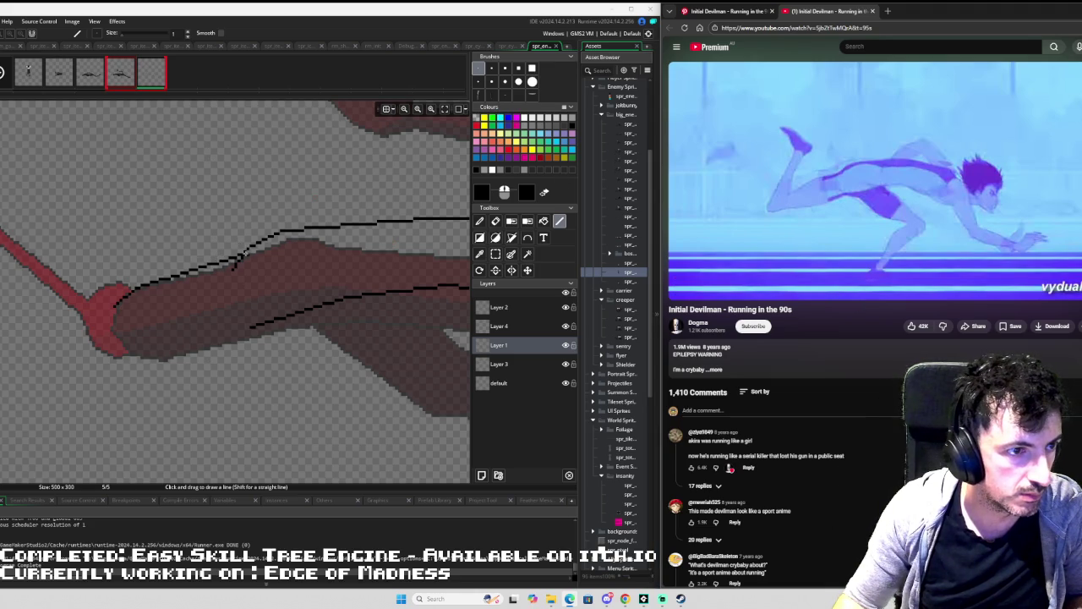
left_click(245, 251)
key("ctrl+z")
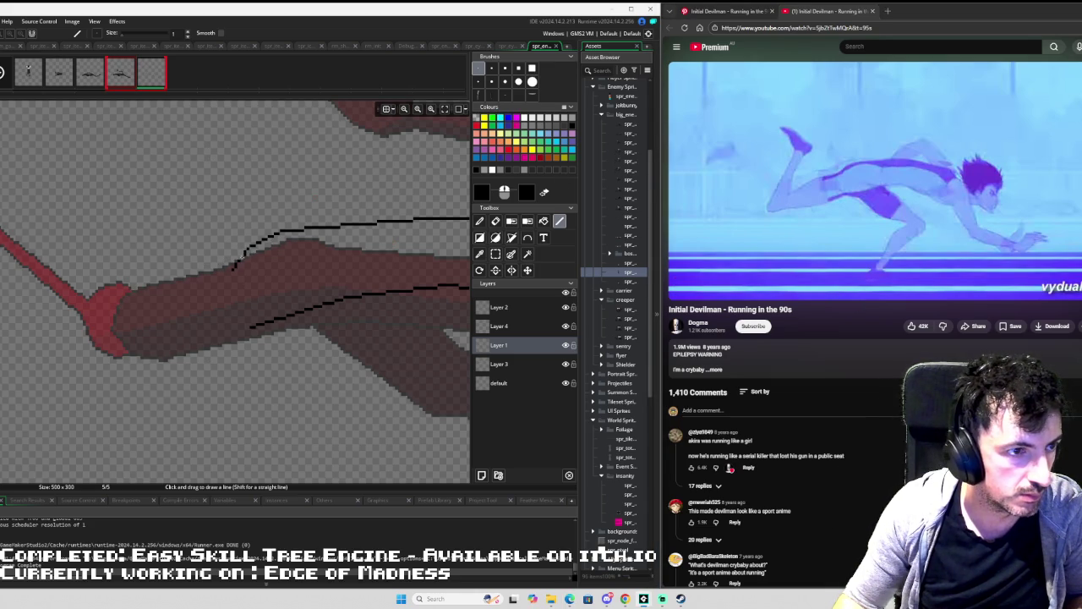
mouse_move(241, 254)
left_mouse_down()
mouse_move(140, 300)
mouse_move(131, 331)
mouse_move(119, 320)
mouse_move(116, 346)
mouse_move(164, 369)
mouse_move(262, 325)
left_mouse_up()
key("ctrl+z")
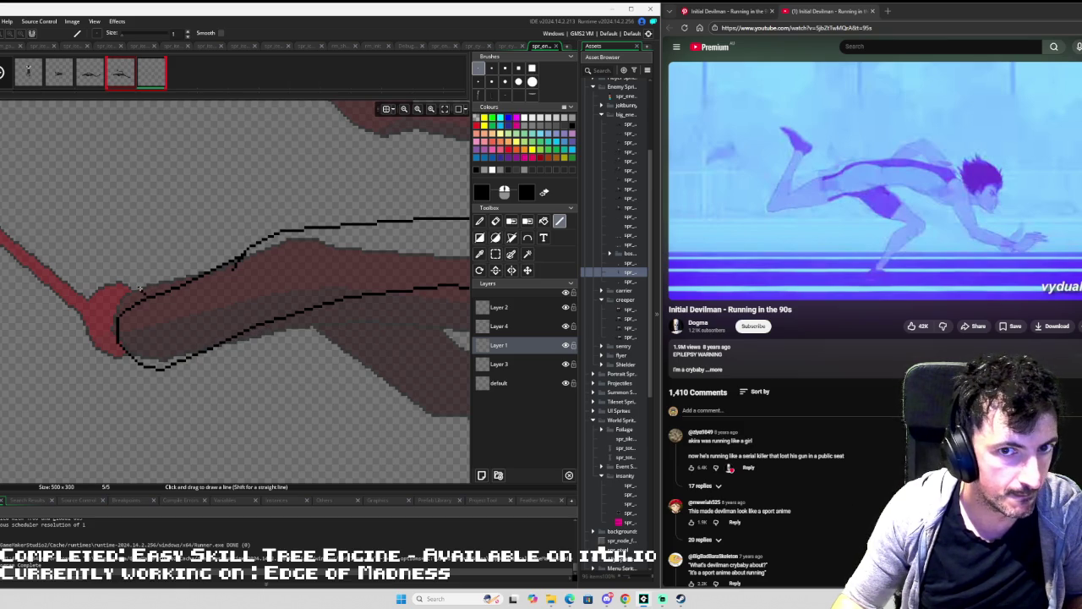
scroll(122, 285, "down", 4)
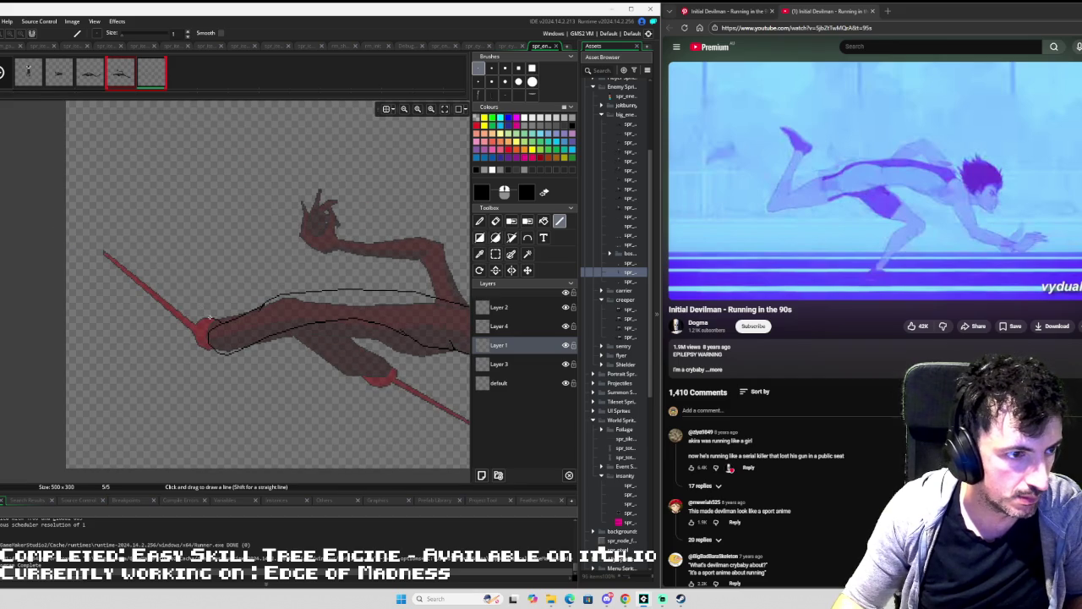
scroll(210, 319, "up", 2)
mouse_move(211, 318)
left_mouse_down()
mouse_move(241, 139)
mouse_move(216, 196)
mouse_move(191, 339)
mouse_move(196, 369)
mouse_move(216, 376)
left_mouse_up()
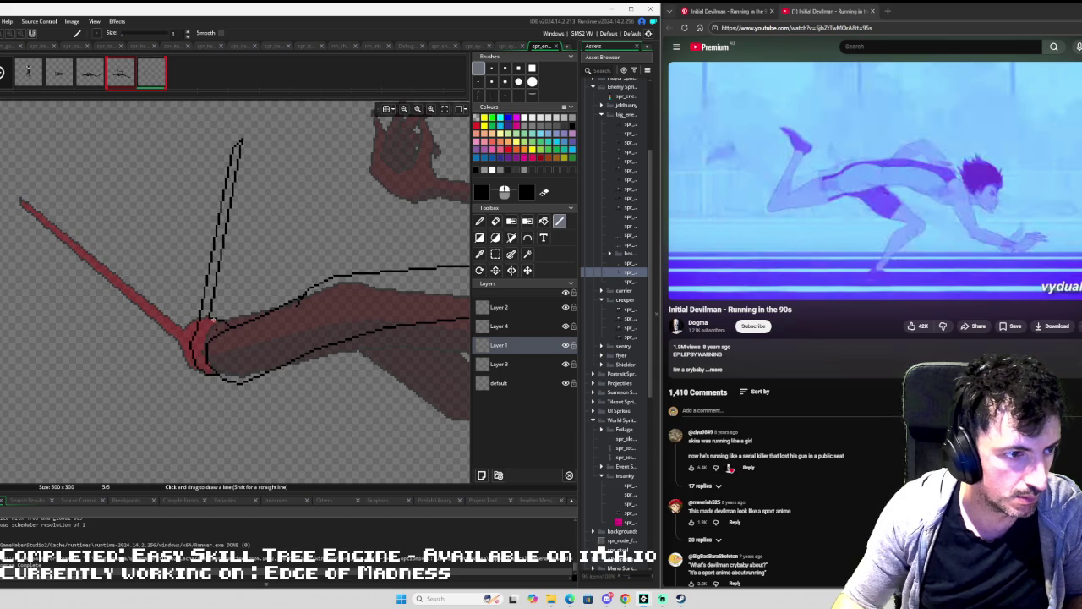
Draw a black line down from the knee, undoing the duplicated stroke.
scroll(142, 257, "down", 3)
scroll(169, 266, "down", 2)
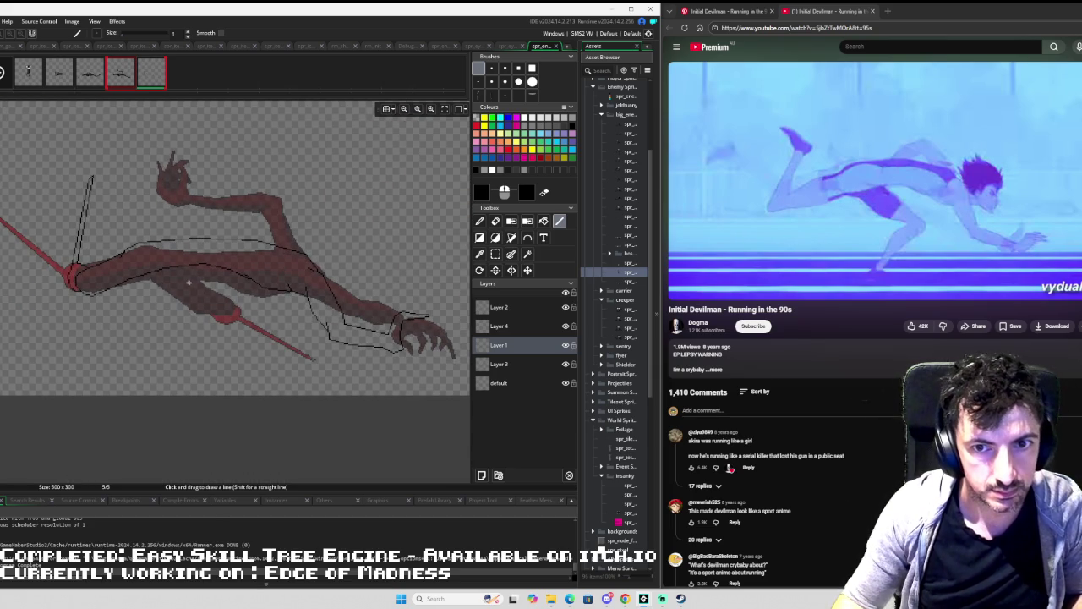
scroll(195, 266, "up", 2)
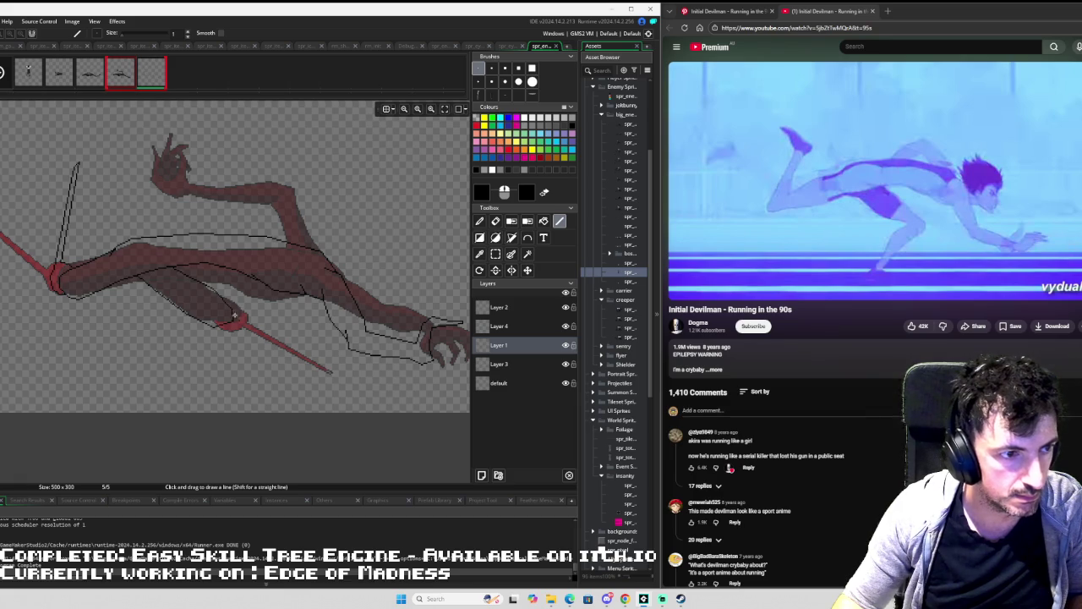
scroll(244, 288, "up", 3)
mouse_move(244, 288)
left_mouse_down()
mouse_move(251, 328)
mouse_move(208, 386)
mouse_move(193, 448)
mouse_move(238, 319)
left_mouse_up()
key("ctrl+z")
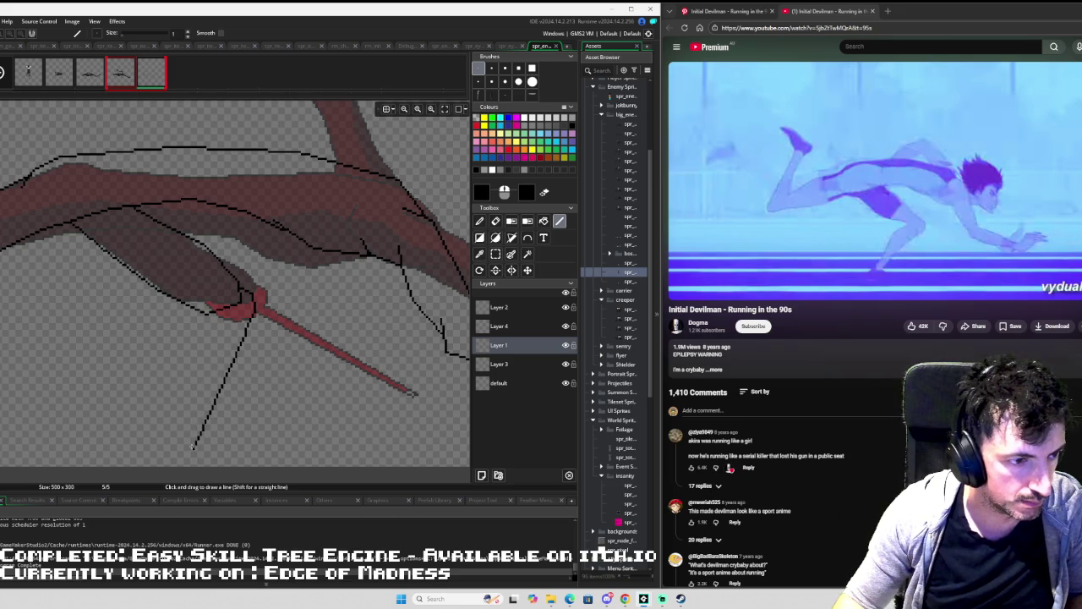
left_click_drag(191, 446, 240, 316)
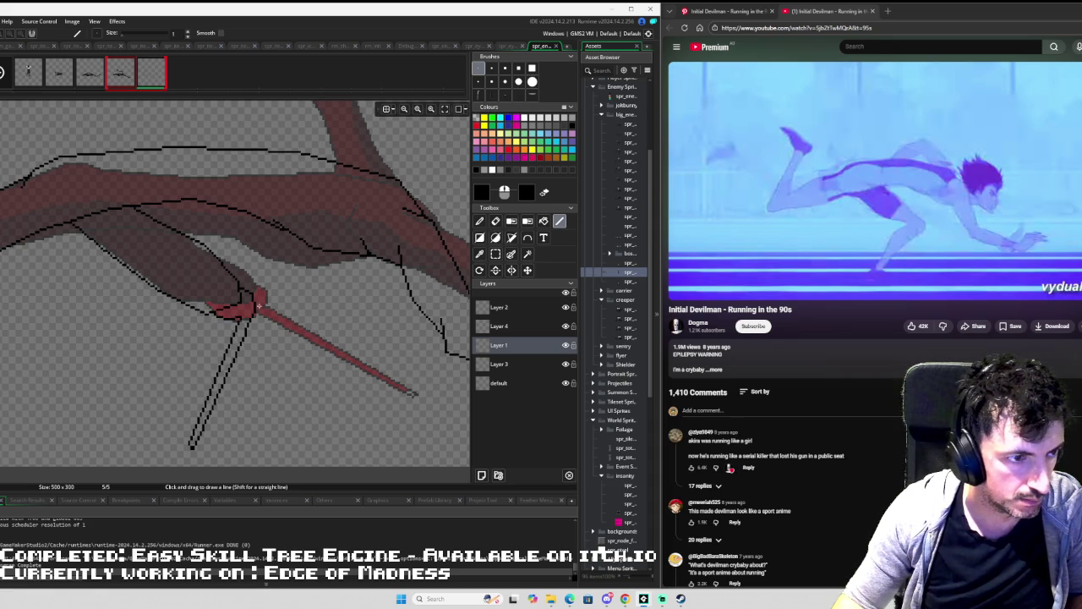
scroll(259, 307, "down", 3)
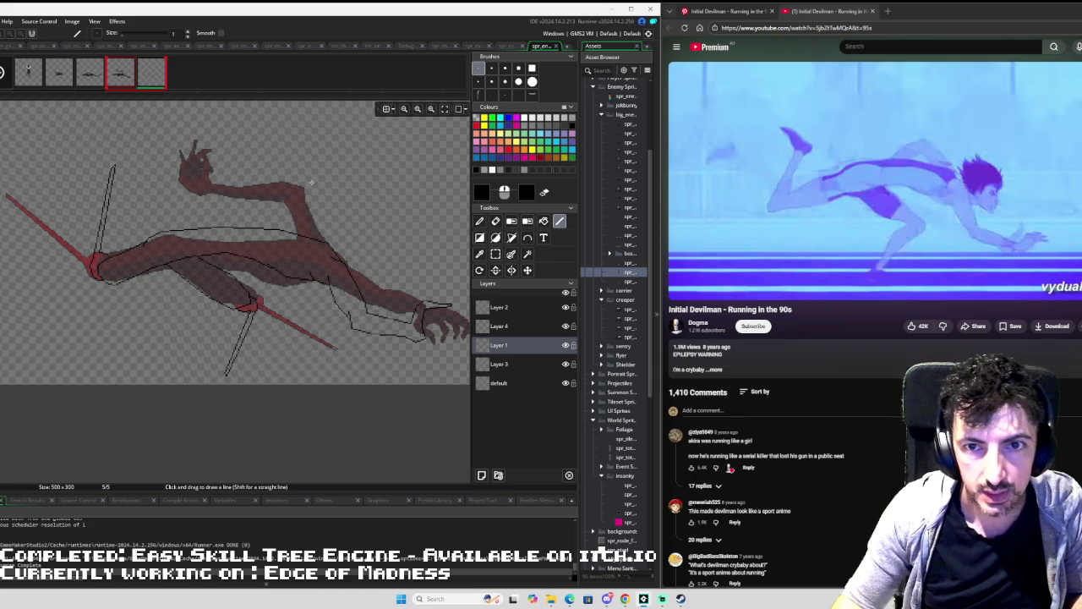
scroll(315, 177, "down", 1)
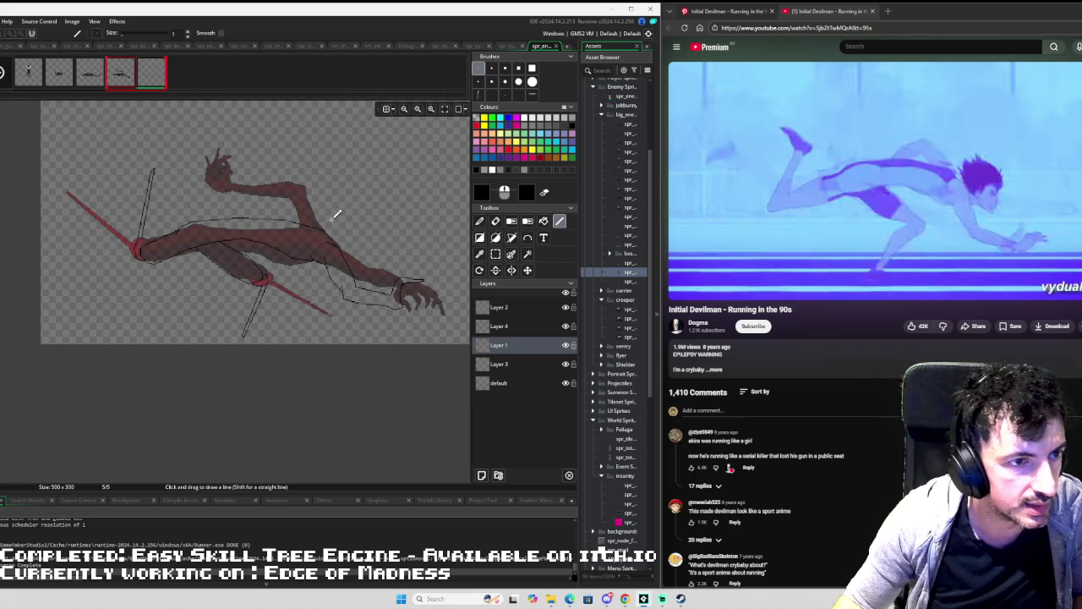
scroll(331, 219, "up", 1)
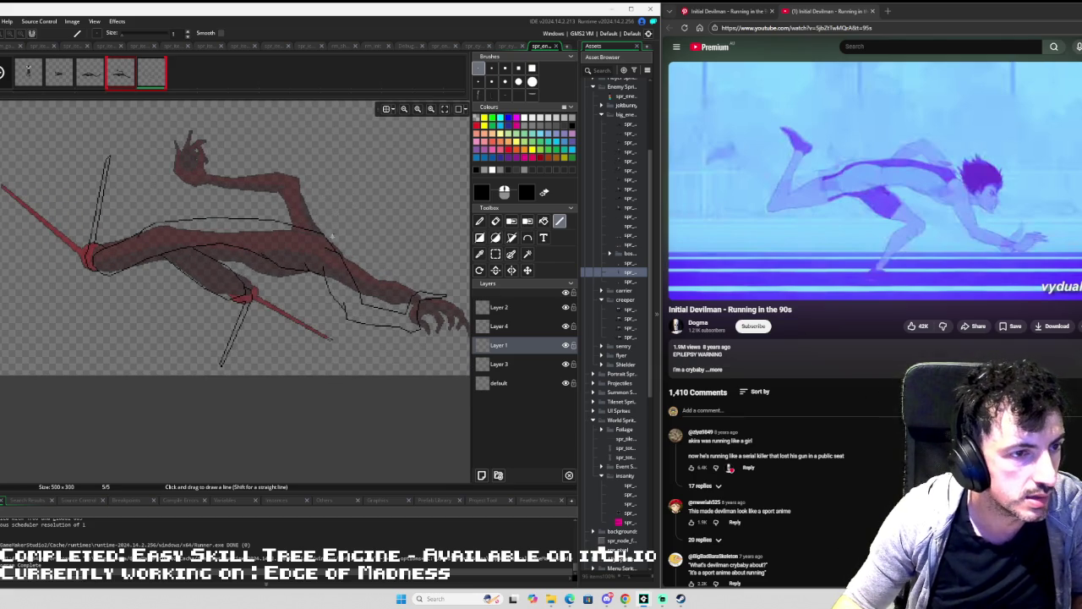
left_click_drag(316, 217, 355, 238)
scroll(359, 262, "up", 2)
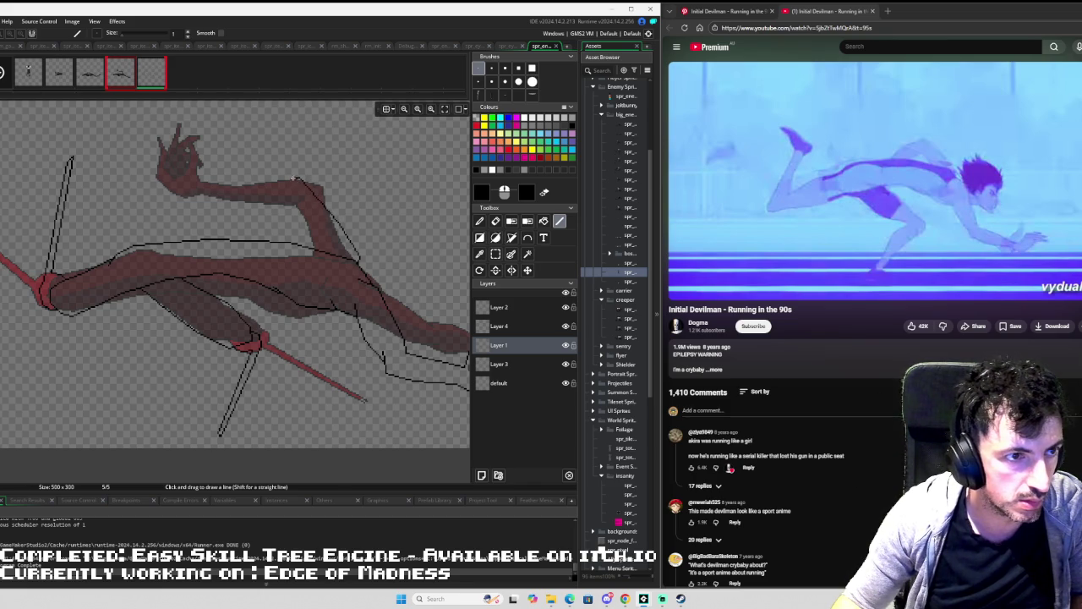
Outline the upper arm's top edge and add a short stroke inside its bend.
mouse_move(277, 188)
left_mouse_down()
mouse_move(244, 203)
mouse_move(217, 237)
left_mouse_up()
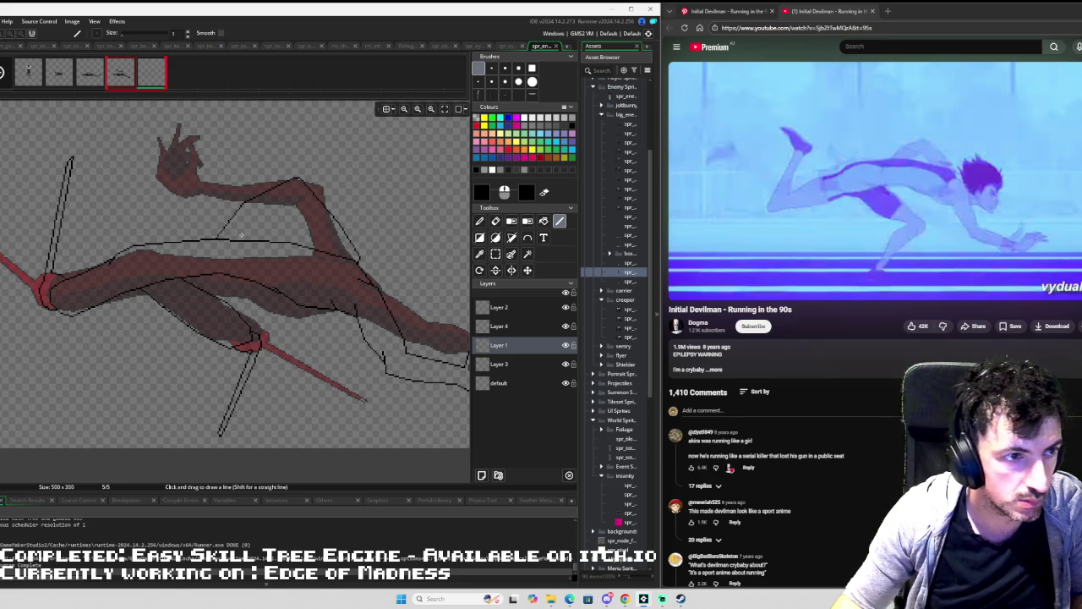
left_click_drag(241, 239, 291, 201)
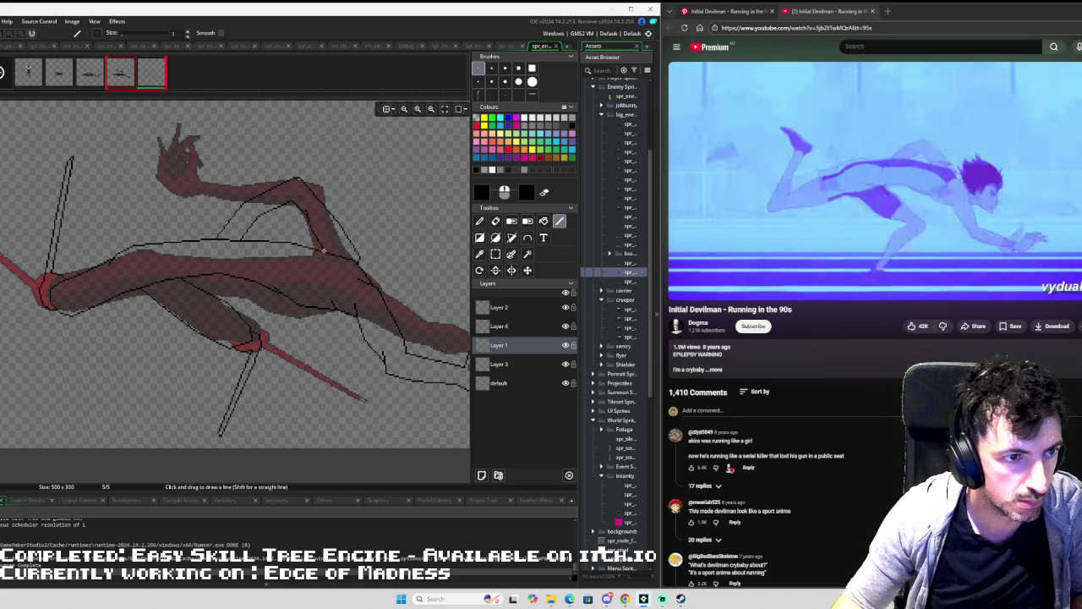
scroll(368, 241, "down", 2)
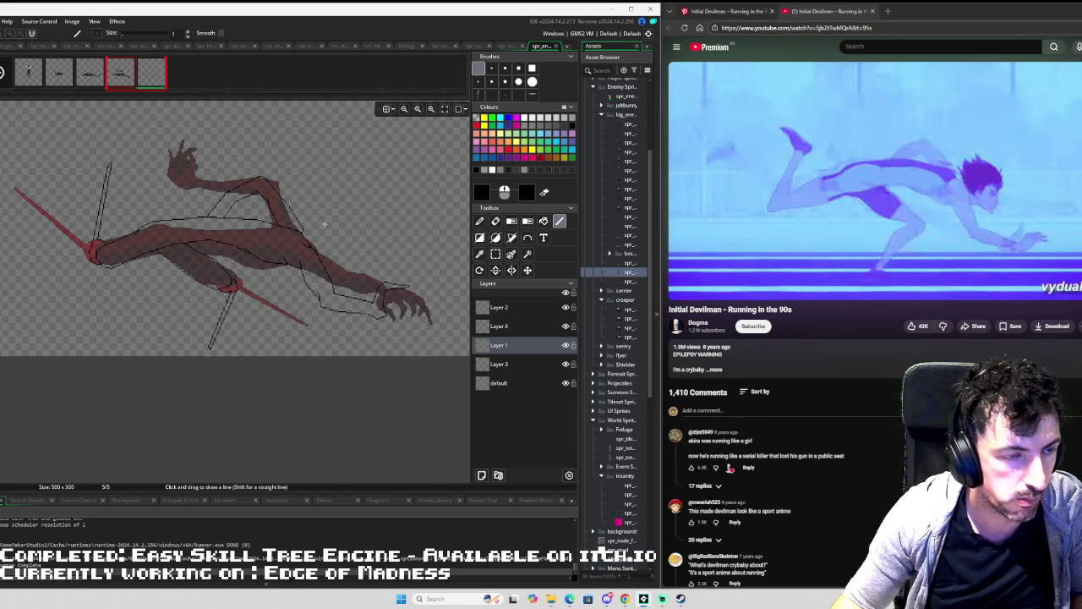
scroll(392, 292, "up", 2)
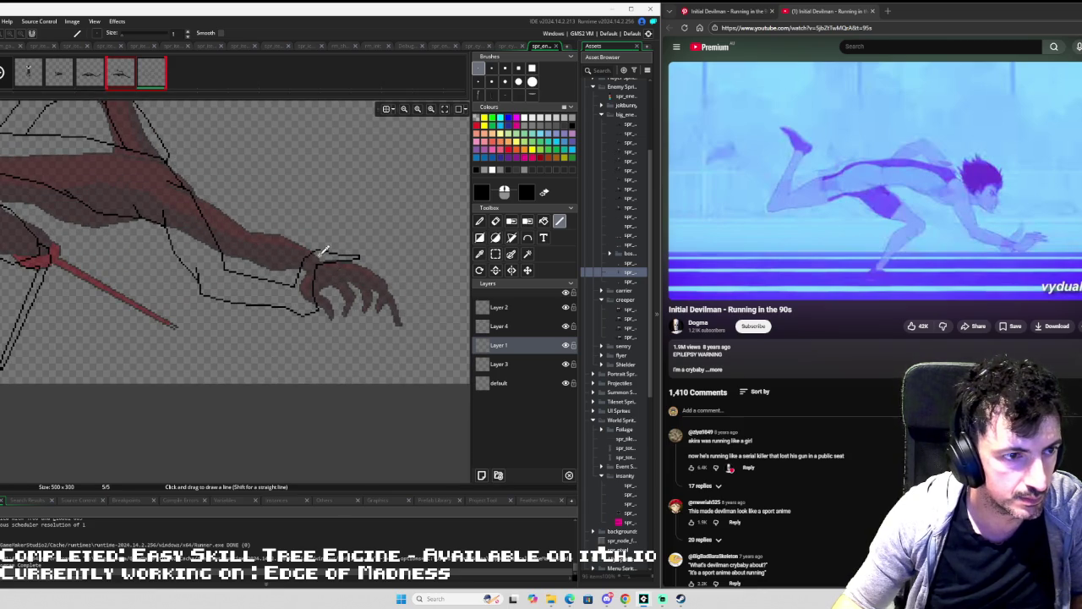
Erase the stray vertical line by the hand and draw a new outline along the claw.
scroll(321, 253, "up", 1)
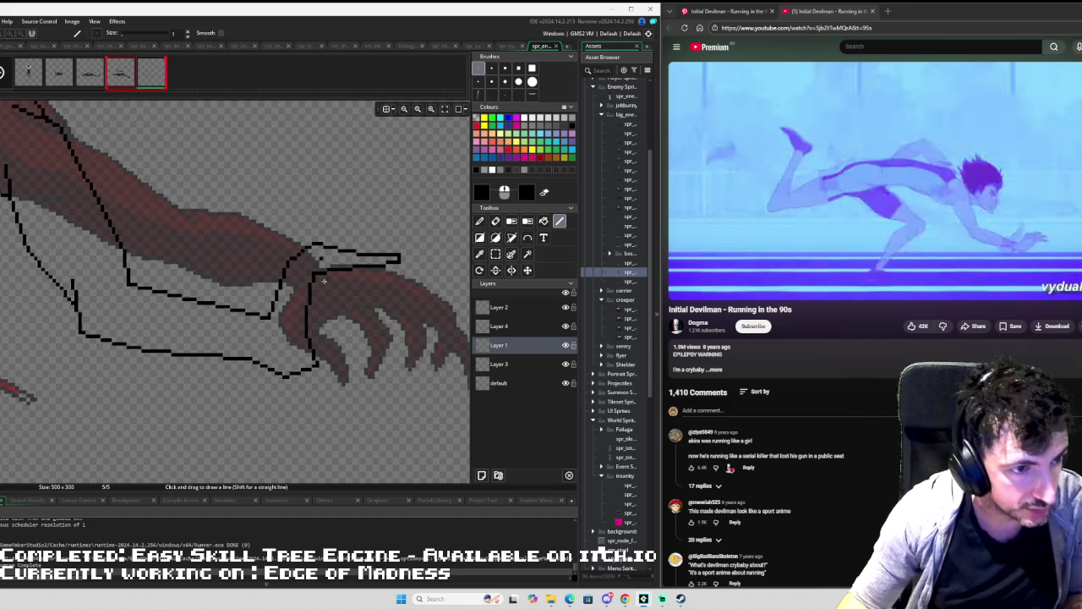
key("e")
left_click_drag(321, 268, 310, 343)
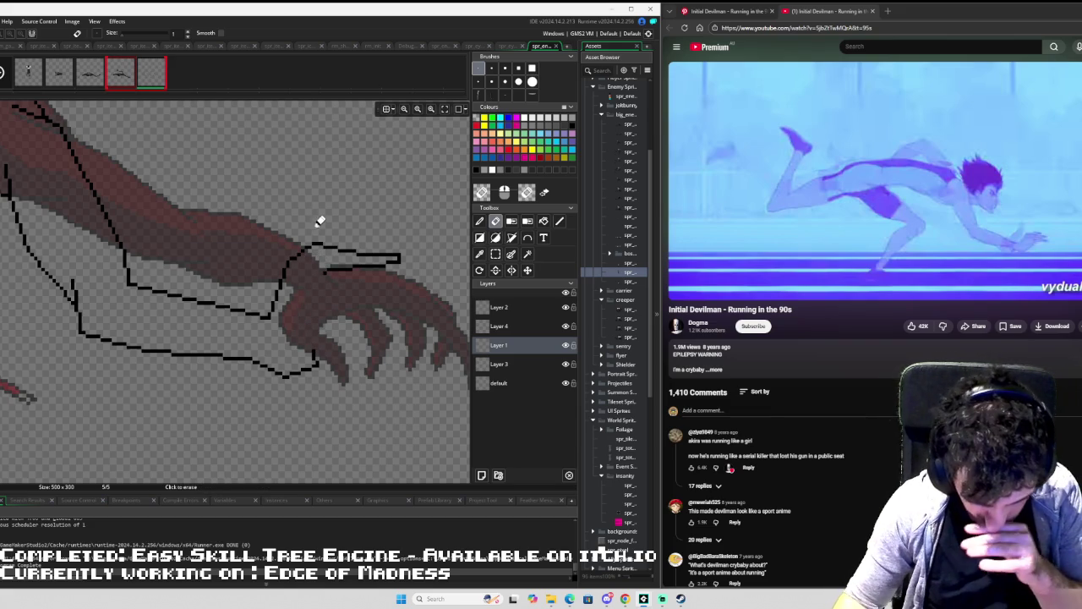
key("l")
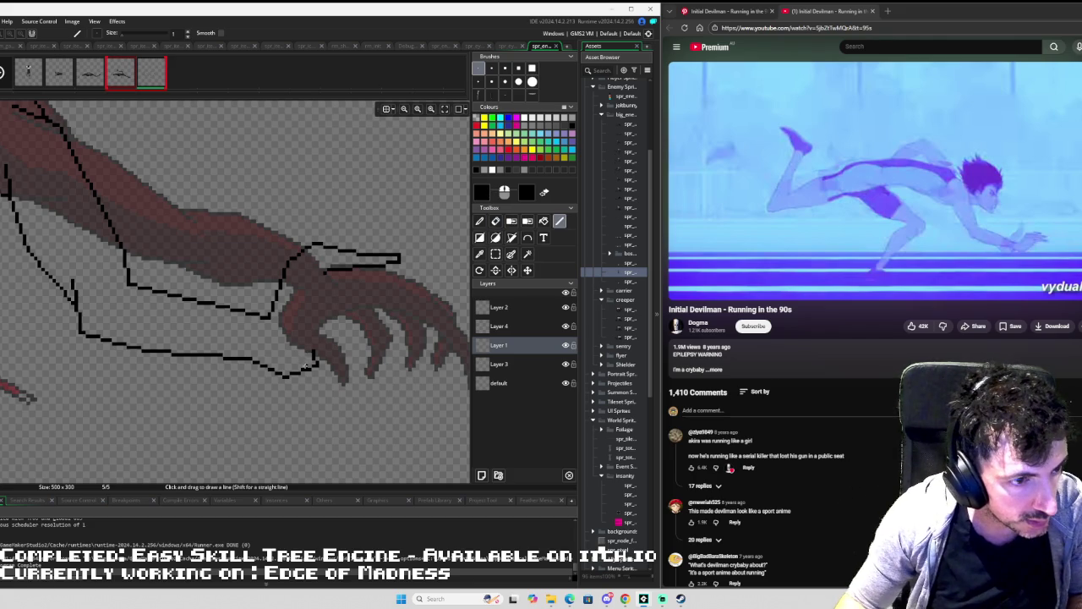
mouse_move(315, 362)
left_mouse_down()
mouse_move(322, 324)
mouse_move(403, 306)
mouse_move(331, 297)
mouse_move(310, 307)
mouse_move(350, 276)
mouse_move(428, 294)
mouse_move(409, 299)
left_mouse_up()
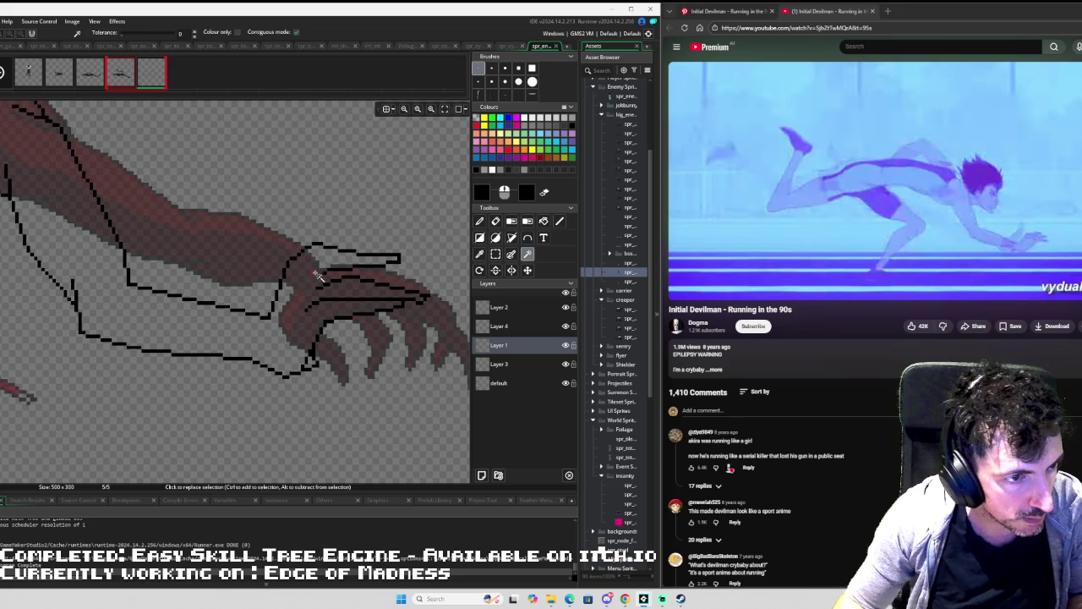
key("e")
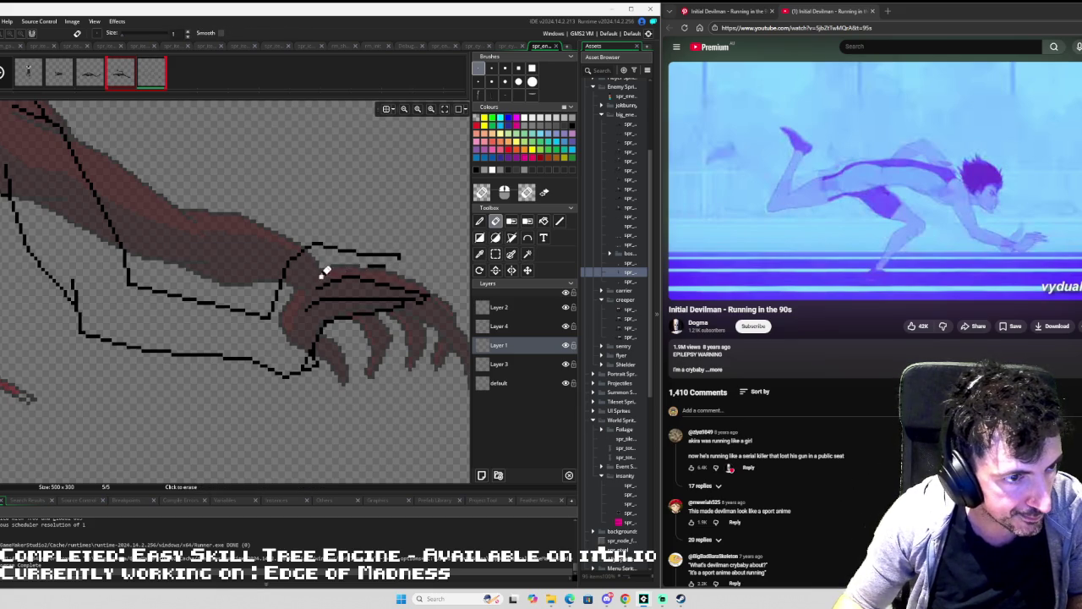
Trim the overlong upper claw line and erase leftover bits with a size-3 eraser.
left_click_drag(398, 252, 355, 251)
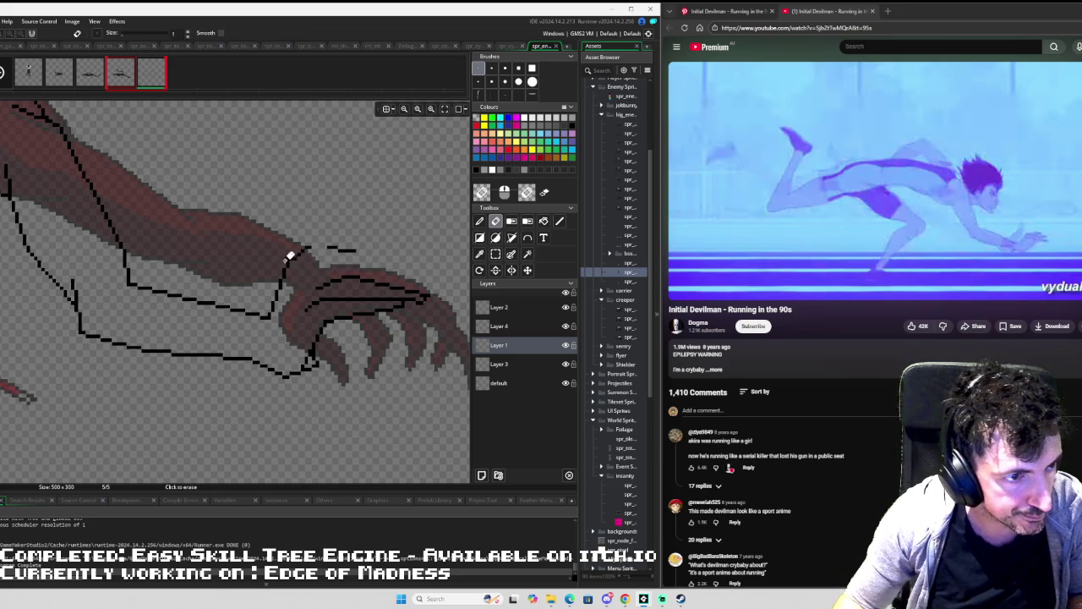
left_click(494, 71)
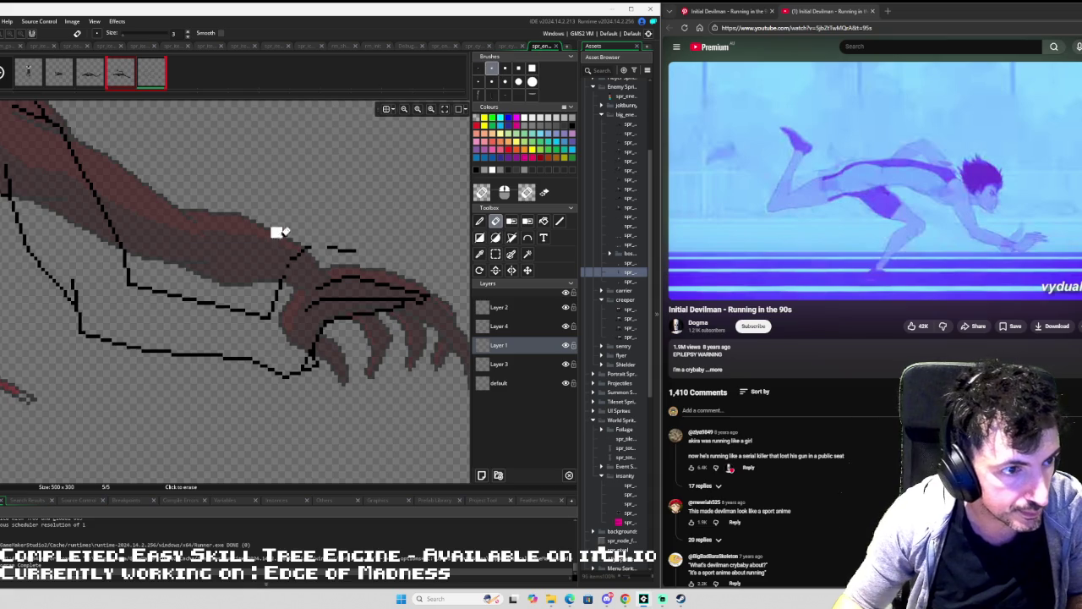
mouse_move(360, 247)
left_mouse_down()
mouse_move(287, 261)
mouse_move(357, 239)
left_mouse_up()
Draw 1-px black finger lines along the top of the claw plus a short extending segment.
key("p")
left_click(558, 221)
left_click(478, 68)
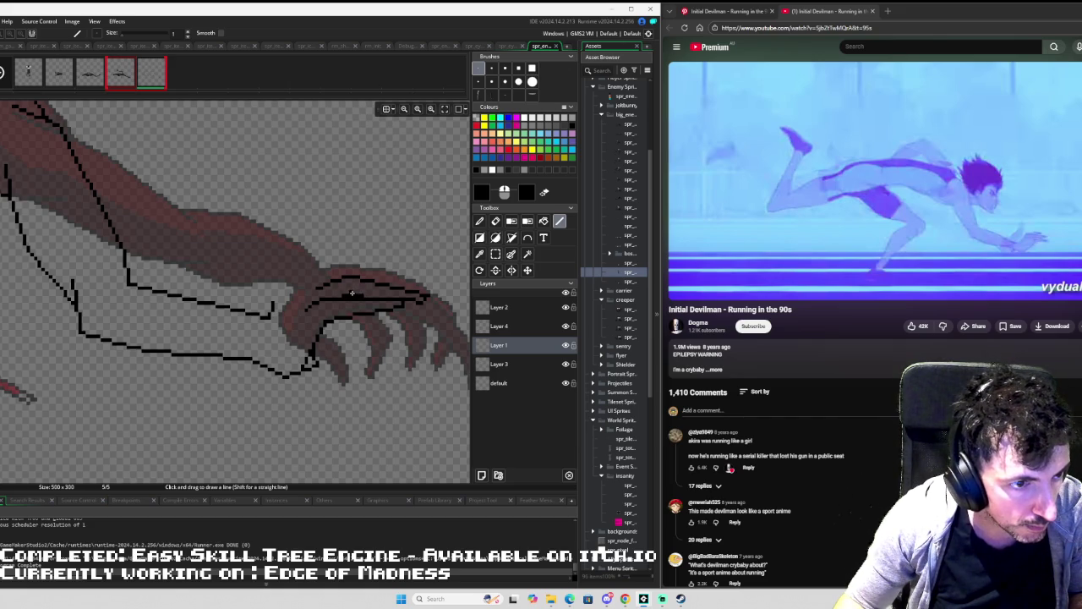
left_click_drag(393, 251, 303, 255)
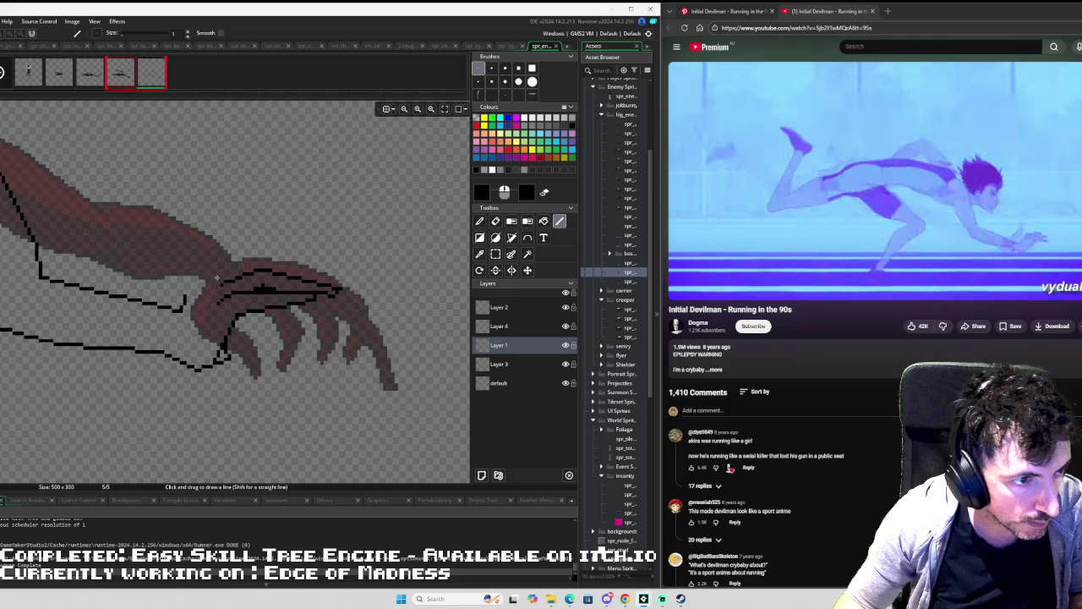
mouse_move(214, 276)
left_mouse_down()
mouse_move(243, 262)
mouse_move(346, 269)
mouse_move(302, 278)
left_mouse_up()
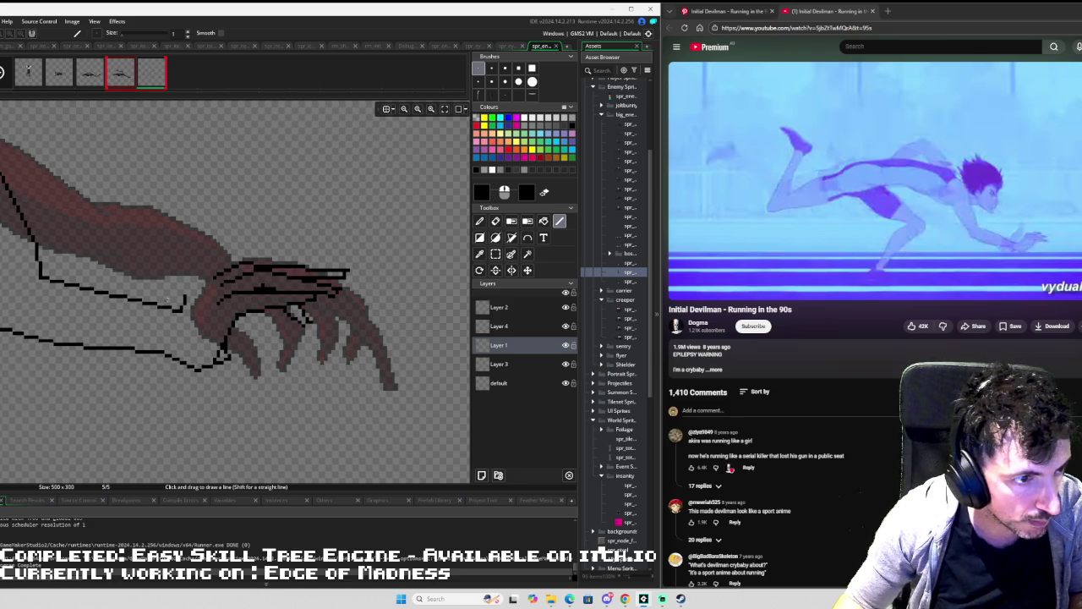
left_click_drag(184, 300, 198, 279)
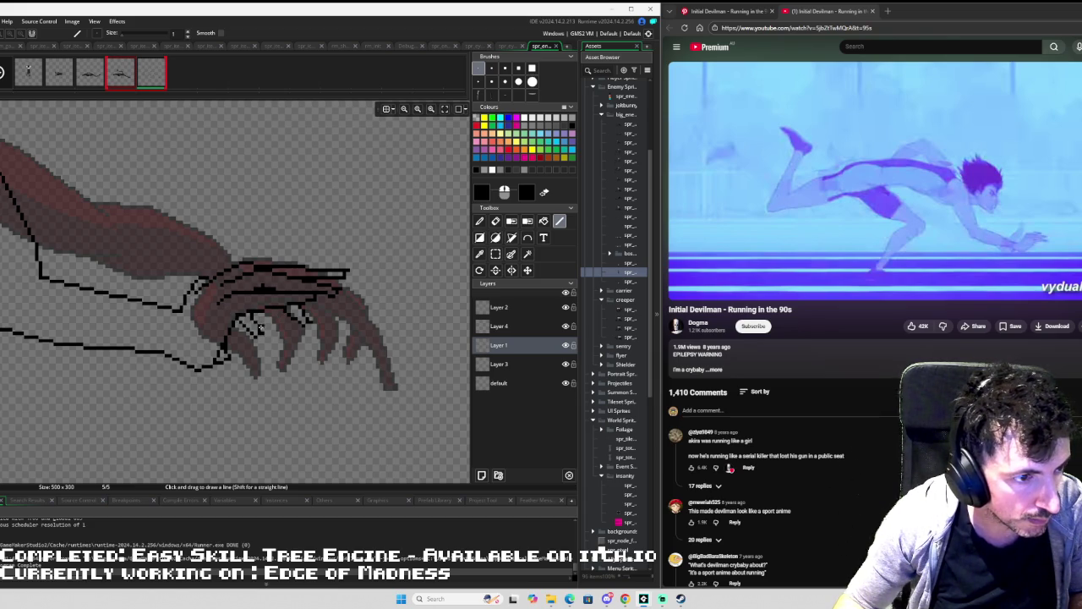
scroll(259, 328, "up", 3)
Erase the few stray outline pixels left on the claw.
key("e")
mouse_move(245, 345)
left_mouse_down()
mouse_move(241, 333)
mouse_move(259, 321)
mouse_move(252, 308)
left_mouse_up()
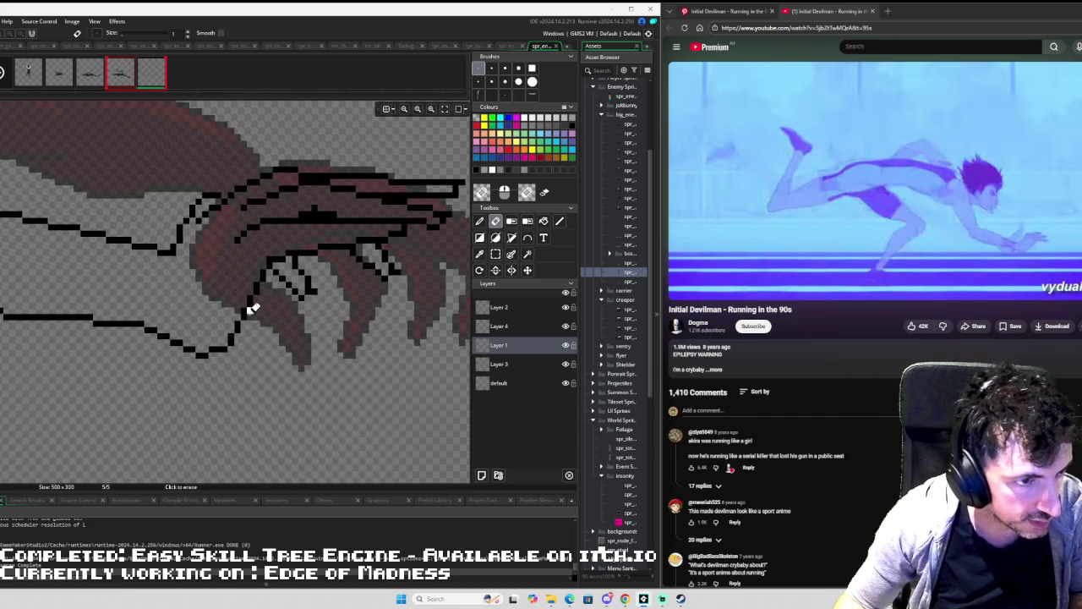
scroll(252, 309, "down", 2)
scroll(210, 286, "down", 1)
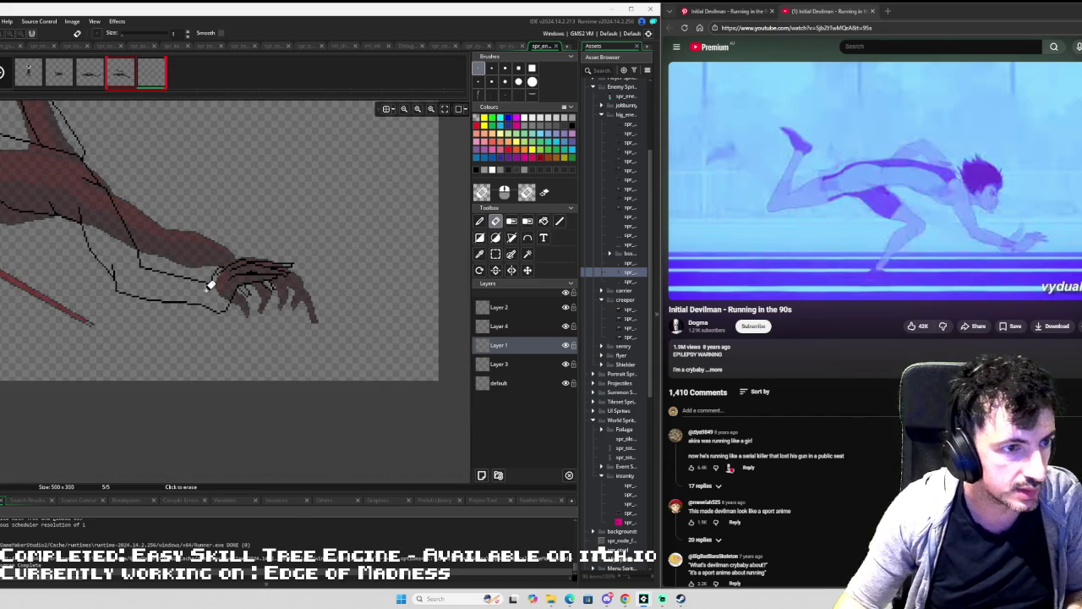
scroll(271, 272, "up", 2)
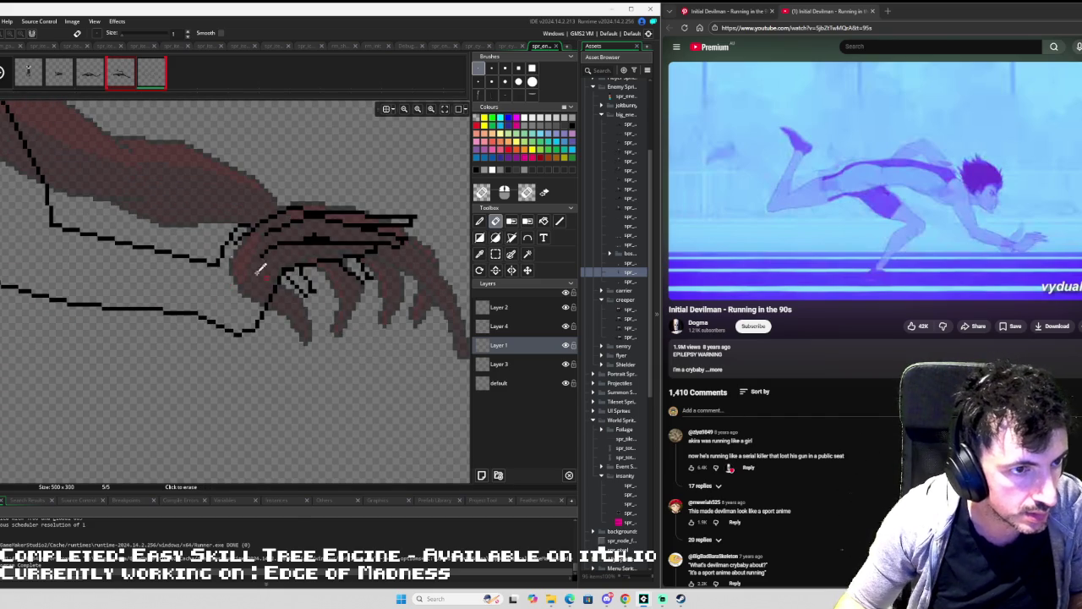
scroll(271, 272, "down", 3)
key("Left")
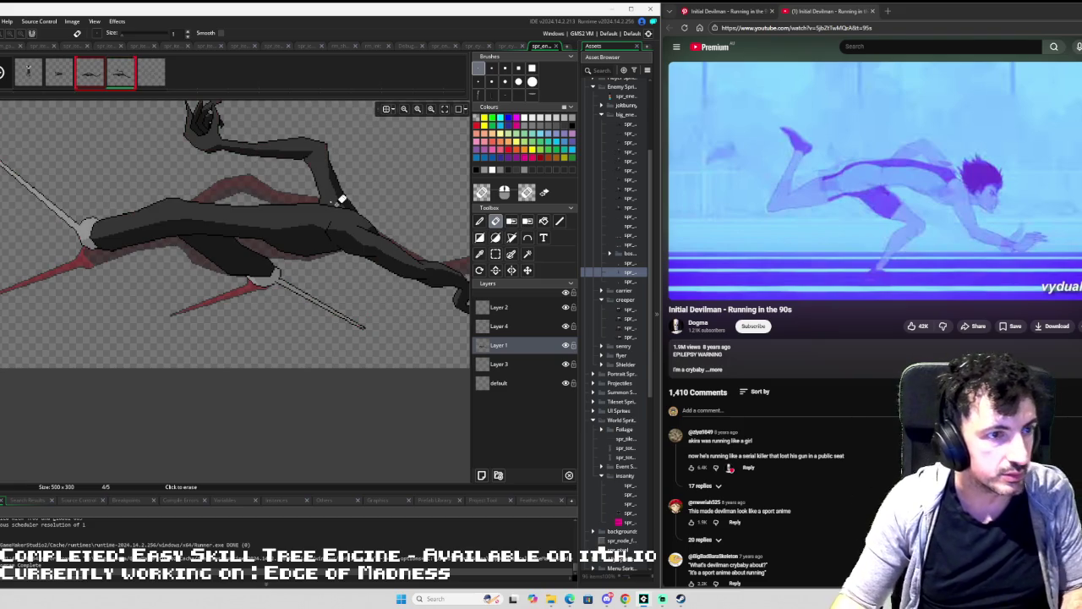
key("i")
left_click(288, 215)
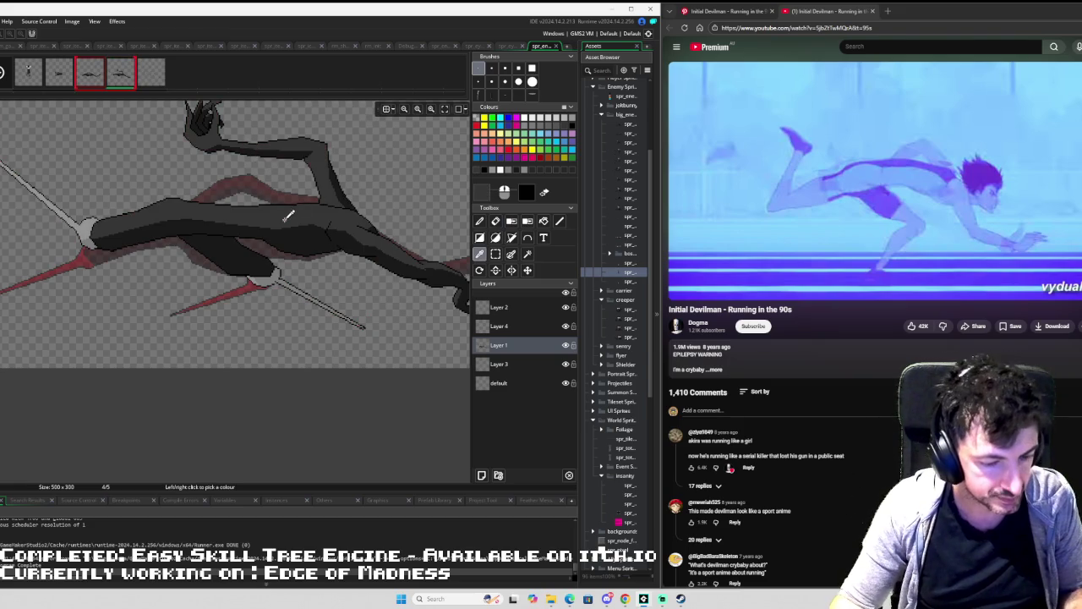
key("Right")
key("f")
left_click(314, 220)
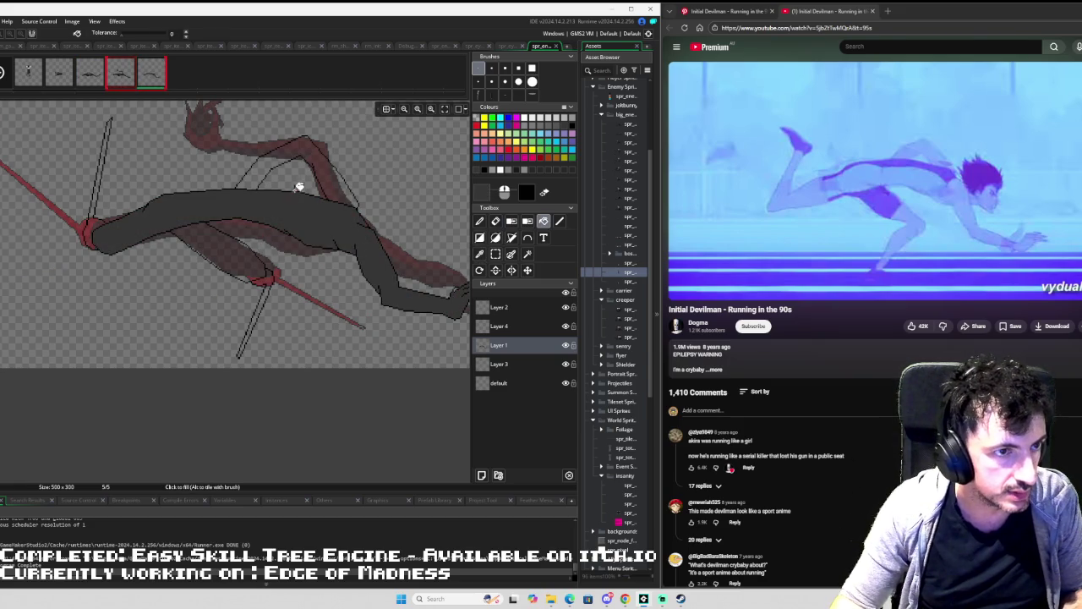
left_click_drag(350, 210, 296, 208)
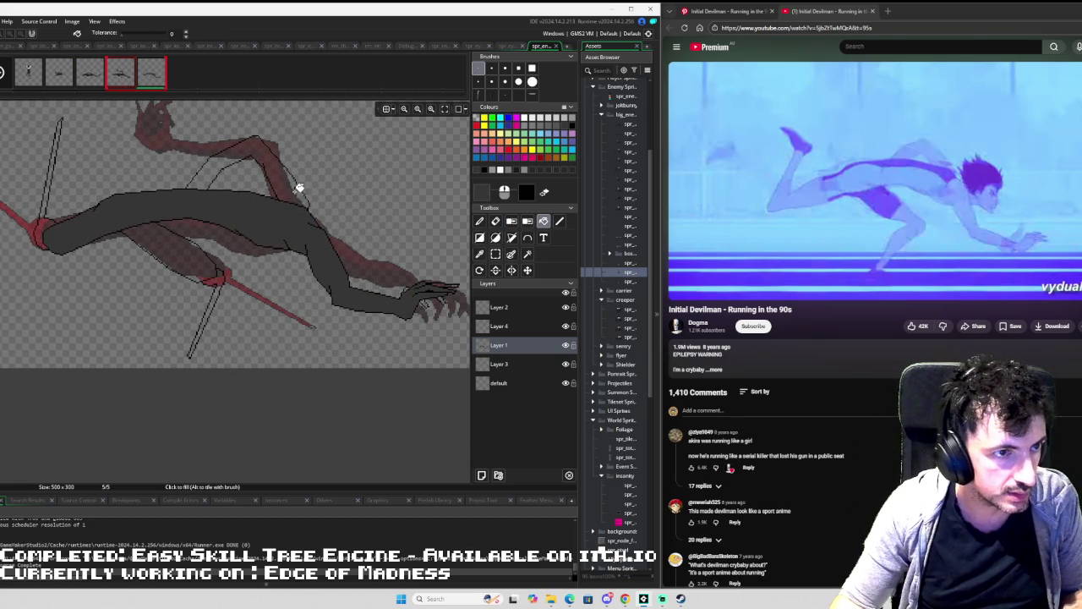
scroll(393, 249, "up", 2)
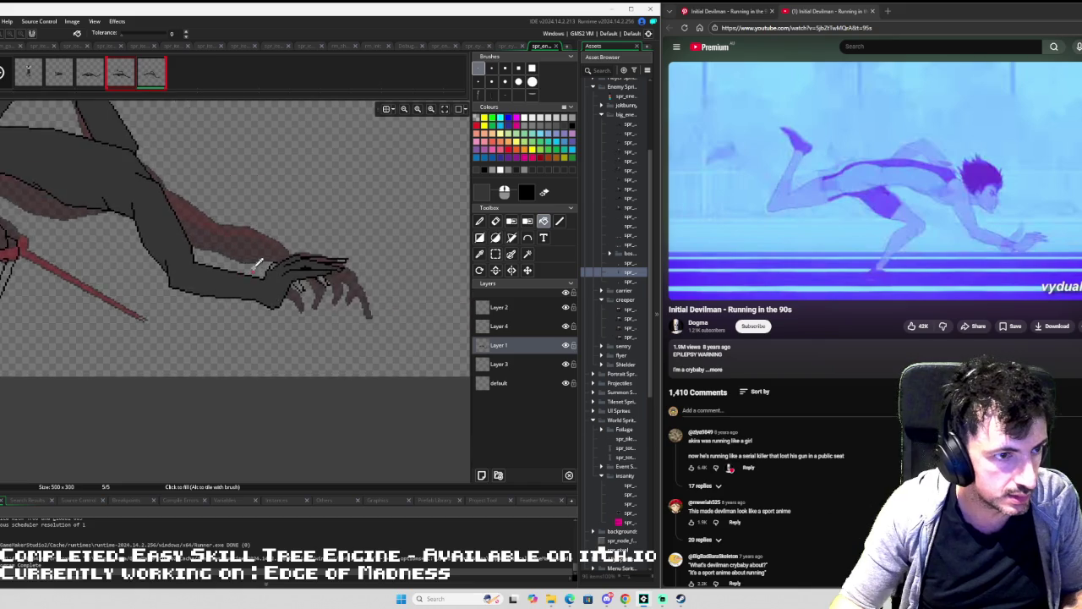
scroll(260, 268, "up", 2)
scroll(273, 246, "up", 1)
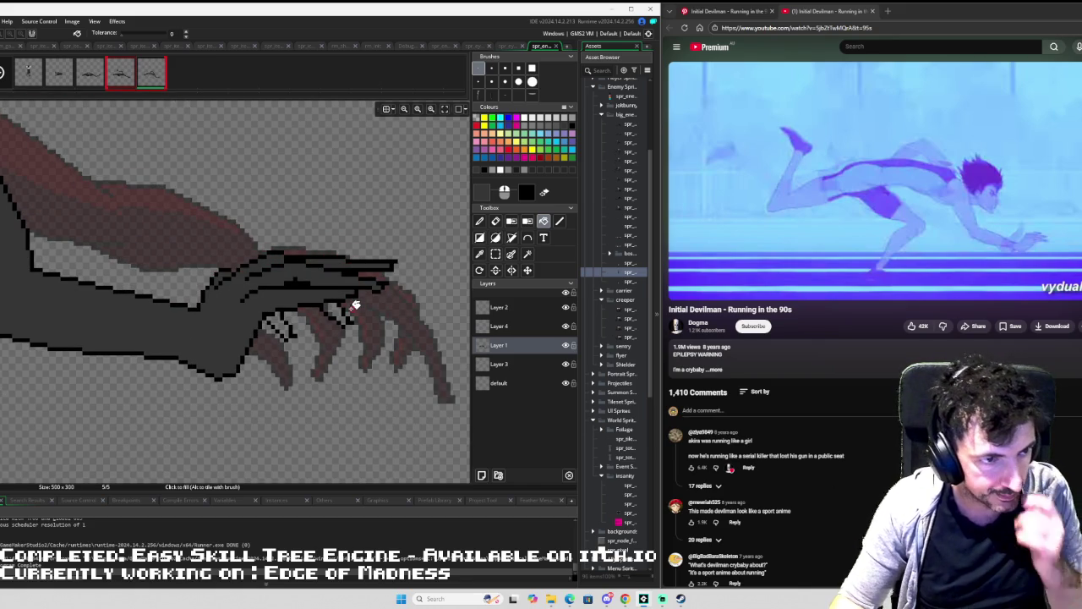
key("i")
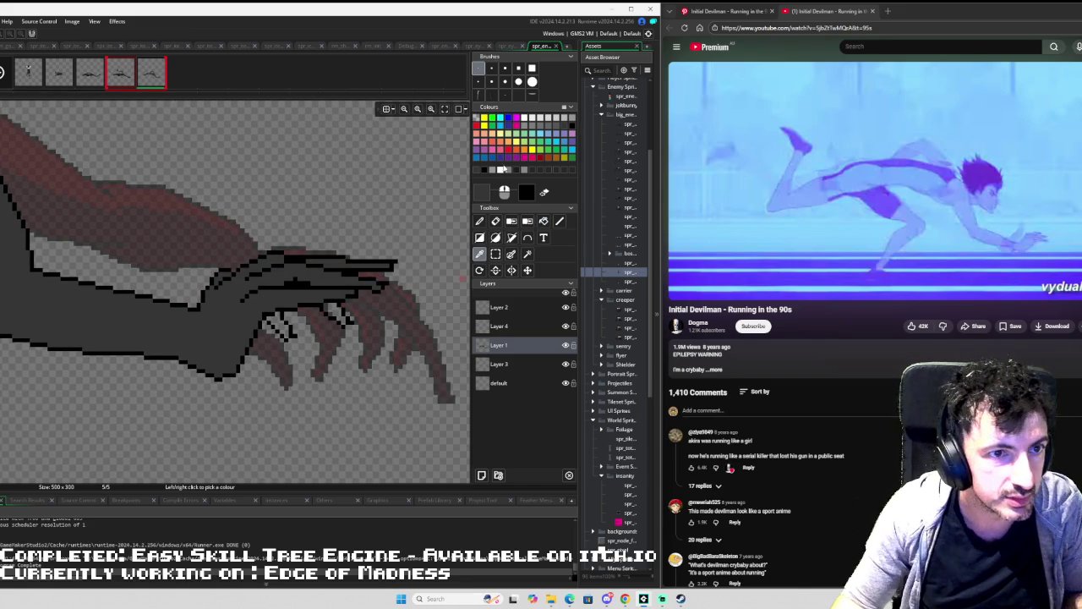
key("f")
left_click(342, 315)
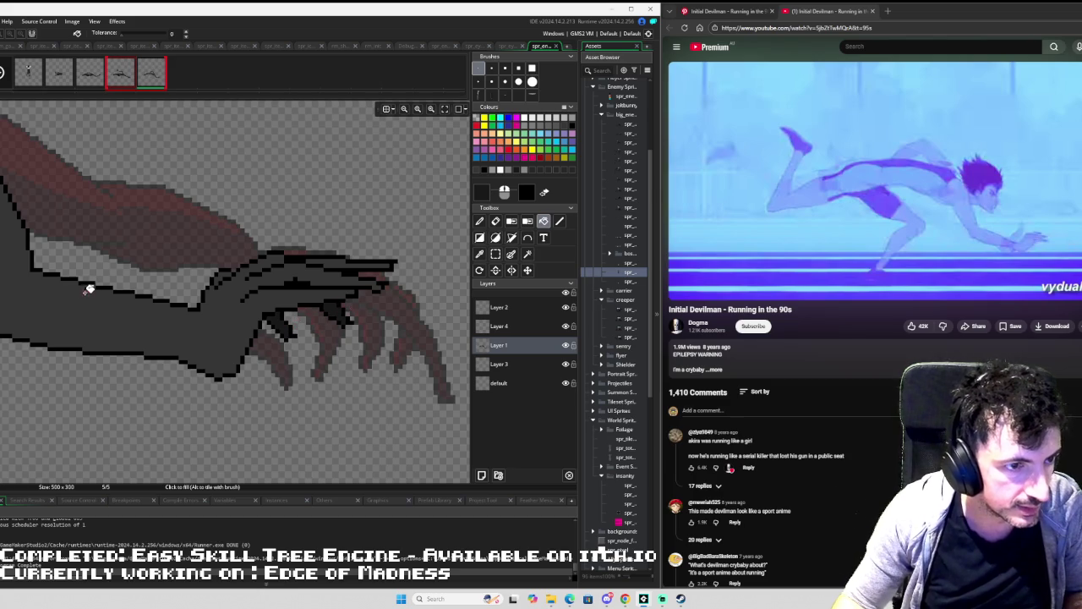
scroll(347, 303, "up", 3)
scroll(71, 198, "down", 3)
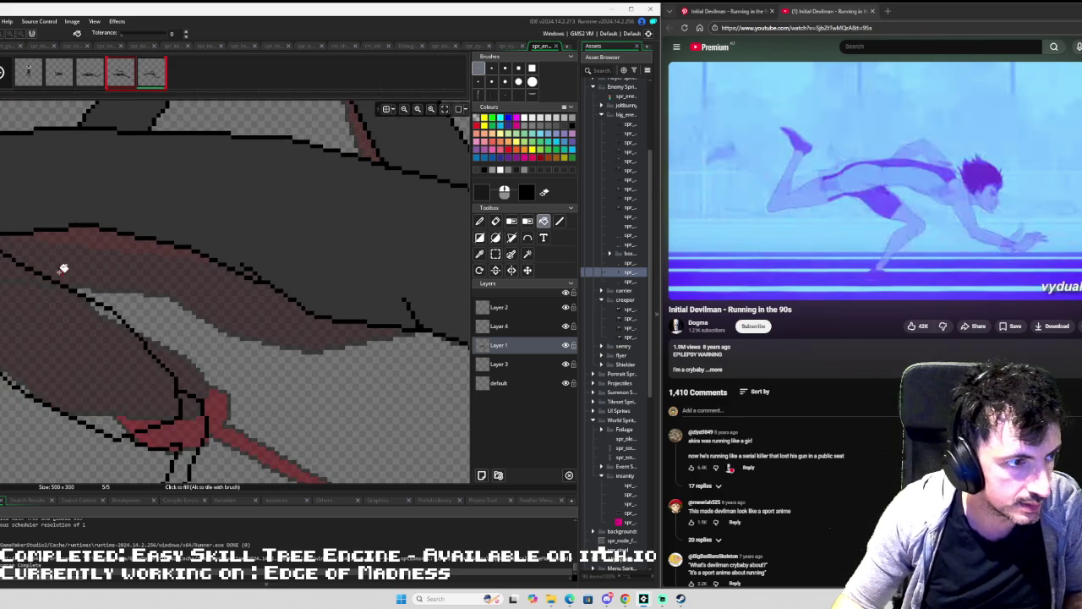
scroll(358, 321, "up", 3)
scroll(359, 322, "down", 1)
scroll(38, 295, "down", 1)
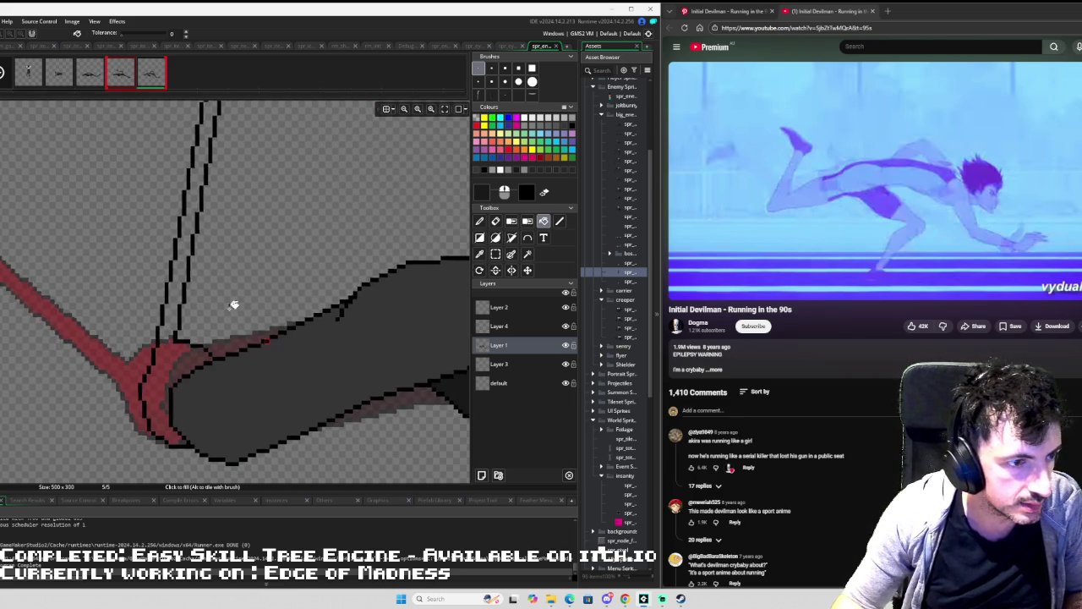
scroll(265, 331, "up", 1)
scroll(245, 261, "up", 1)
scroll(251, 242, "down", 1)
scroll(335, 313, "down", 1)
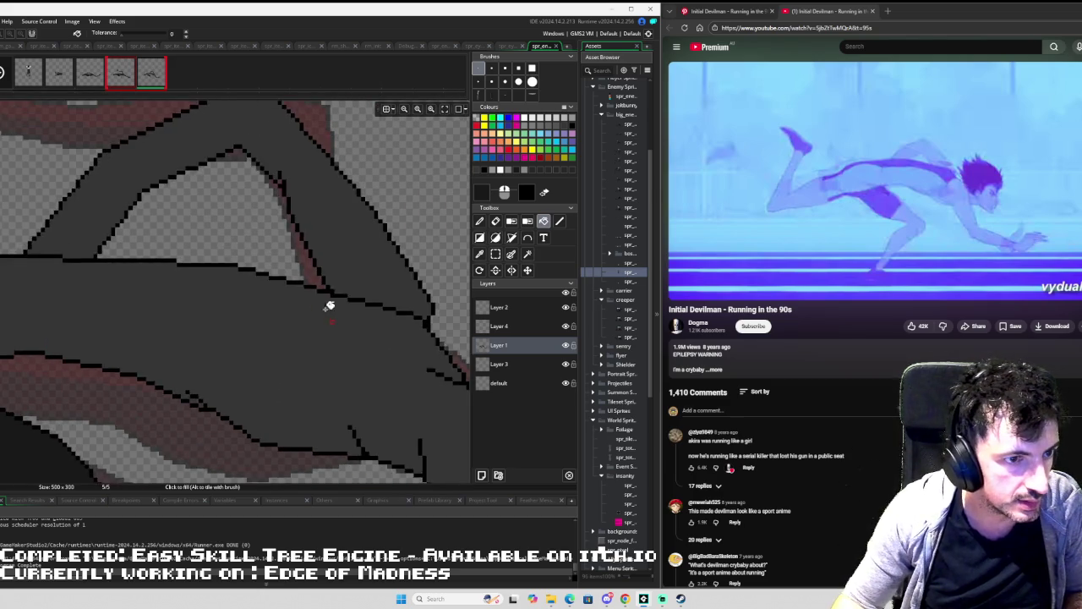
scroll(115, 229, "down", 1)
scroll(11, 200, "down", 1)
mouse_move(163, 286)
left_mouse_down()
mouse_move(164, 313)
mouse_move(187, 179)
left_mouse_up()
Draw three black outline lines along the arm, then fill the lower arm a darker gray.
key("l")
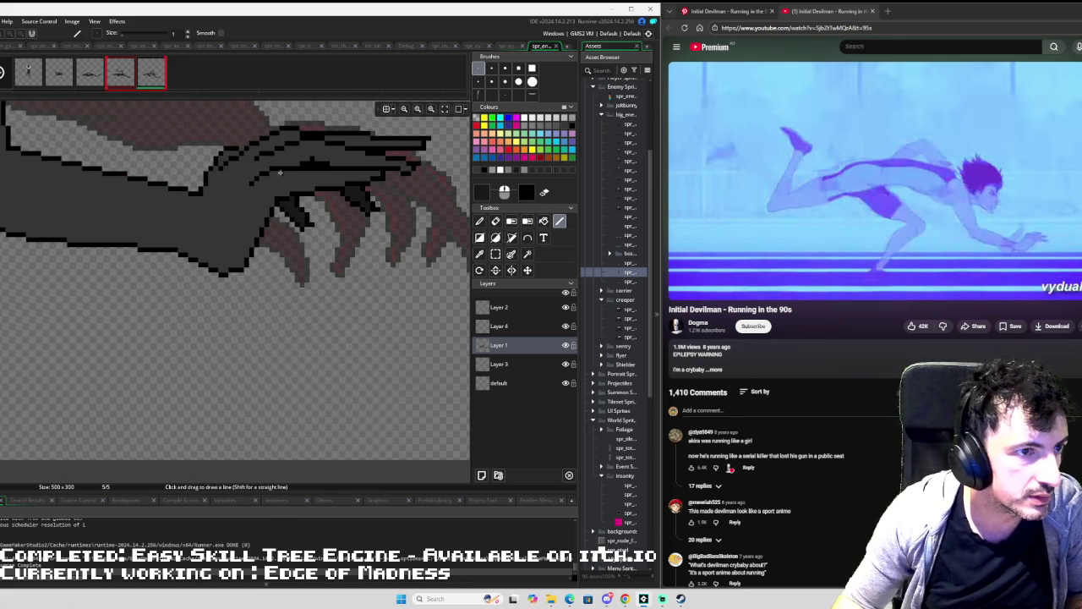
mouse_move(368, 177)
left_mouse_down()
mouse_move(276, 182)
mouse_move(230, 213)
mouse_move(218, 248)
mouse_move(168, 226)
mouse_move(5, 196)
left_mouse_up()
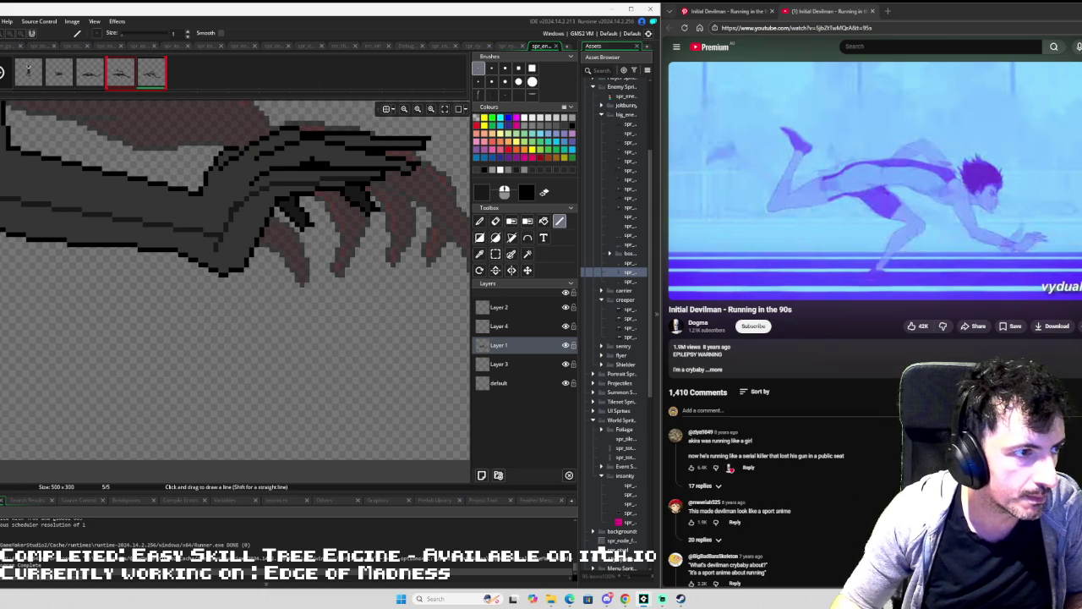
scroll(261, 271, "up", 3)
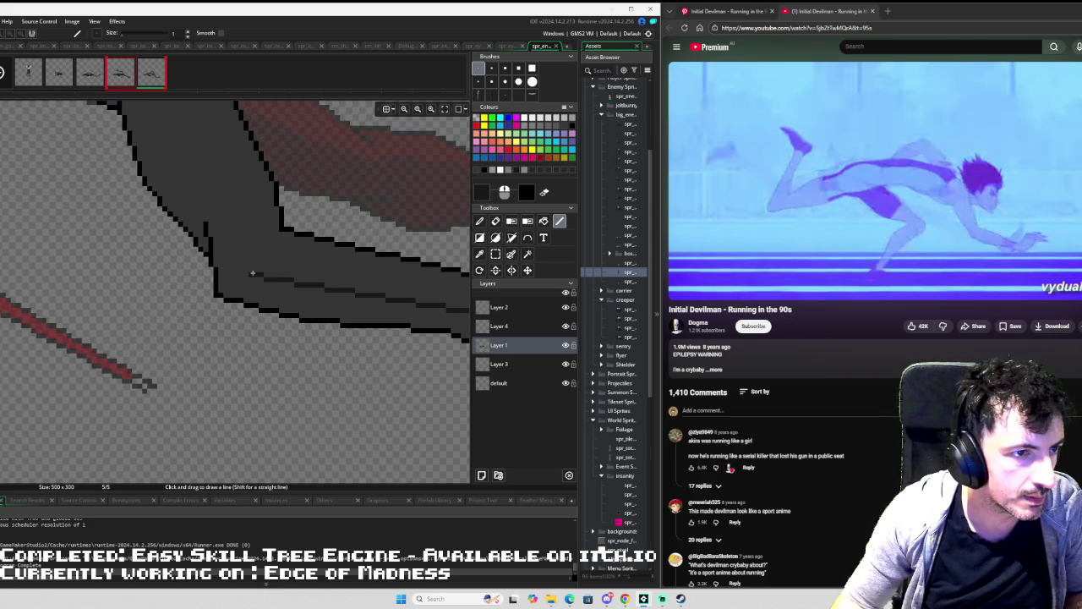
mouse_move(230, 258)
left_mouse_down()
mouse_move(234, 293)
mouse_move(220, 266)
left_mouse_up()
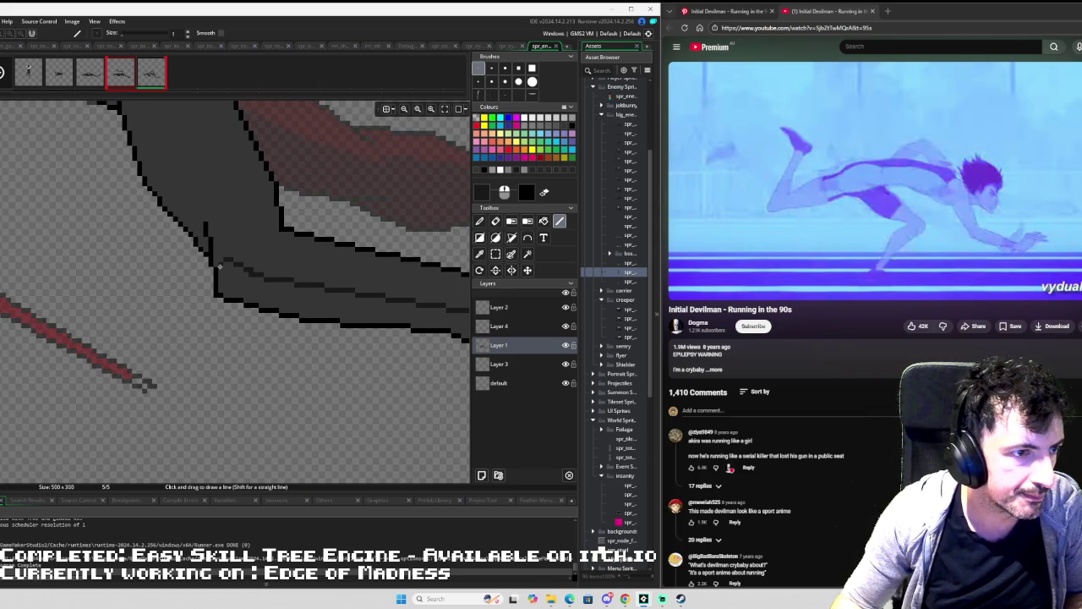
scroll(244, 274, "down", 3)
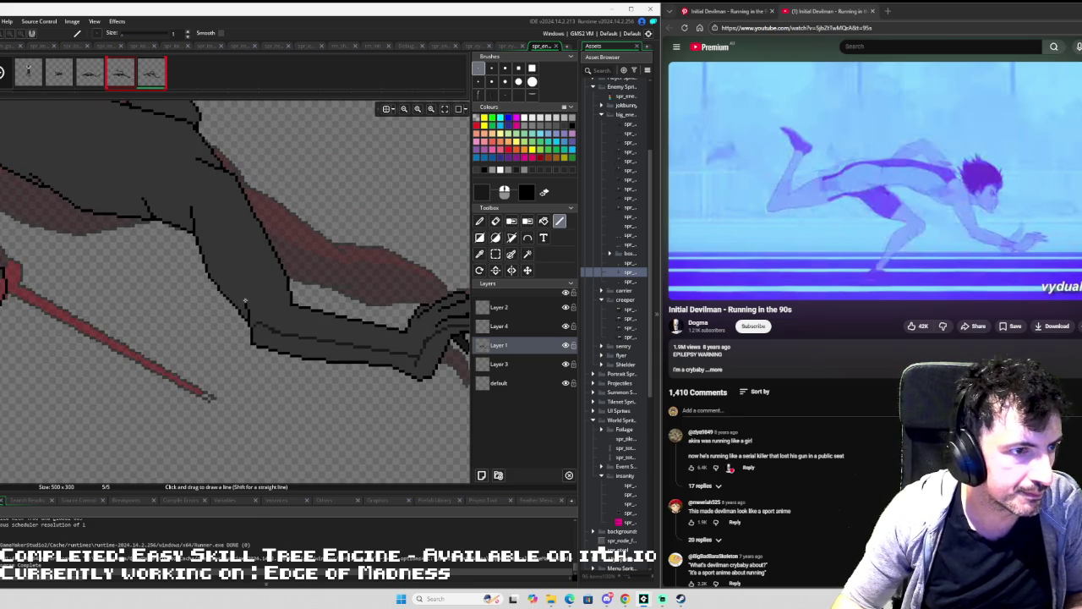
left_click_drag(244, 303, 195, 227)
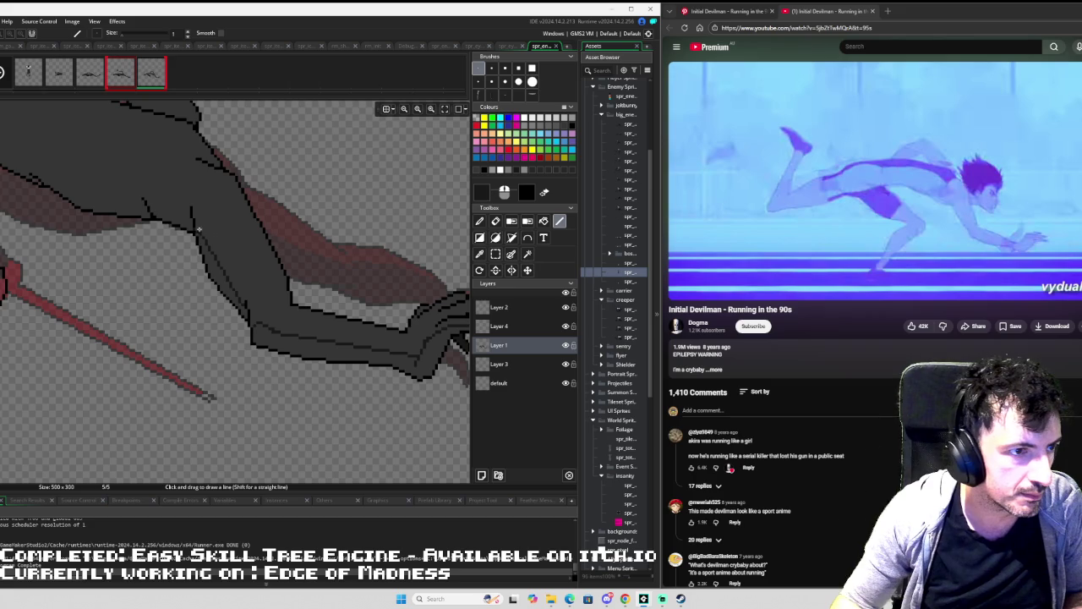
key("f")
left_click(311, 323)
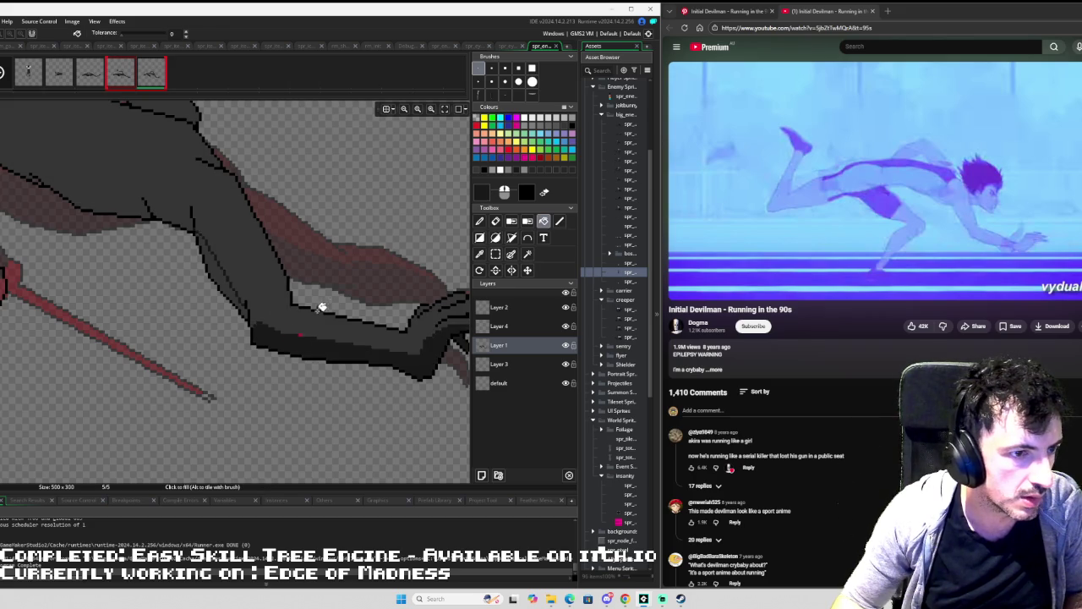
Fill the creature's upper body area a darker gray.
left_click_drag(291, 271, 196, 258)
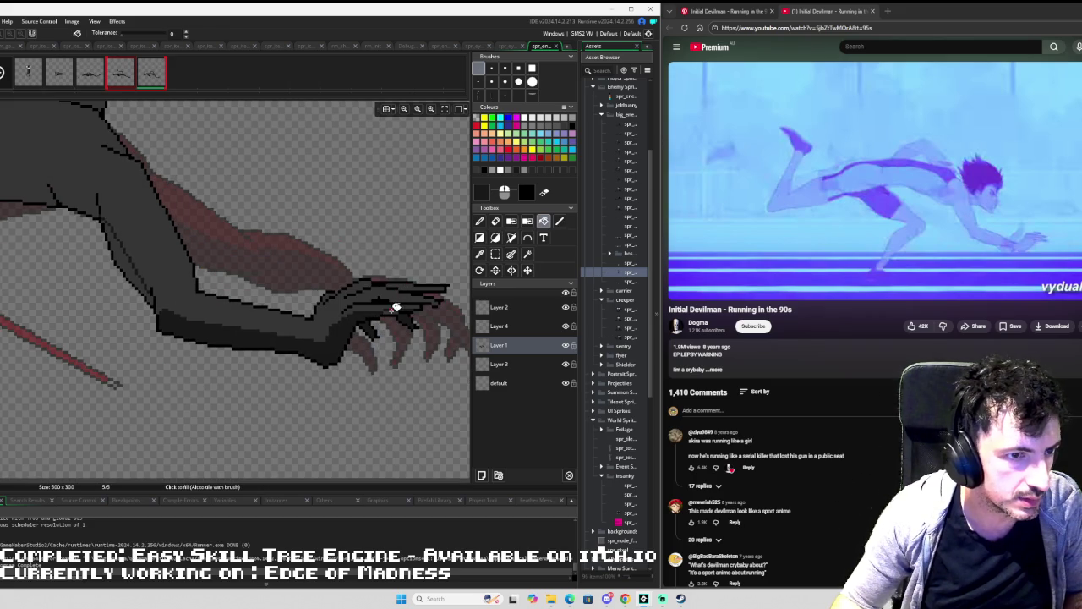
left_click(378, 283)
scroll(377, 283, "up", 5)
Draw a shading line along the claw edge and fill the claw region darker.
key("l")
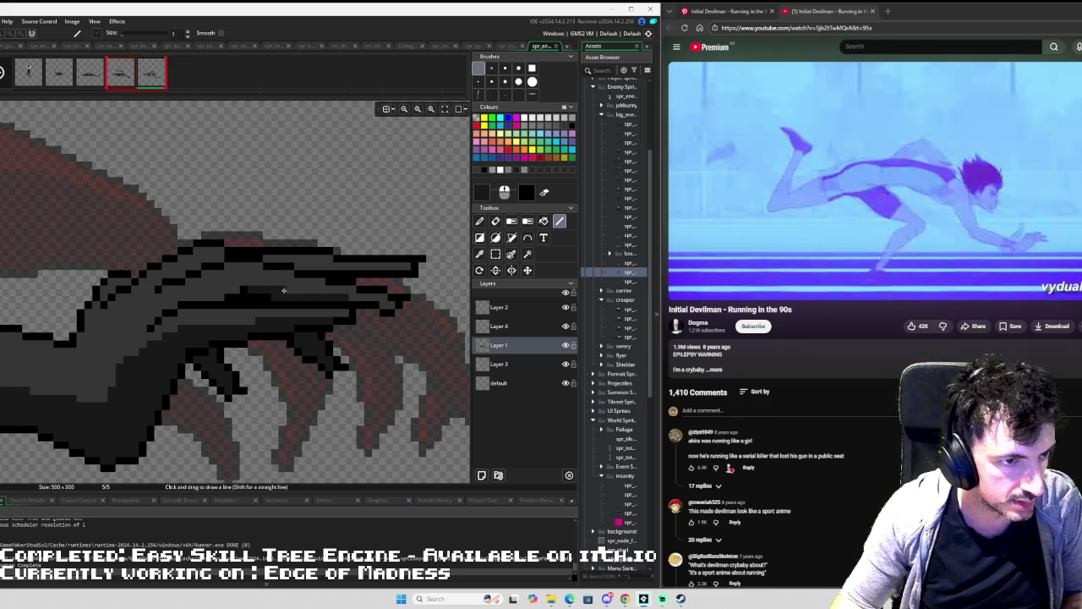
scroll(309, 282, "down", 4)
scroll(361, 228, "up", 4)
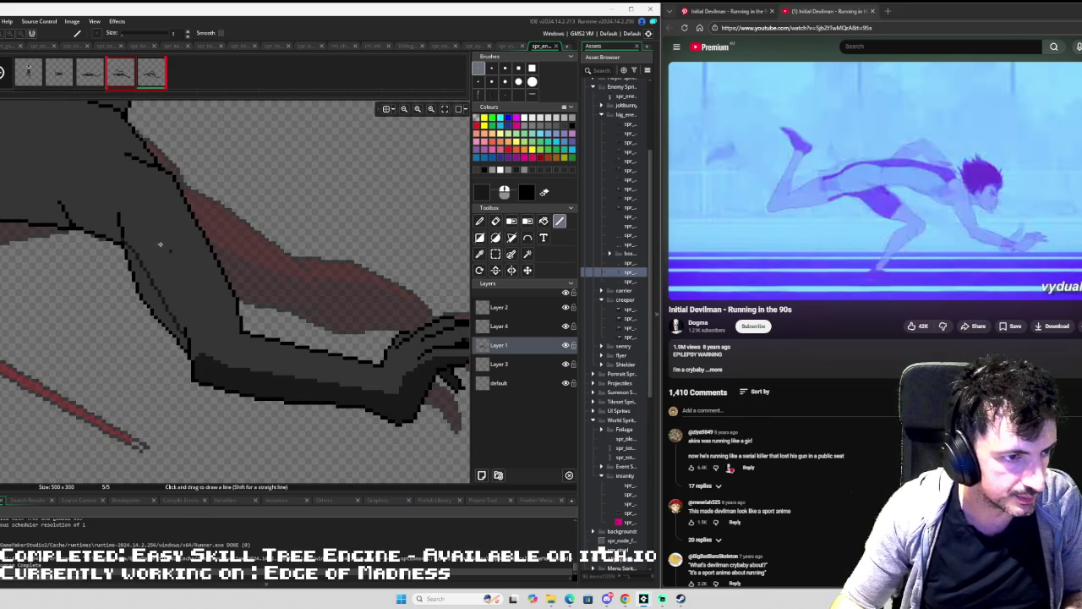
scroll(292, 326, "up", 3)
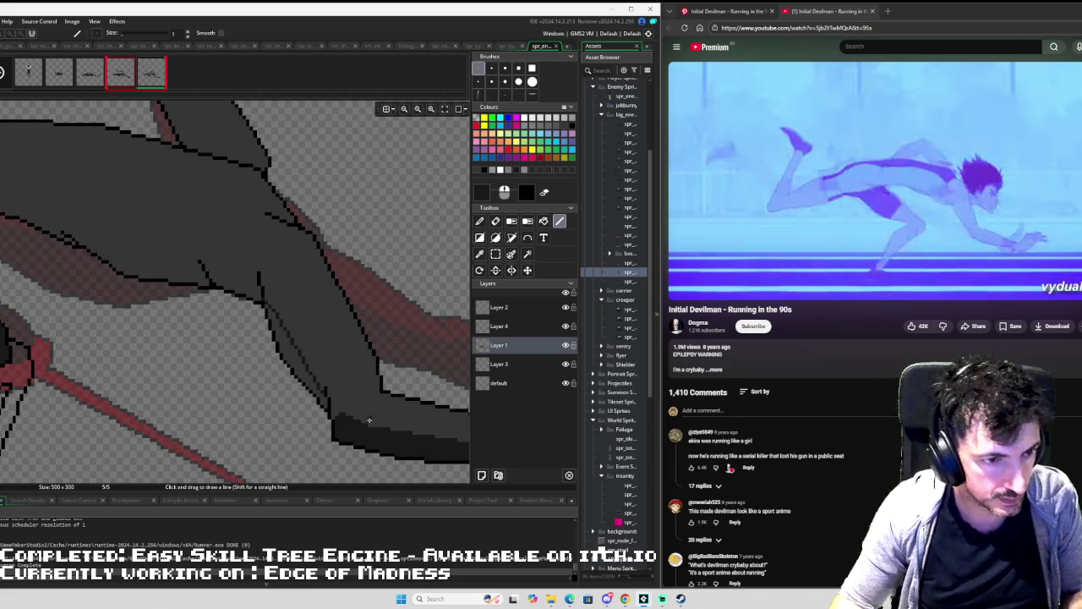
left_click_drag(355, 405, 295, 293)
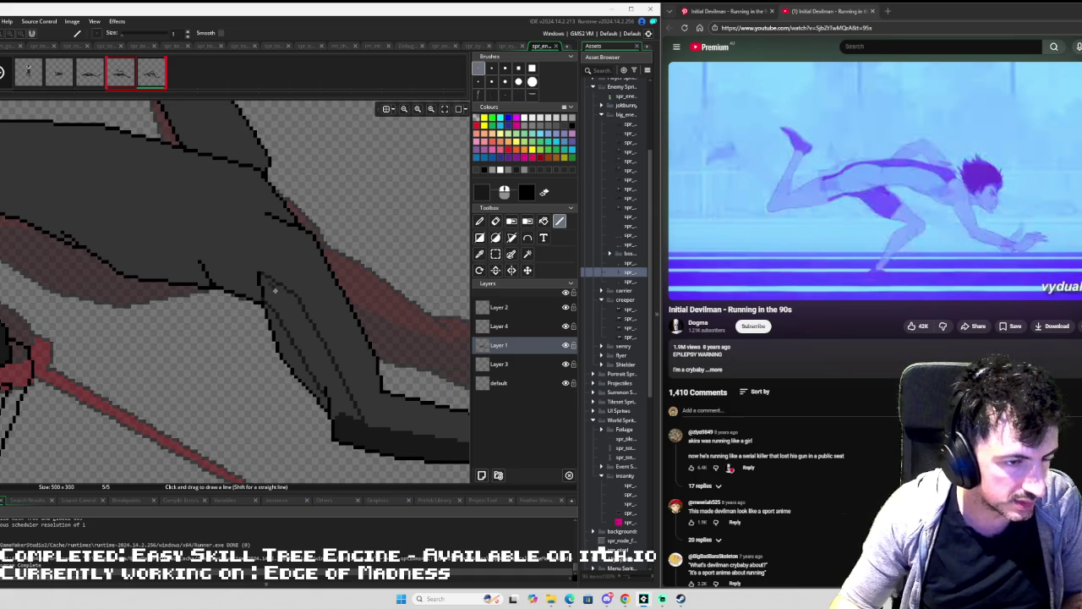
key("f")
left_click(288, 300)
scroll(283, 275, "down", 3)
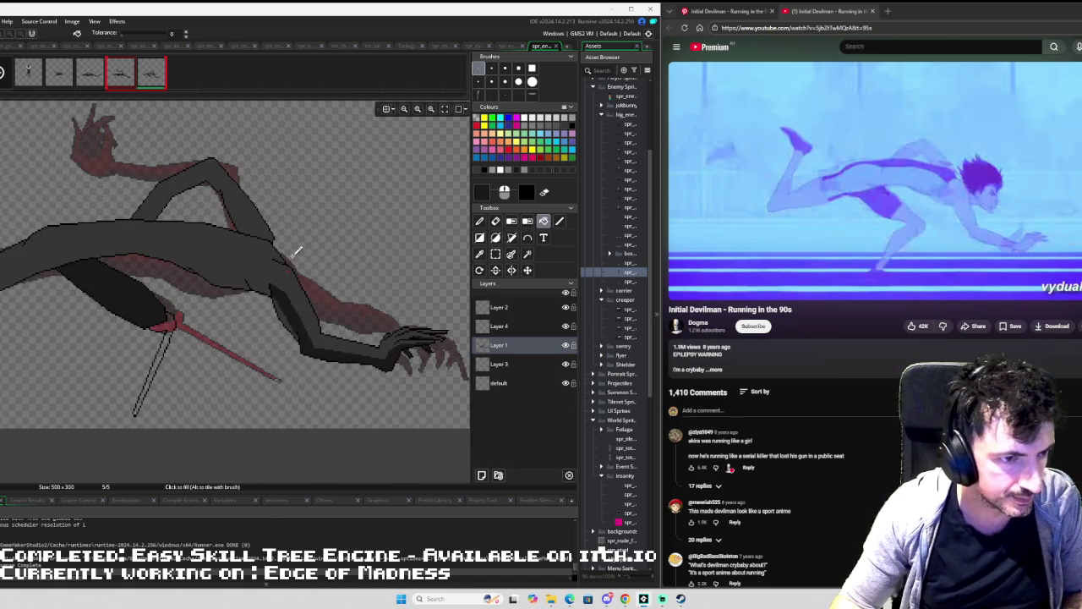
Compare against frame 4, then draw a diagonal outline line across the arm.
scroll(296, 254, "up", 5)
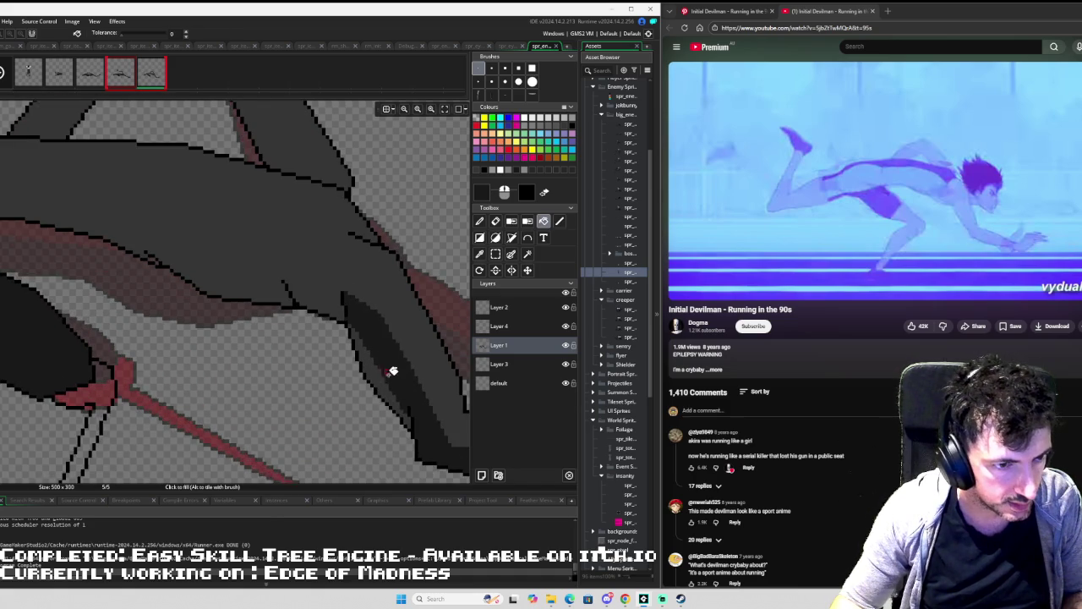
key("d")
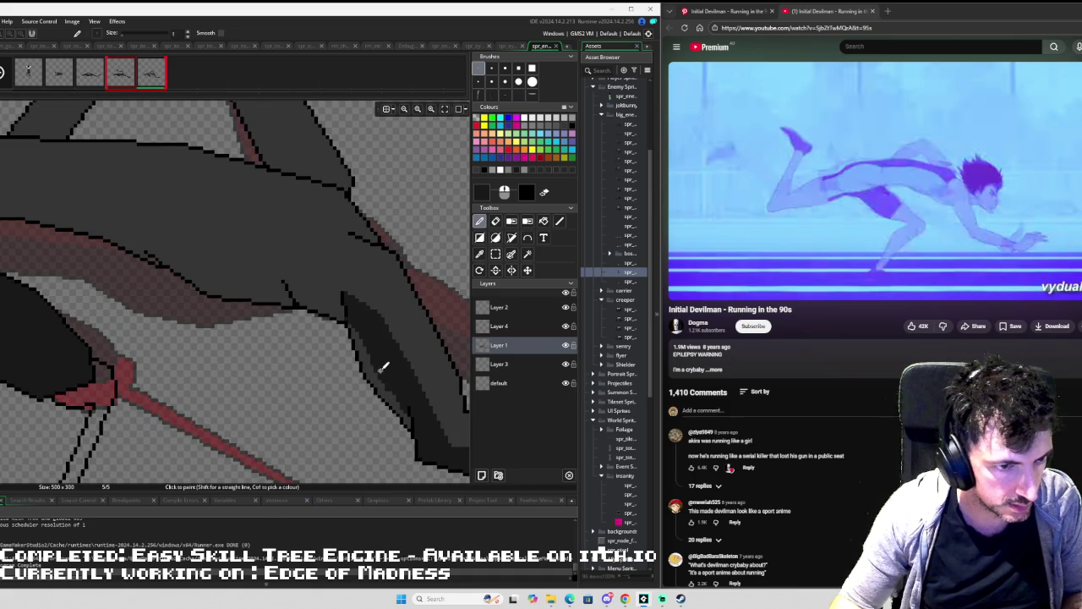
left_click_drag(309, 282, 372, 317)
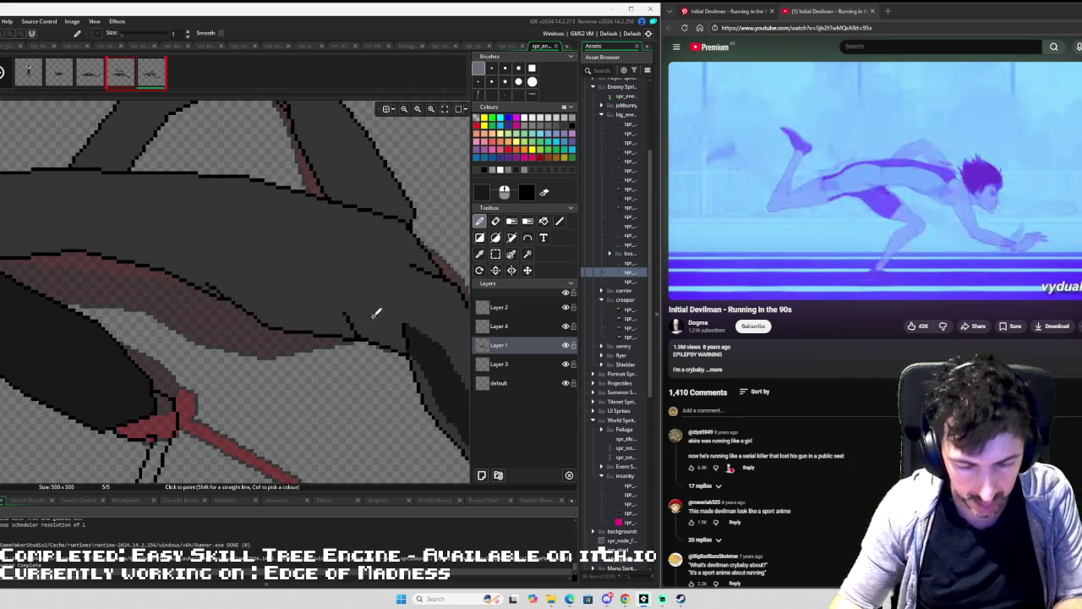
key("l")
key("Left")
key("Right")
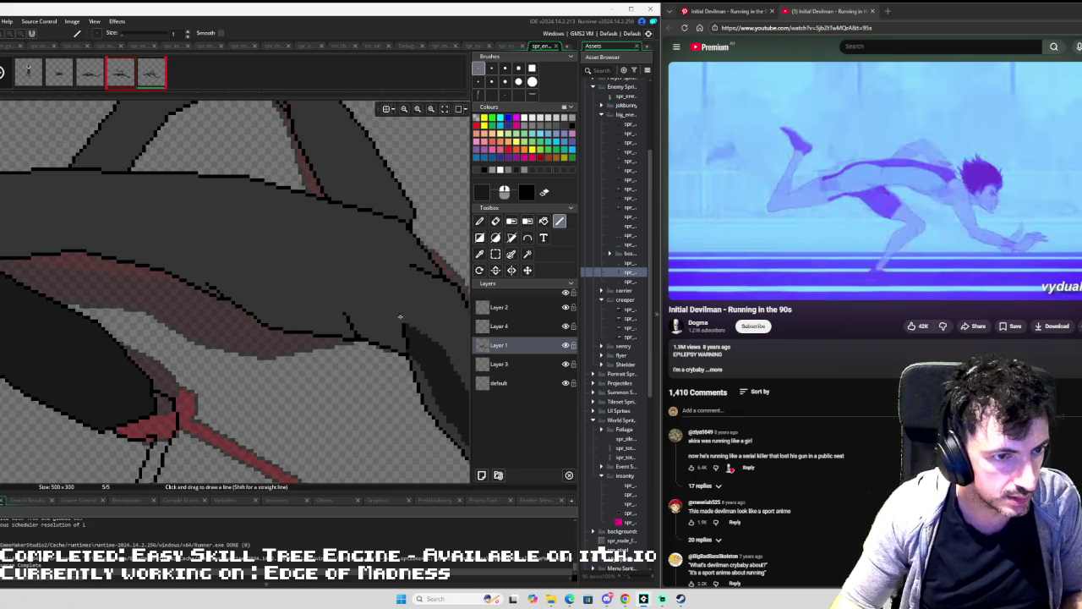
mouse_move(401, 322)
left_mouse_down()
mouse_move(359, 290)
mouse_move(241, 267)
mouse_move(250, 261)
mouse_move(131, 222)
left_mouse_up()
Add a long outline line across the arm and fill the enclosed shape dark gray.
scroll(61, 230, "down", 3)
scroll(61, 230, "right", 3)
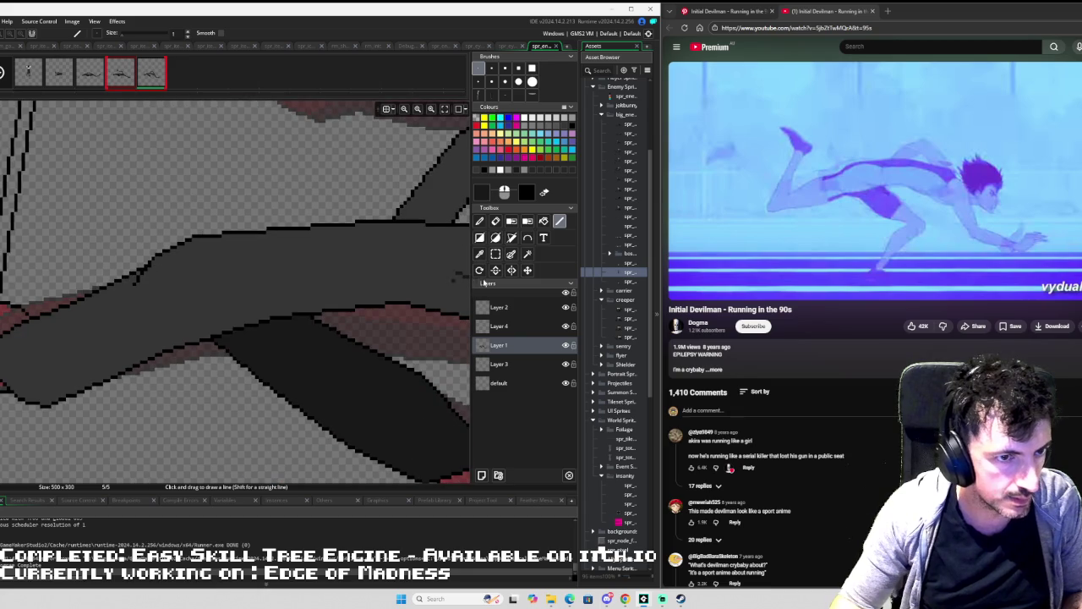
mouse_move(454, 273)
left_mouse_down()
mouse_move(251, 275)
mouse_move(10, 382)
left_mouse_up()
key("f")
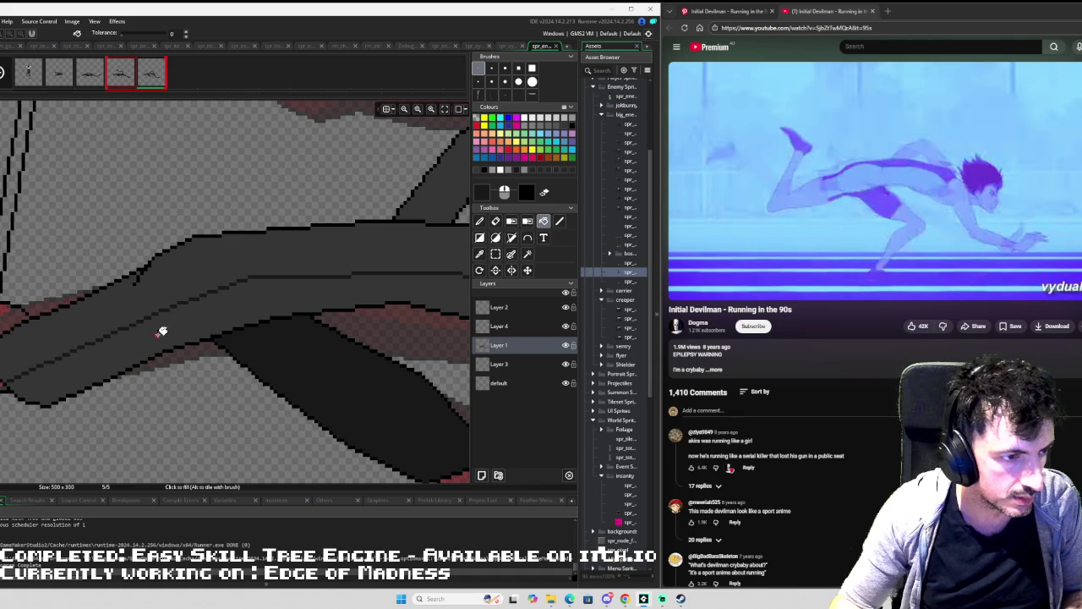
left_click(162, 332)
scroll(247, 285, "down", 4)
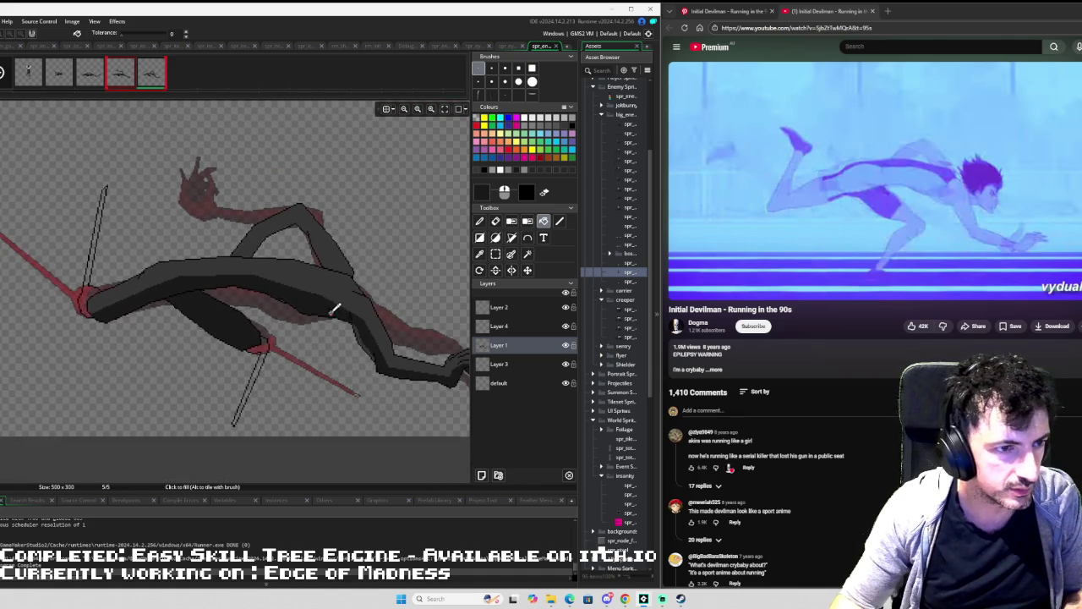
scroll(280, 290, "up", 5)
key("d")
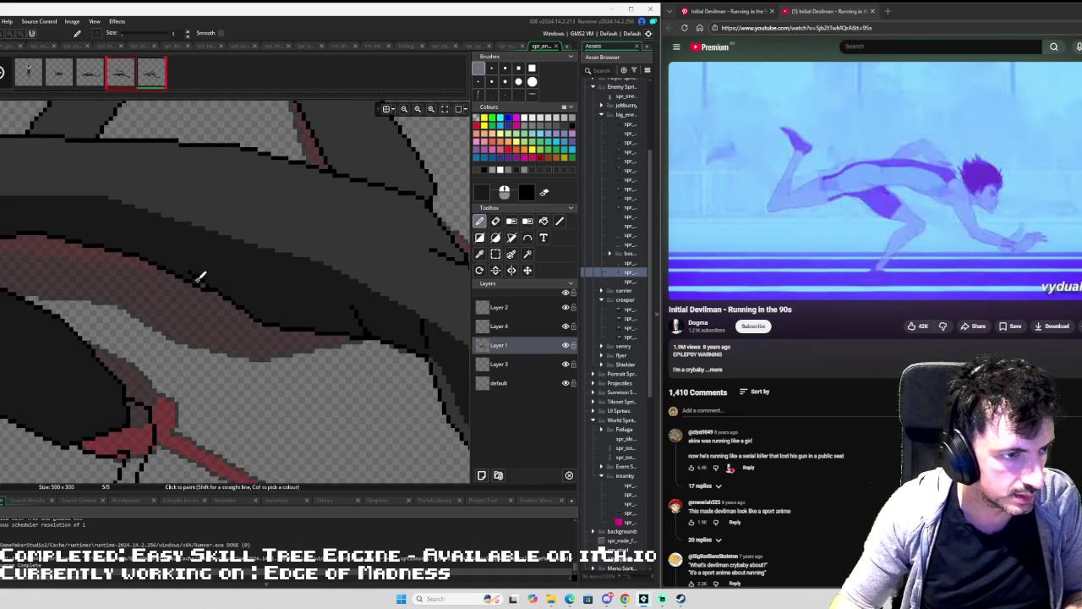
scroll(244, 262, "down", 3)
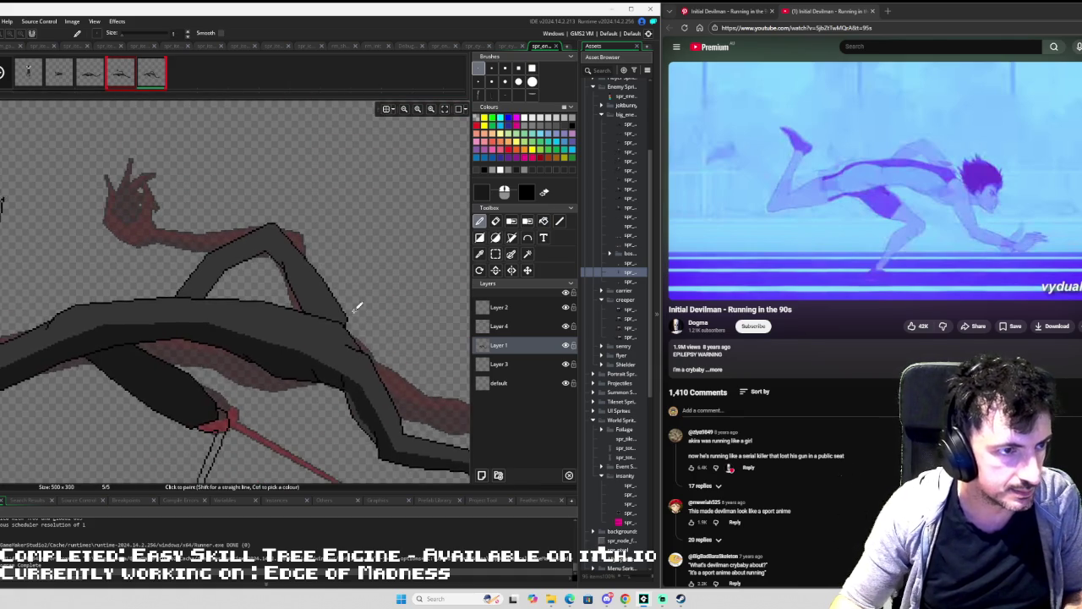
Outline the lower edge of the raised arm and fill its interior dark gray.
scroll(321, 301, "up", 4)
scroll(174, 266, "down", 2)
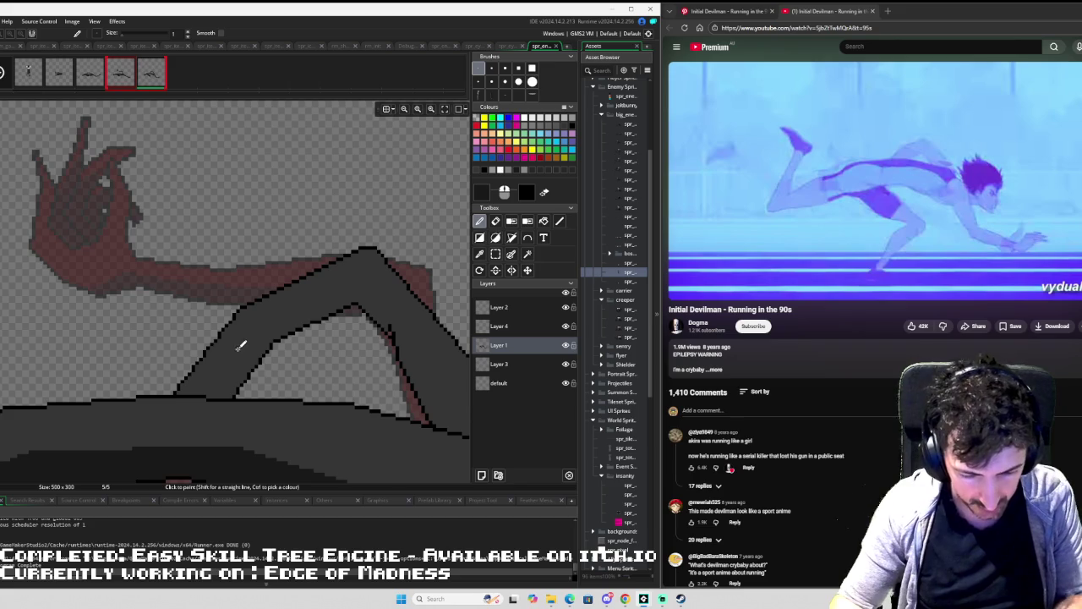
key("l")
mouse_move(213, 394)
left_mouse_down()
mouse_move(258, 334)
mouse_move(346, 286)
left_mouse_up()
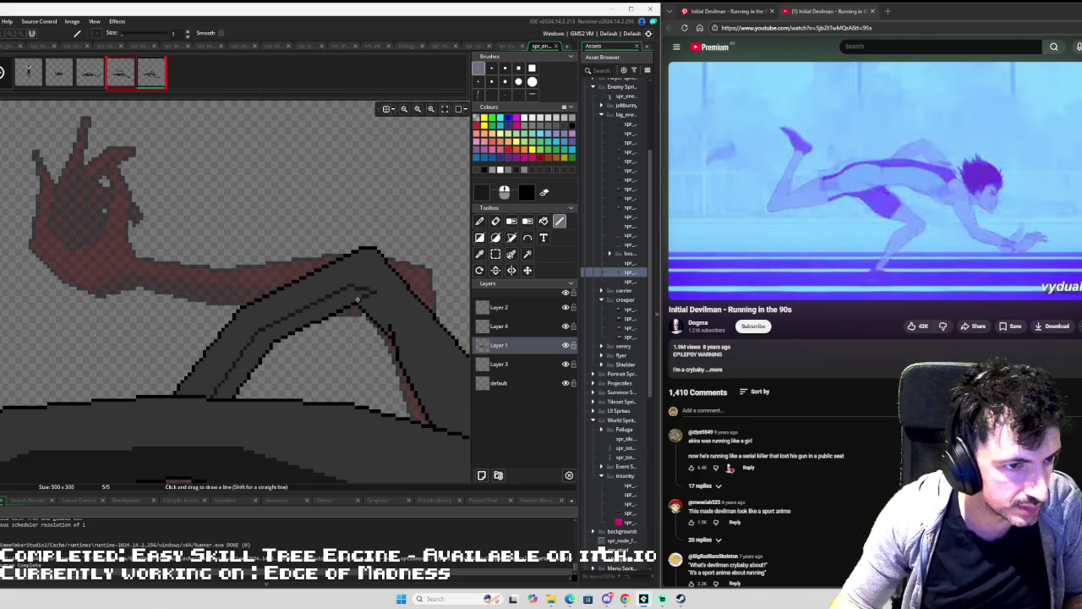
key("f")
left_click(363, 297)
scroll(398, 290, "up", 2)
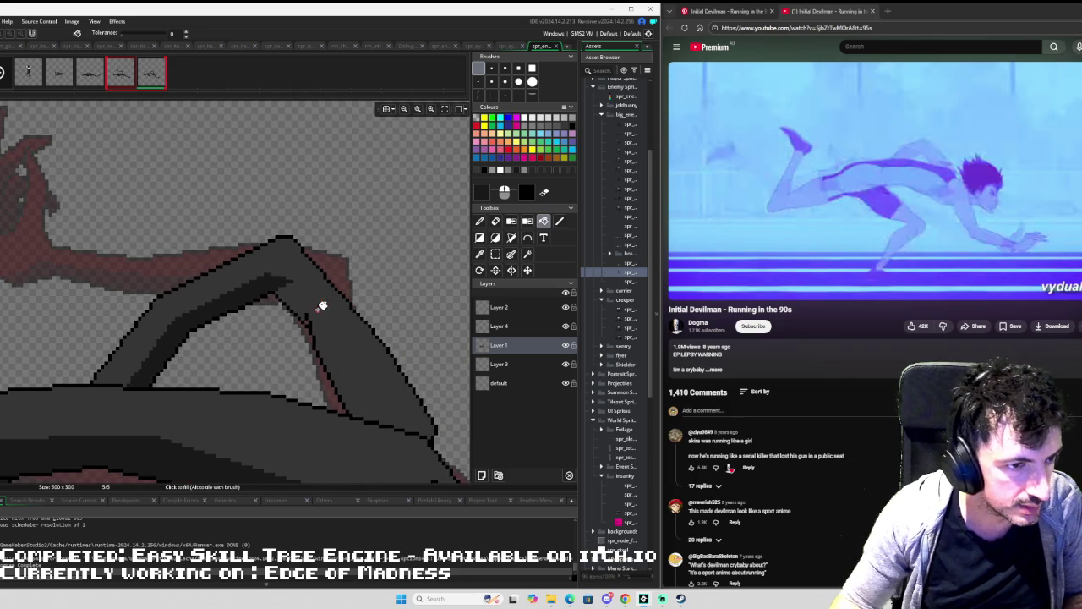
scroll(321, 305, "up", 1)
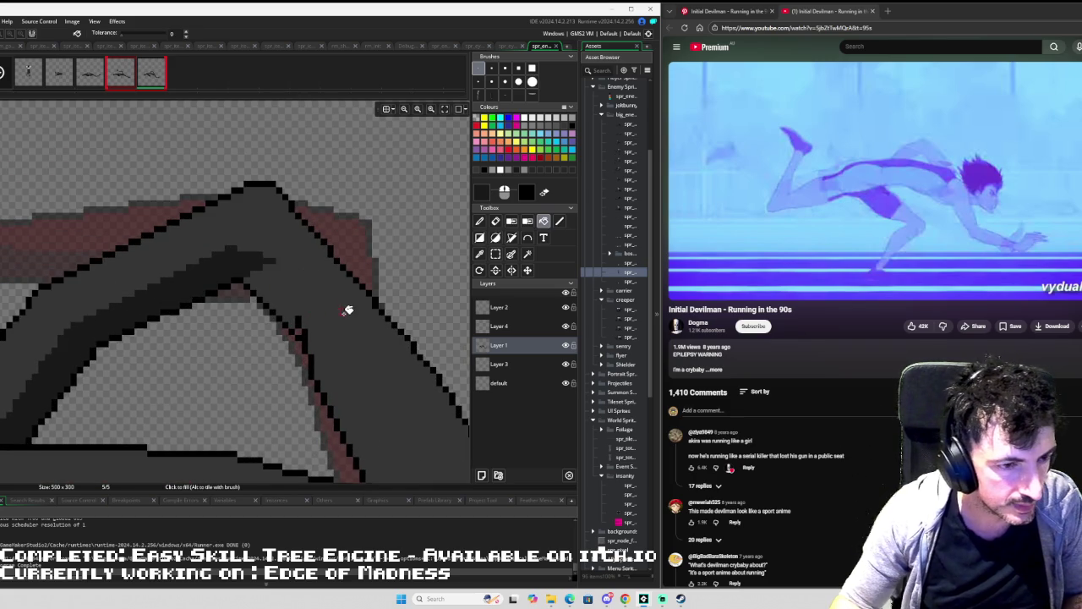
scroll(243, 282, "up", 1)
scroll(282, 295, "down", 2)
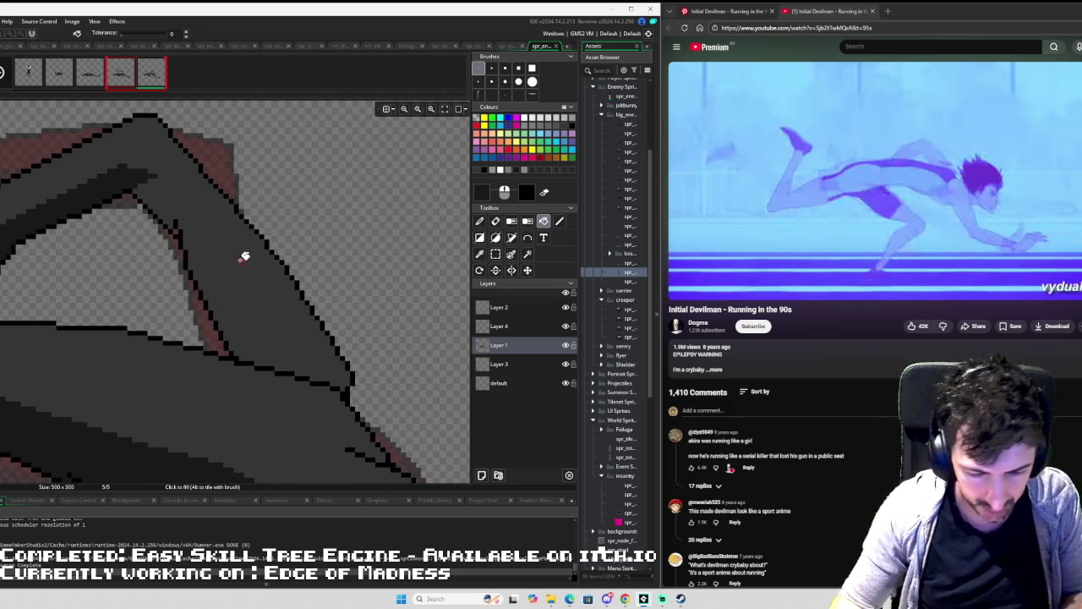
Trace the arm's outer edge downward and fill that region dark gray.
key("l")
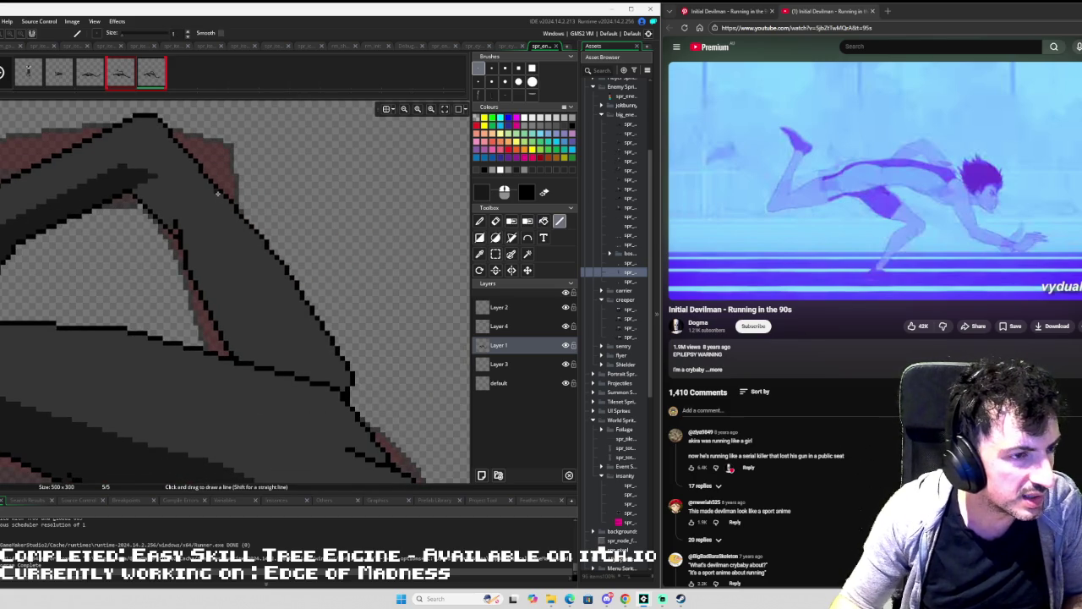
left_click_drag(225, 203, 320, 376)
key("f")
left_click(326, 355)
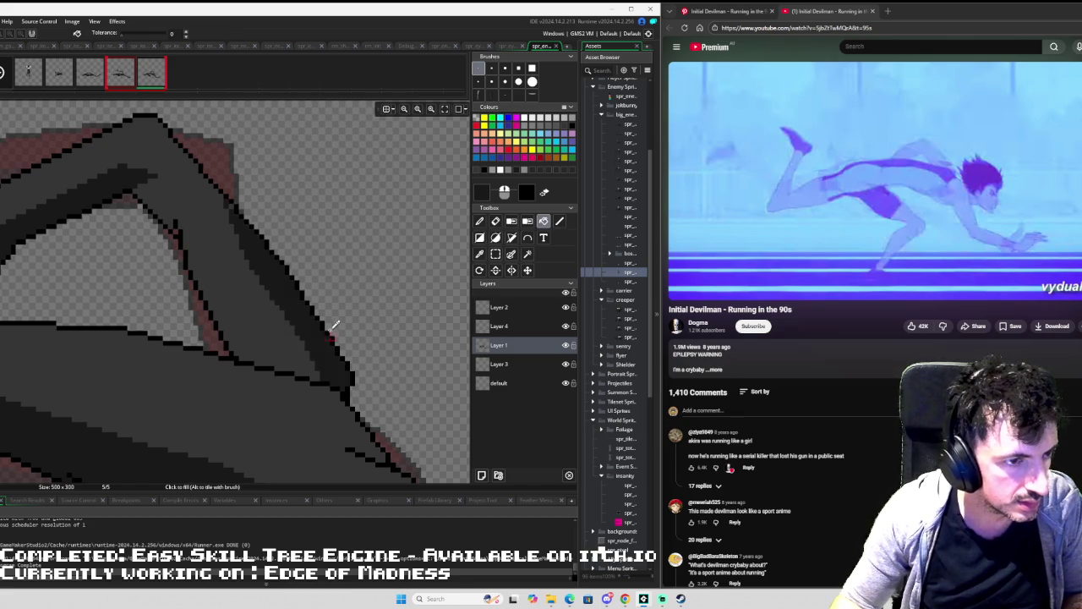
scroll(350, 283, "down", 5)
Add a short dark edge at the limb's corner and fill its inner strip darker grey.
key("comma")
key("period")
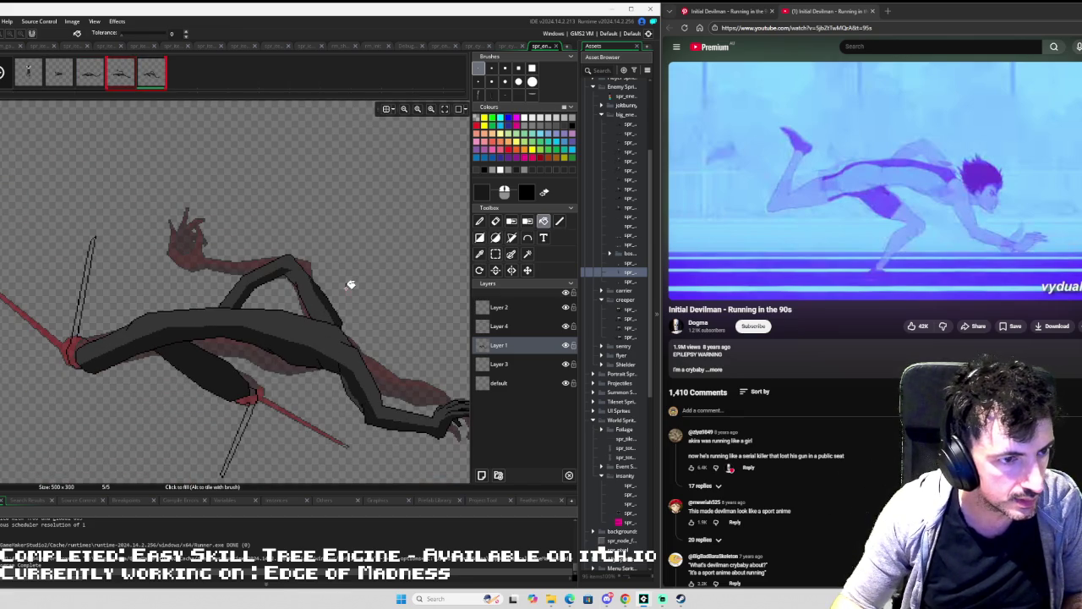
scroll(333, 311, "up", 5)
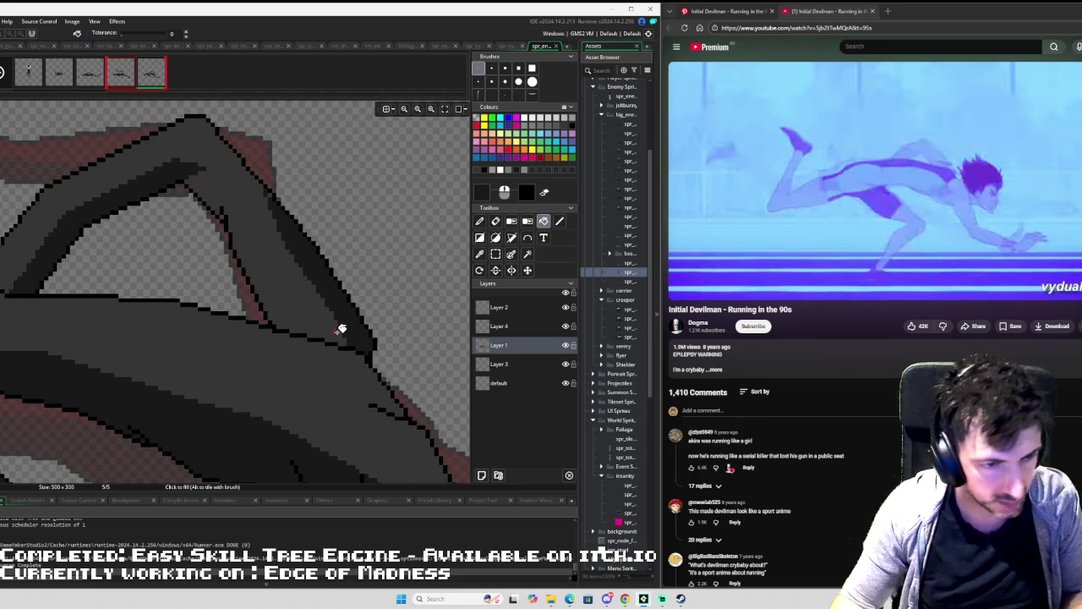
key("l")
left_click_drag(336, 340, 335, 320)
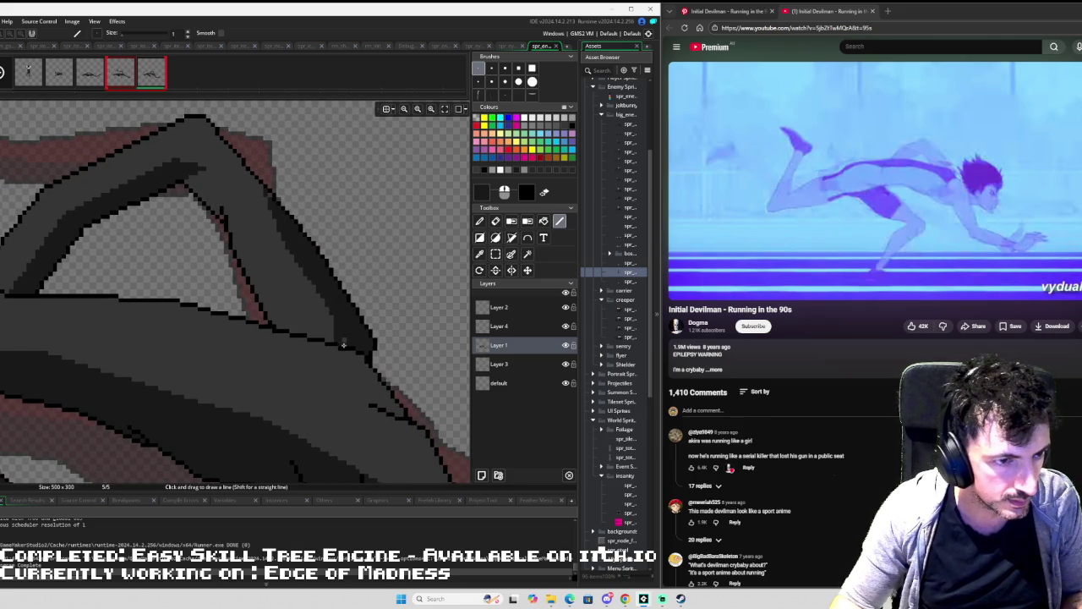
scroll(364, 328, "down", 5)
scroll(335, 332, "up", 5)
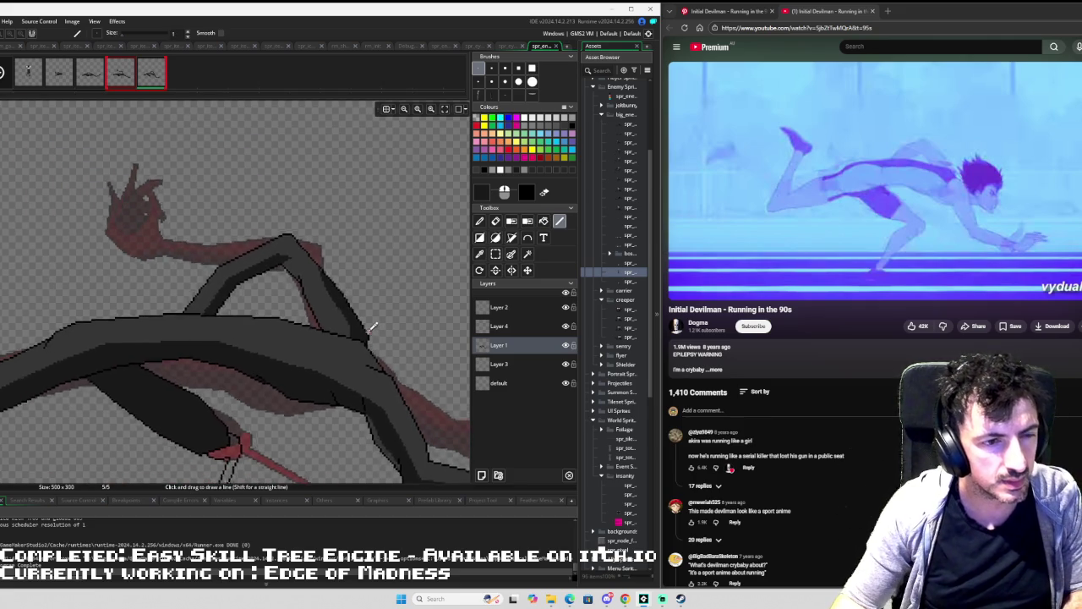
scroll(335, 334, "down", 1)
scroll(338, 321, "down", 4)
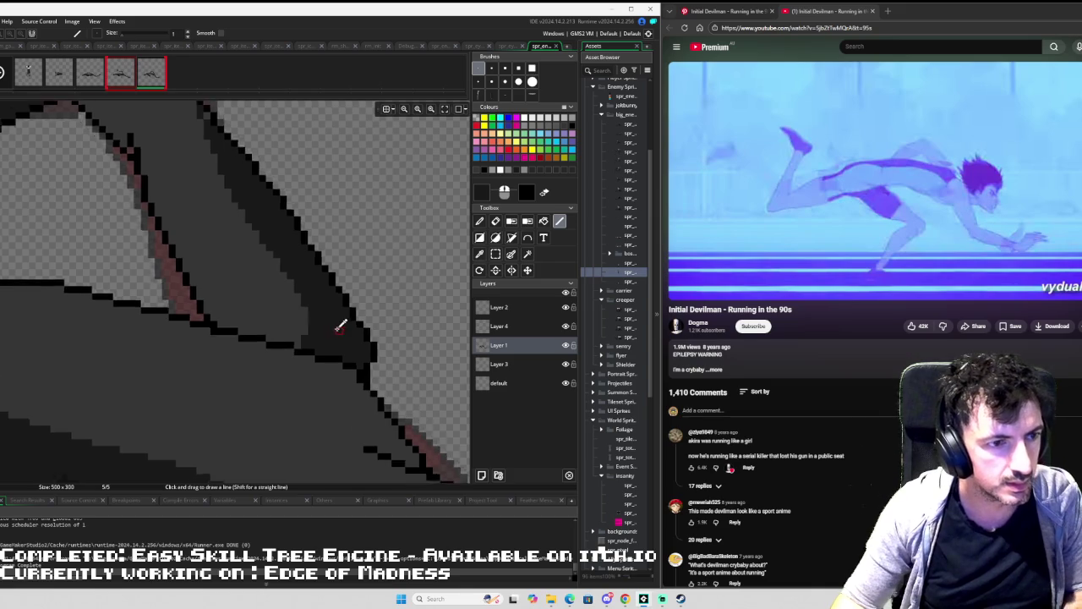
scroll(366, 332, "up", 2)
scroll(338, 292, "down", 2)
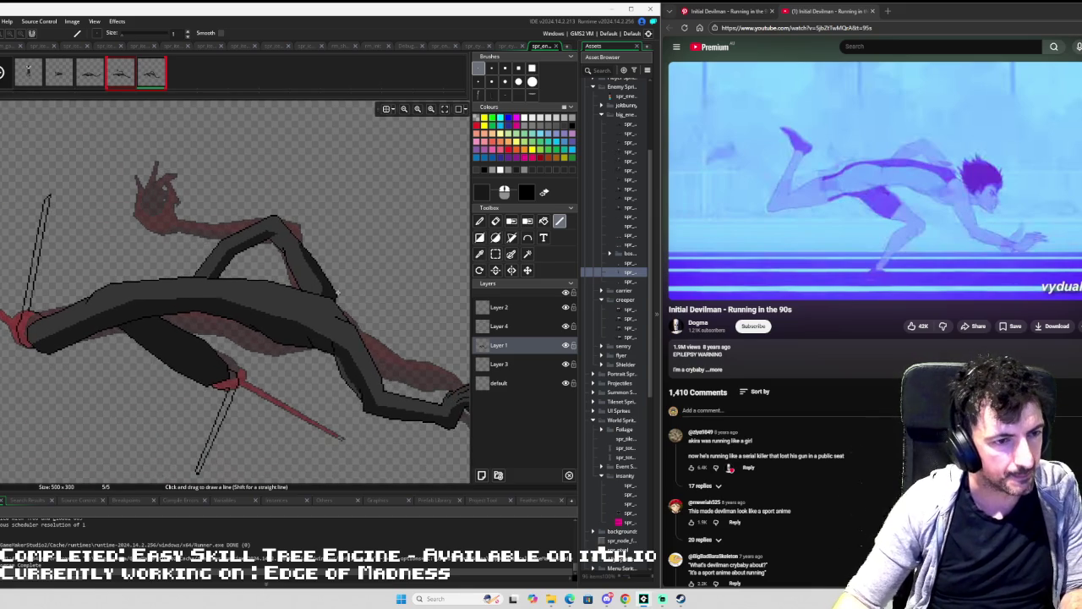
scroll(355, 354, "up", 5)
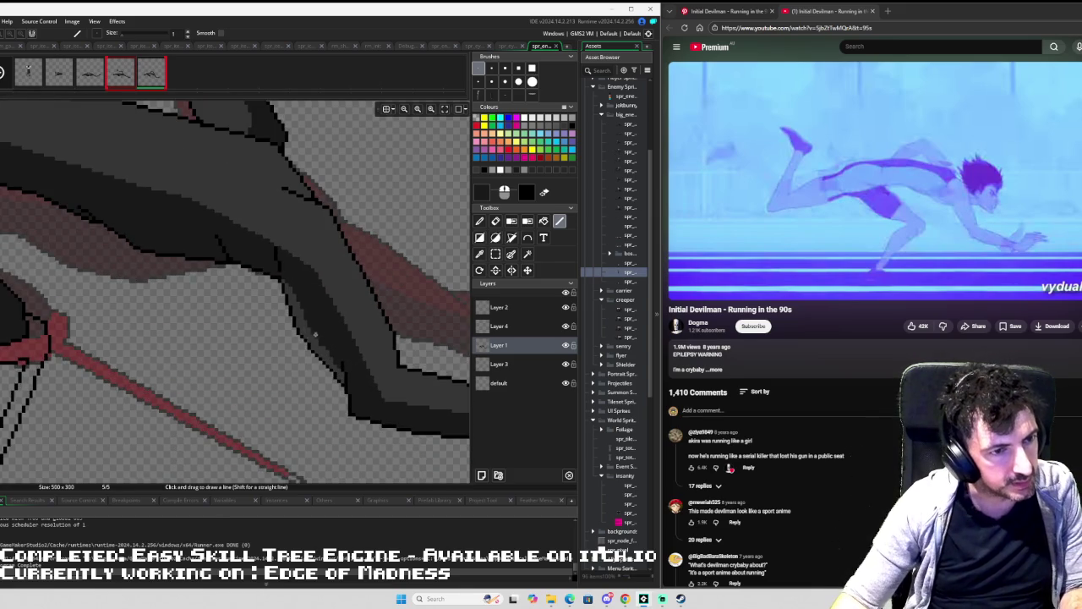
key("f")
left_click(309, 326)
scroll(343, 313, "down", 5)
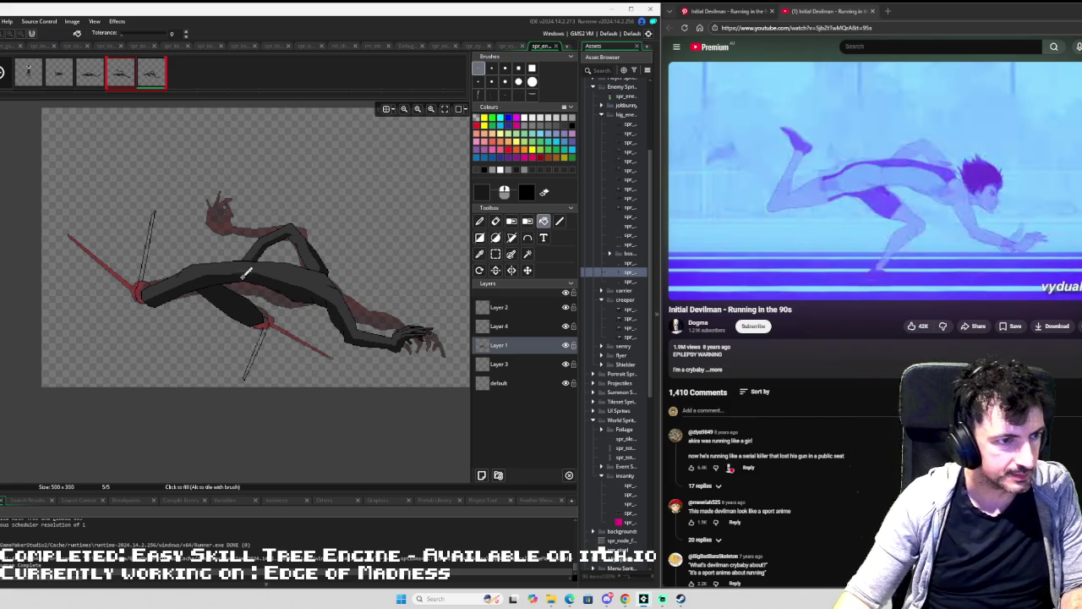
scroll(246, 272, "up", 2)
key("Left")
Sample the grey joint colour from frame 4 and fill both red joints grey in frame 5.
key("i")
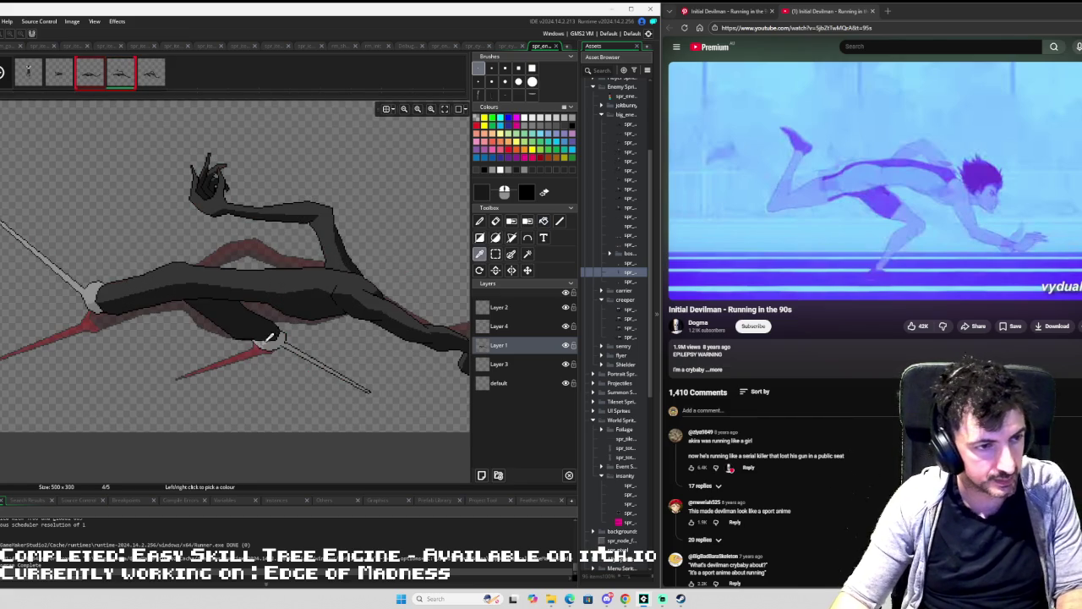
left_click(89, 289)
key("Right")
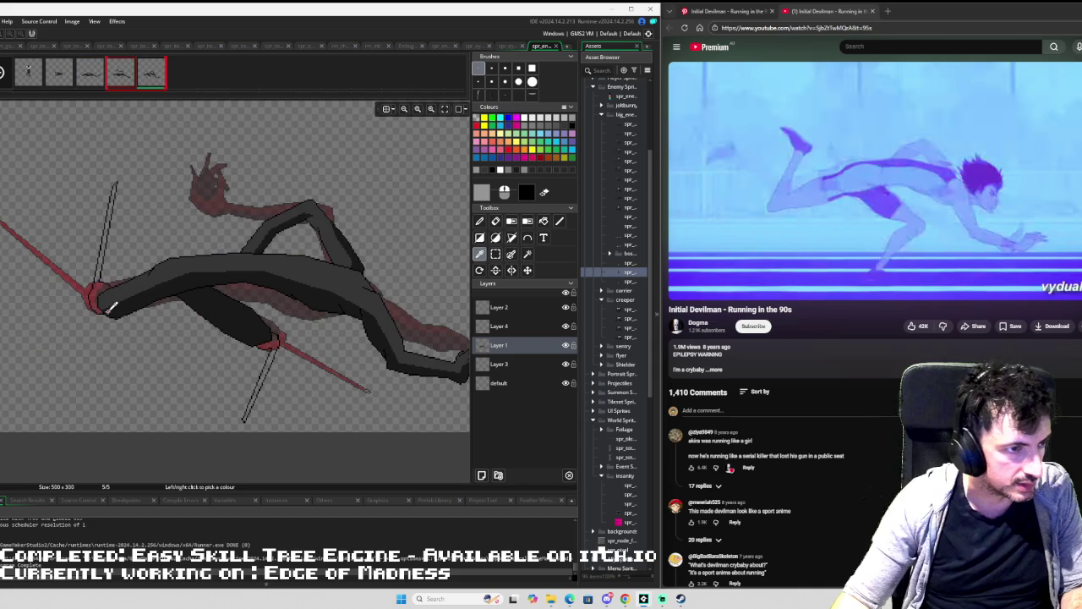
key("f")
left_click(100, 288)
left_click(281, 343)
Sample another shading colour from the previous frame's sprite for use in frame 5.
key("Left")
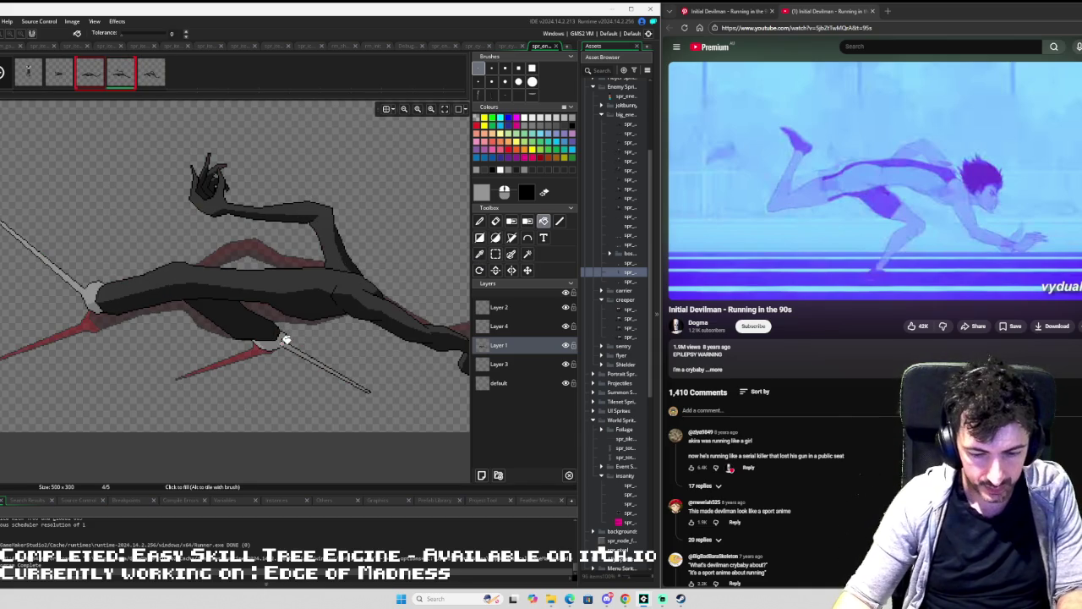
key("i")
left_click(282, 338)
key("Right")
scroll(279, 338, "up", 2)
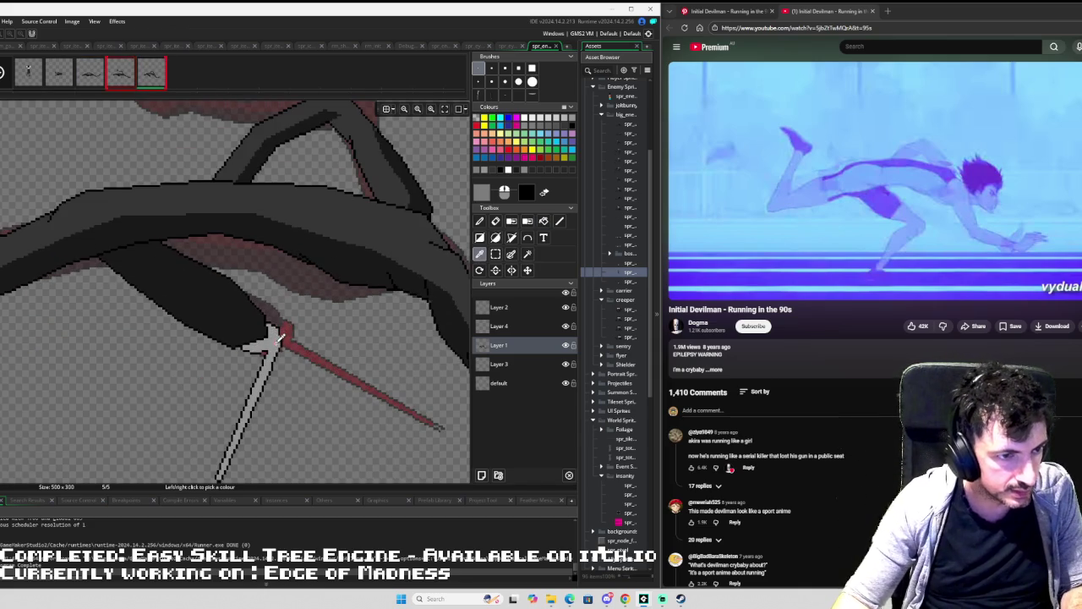
key("f")
key("p")
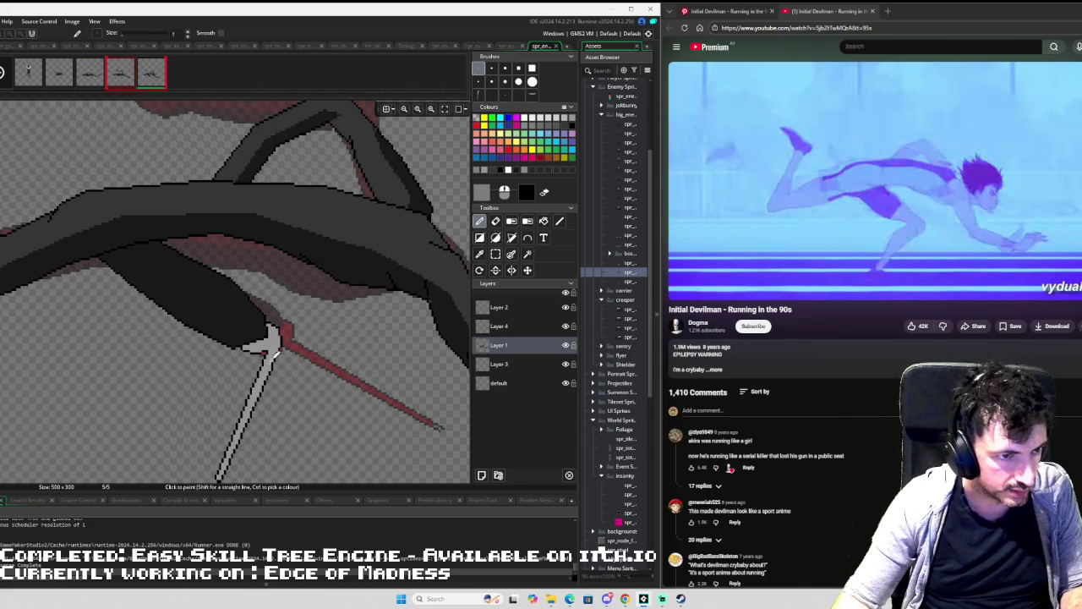
scroll(269, 372, "down", 2)
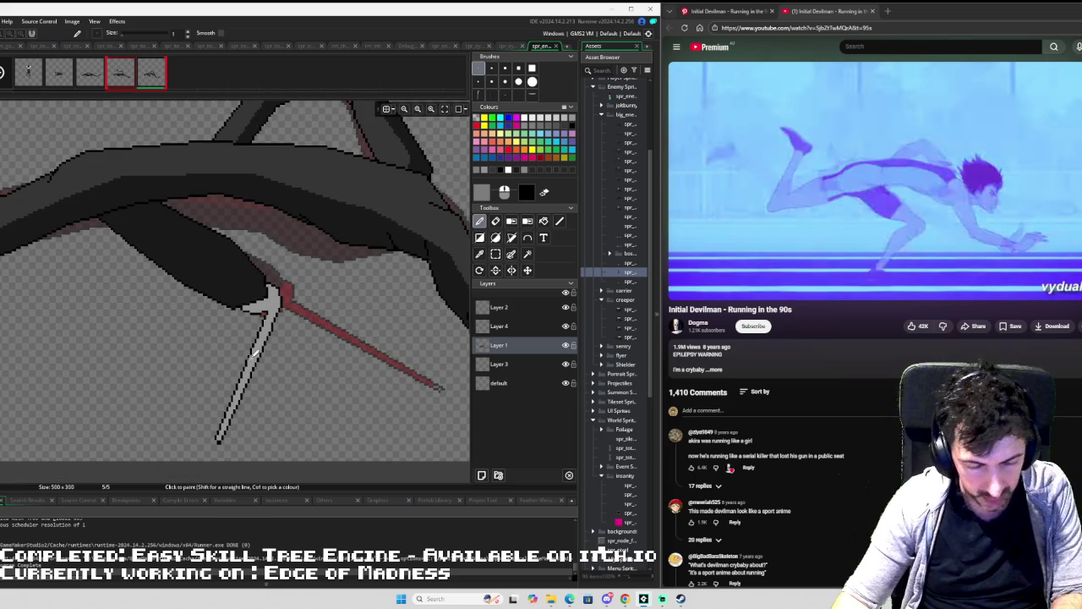
Outline the white lower spear in black and fill its inside a darker shade.
key("l")
scroll(221, 425, "up", 2)
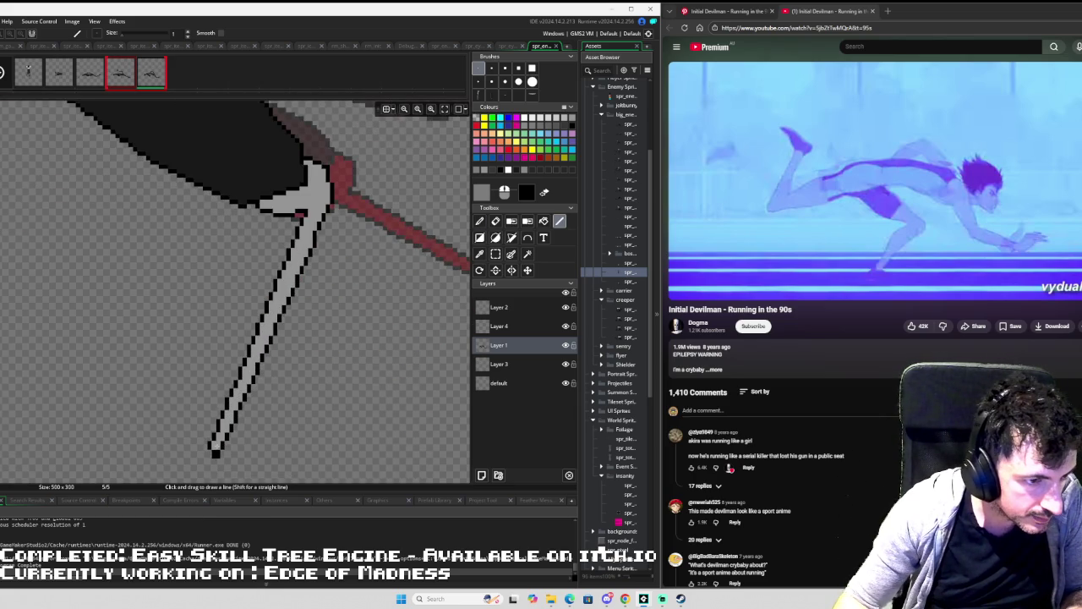
left_click_drag(218, 450, 315, 211)
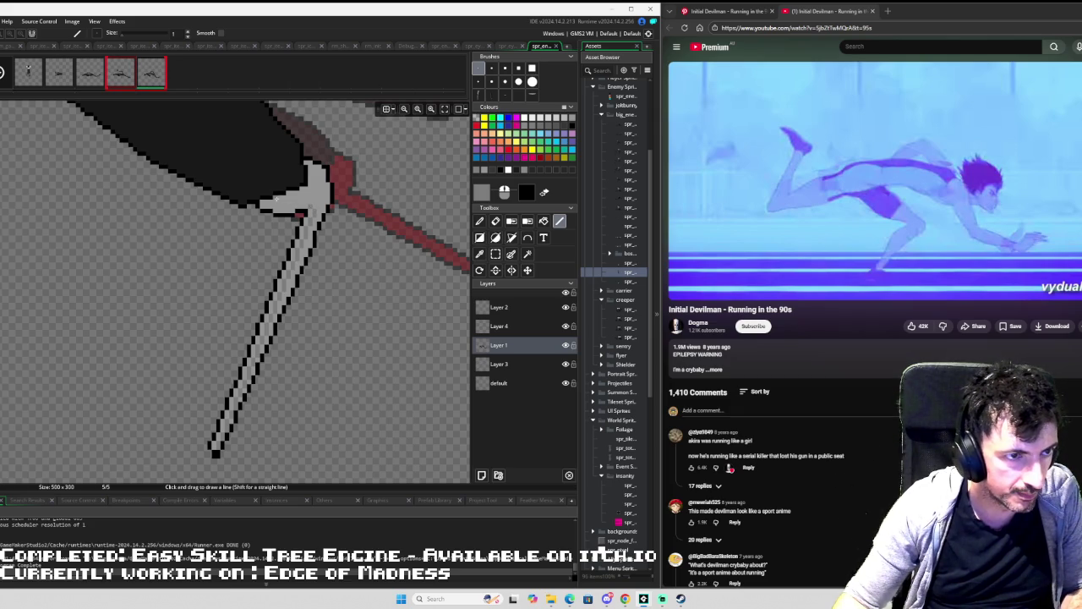
key("f")
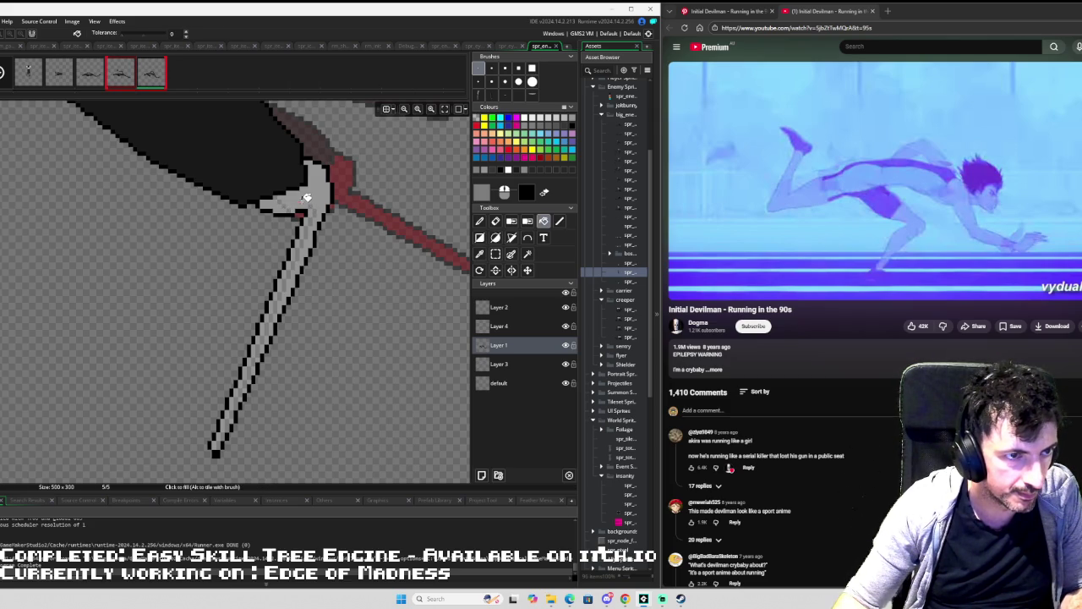
left_click(307, 197)
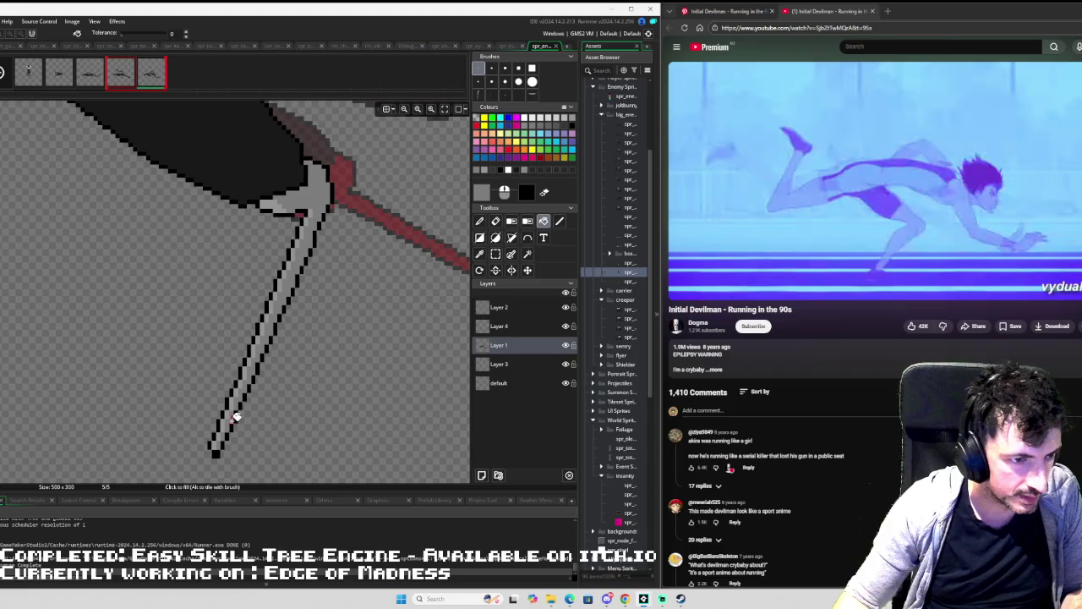
scroll(352, 254, "down", 3)
left_click_drag(352, 254, 239, 335)
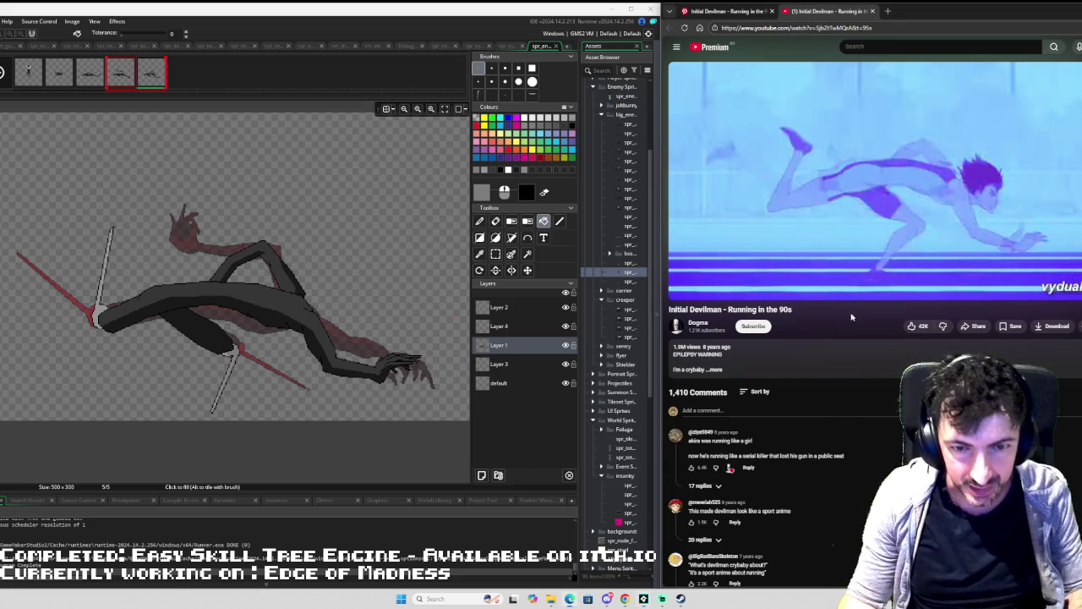
Play the reference clip from 1:27, review frames 3–5, then add a blank sixth frame.
key("space")
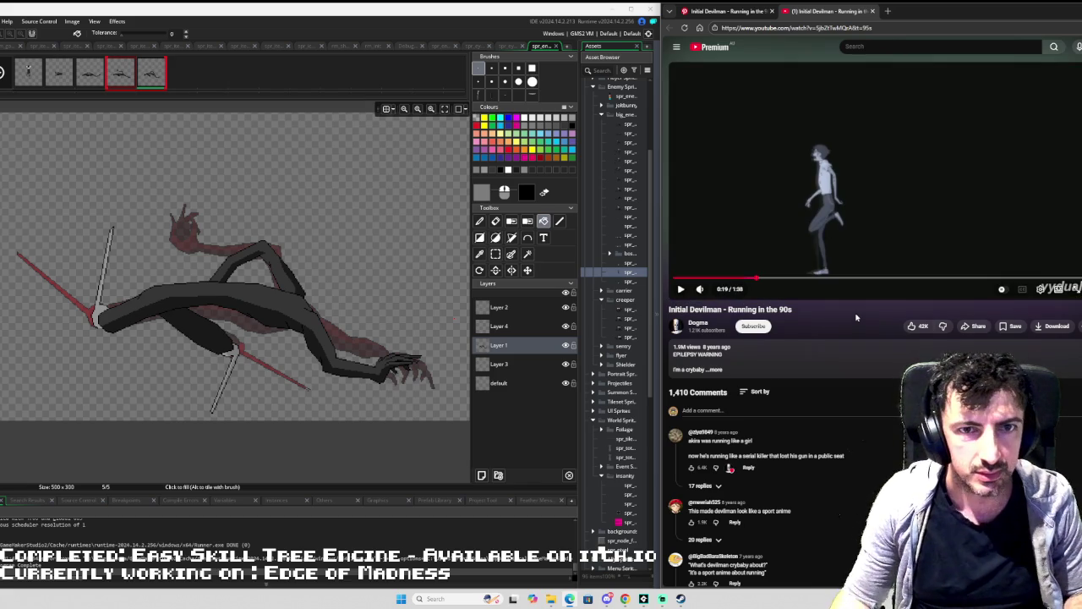
left_click(1045, 279)
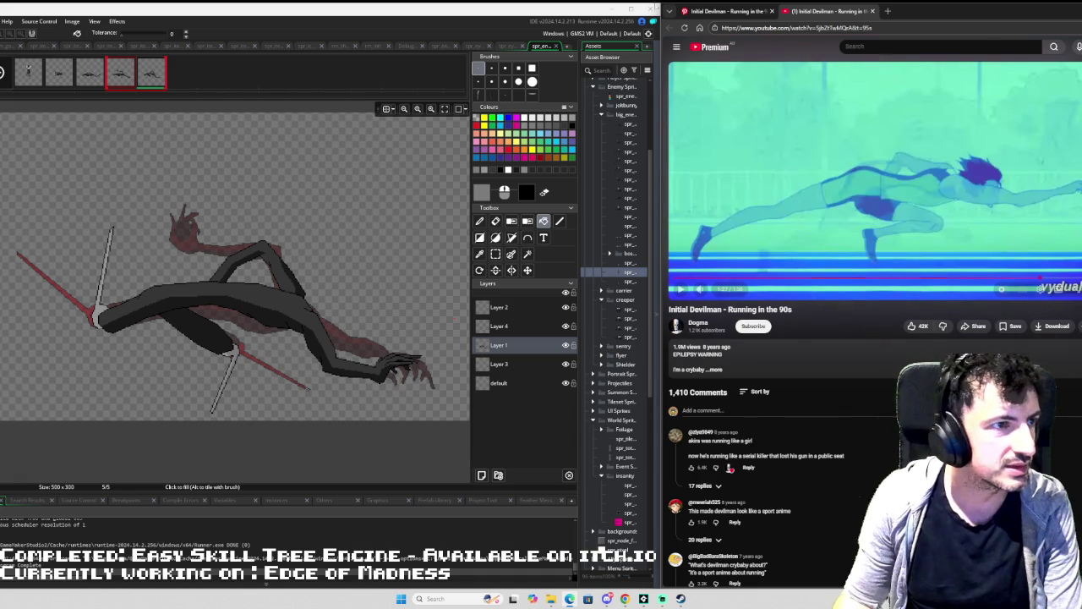
left_click(88, 76)
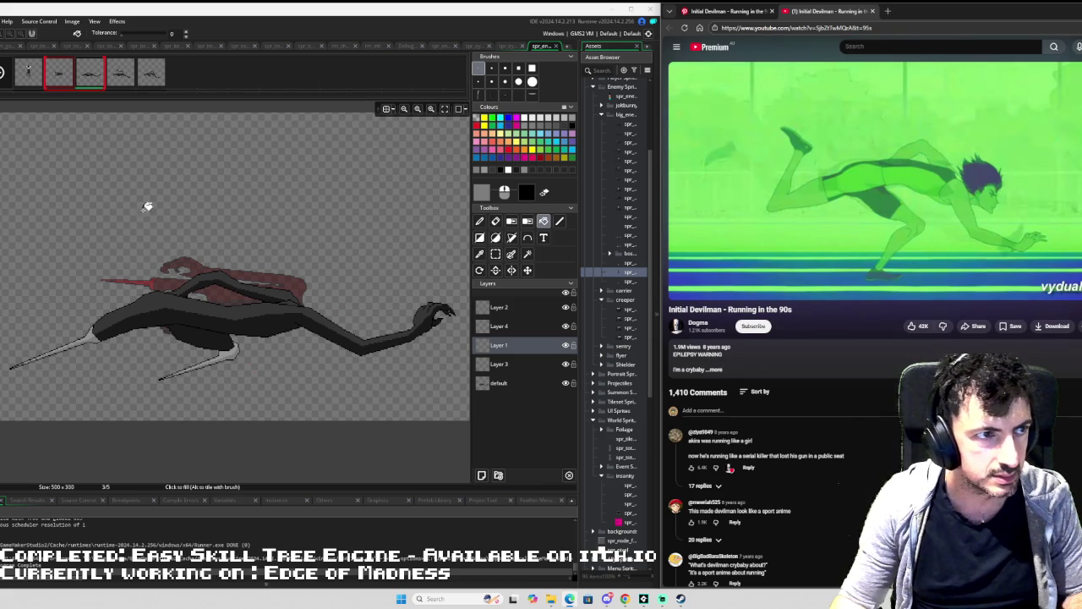
left_click(123, 85)
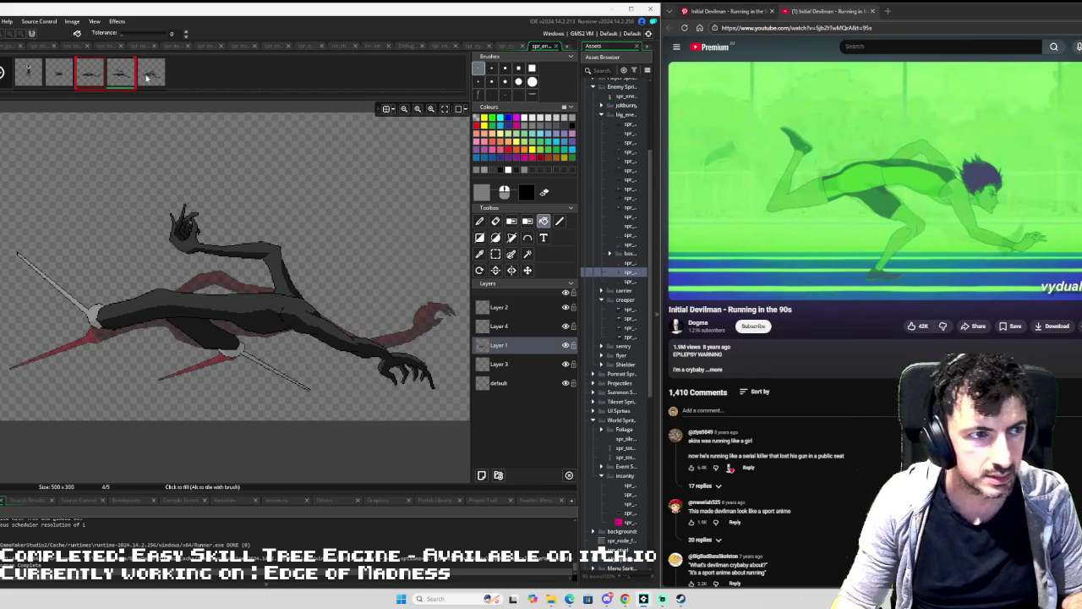
left_click(151, 75)
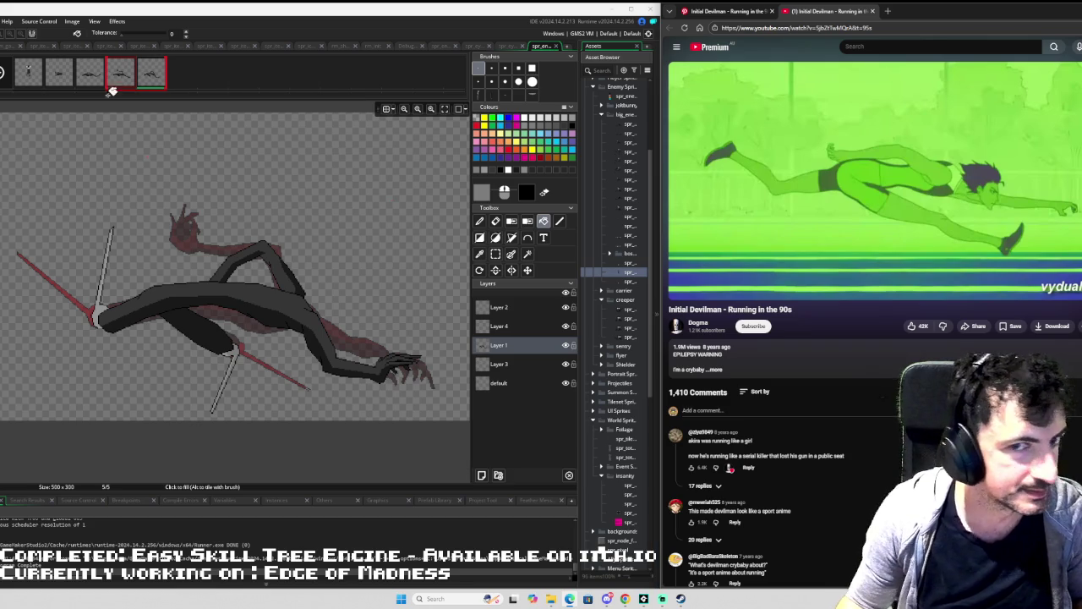
key("ctrl+n")
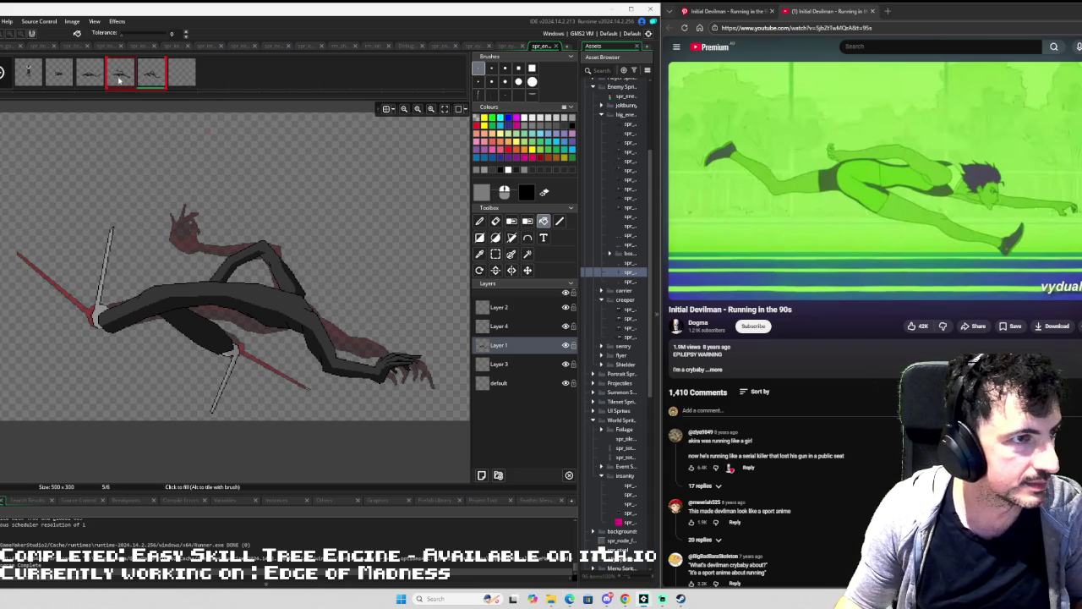
Open frame 6, pause the reference clip, and pick the Line tool with black colour.
left_click(181, 74)
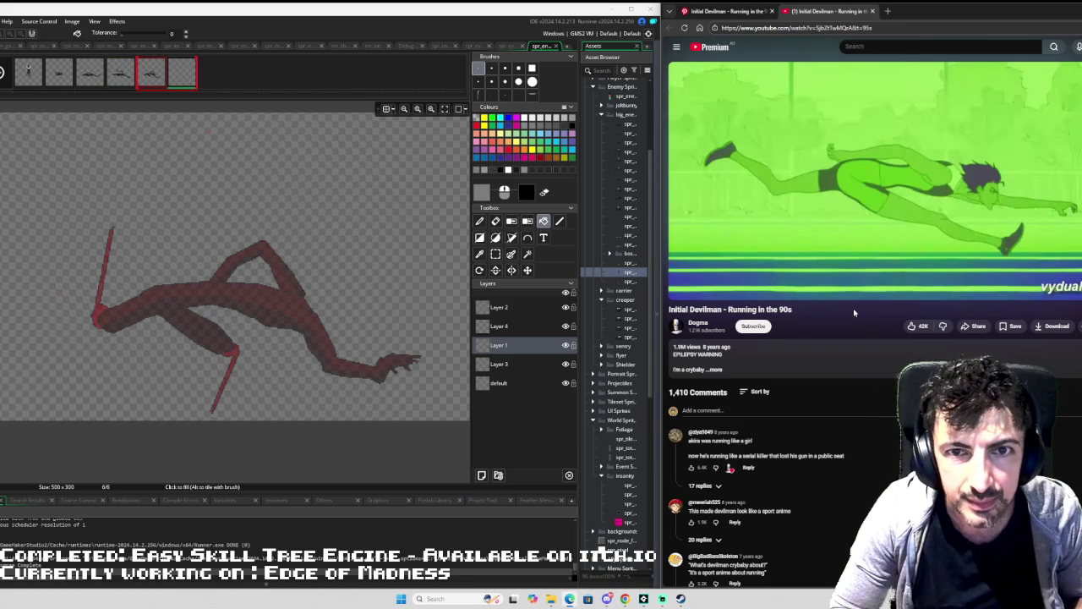
key("space")
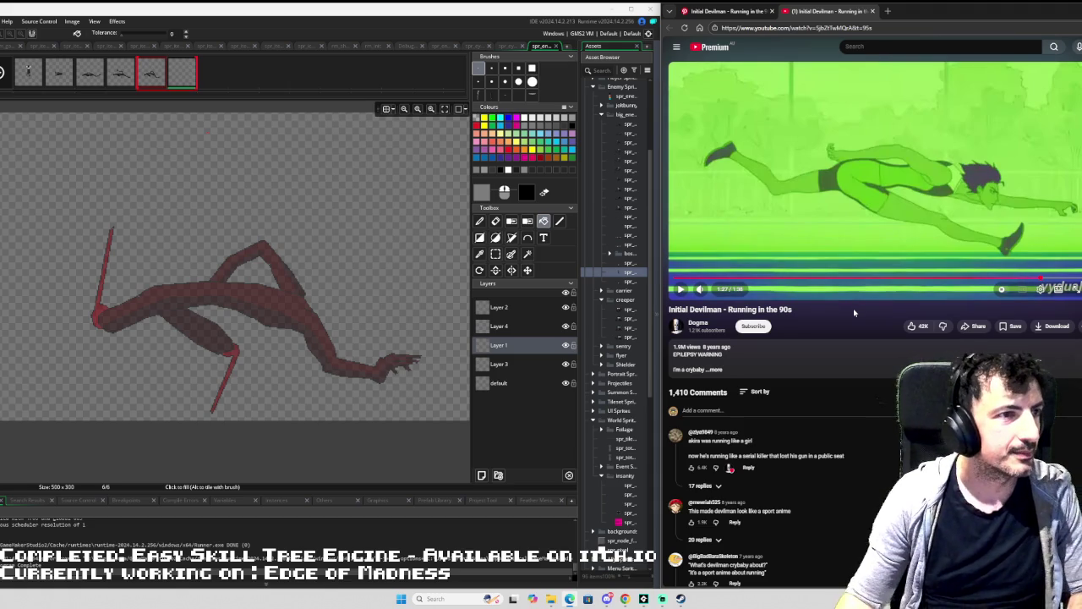
left_click(559, 220)
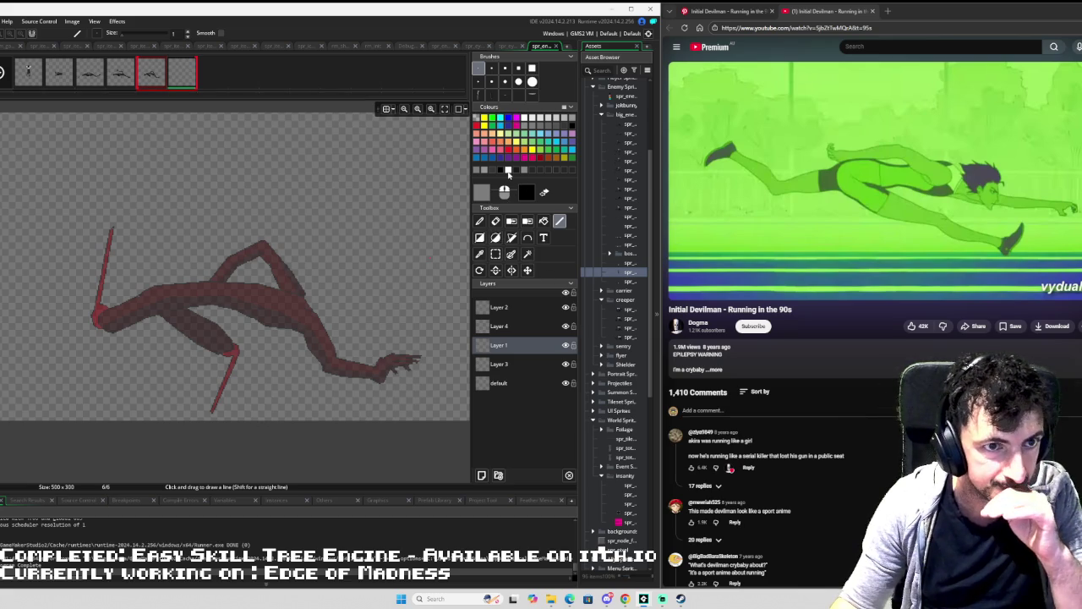
left_click(502, 170)
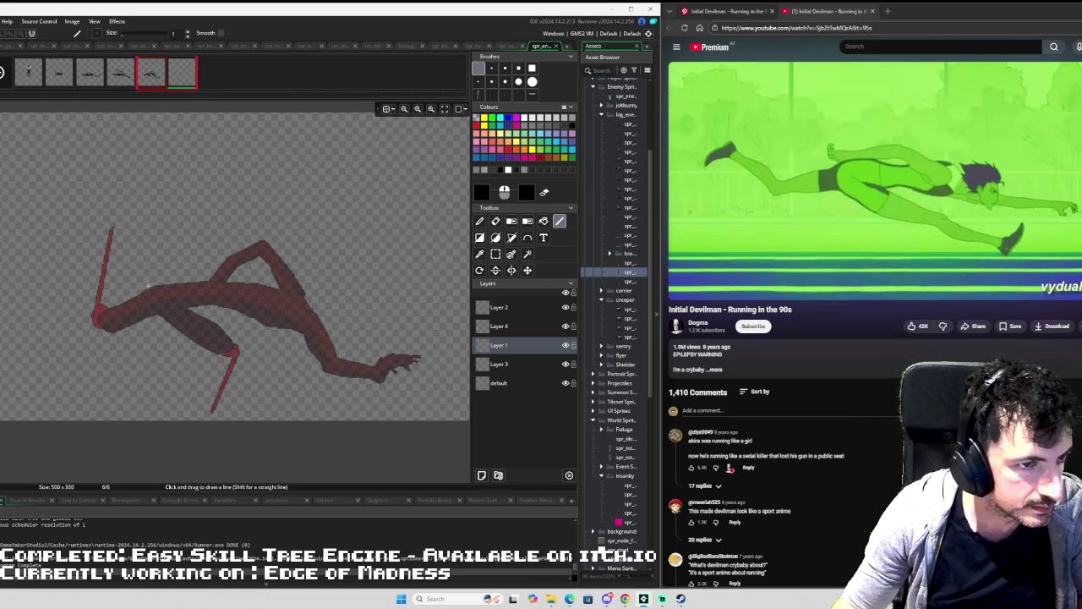
scroll(149, 285, "up", 2)
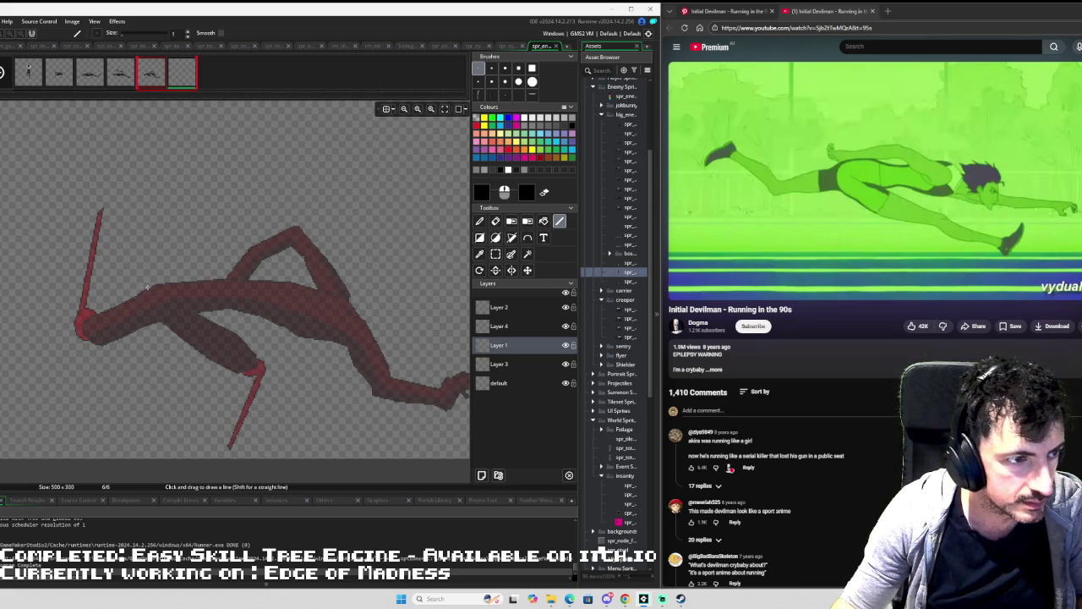
Draw black strokes from the back and shoulder out along the arm toward the hand.
mouse_move(140, 289)
left_mouse_down()
mouse_move(170, 278)
mouse_move(350, 291)
mouse_move(340, 288)
left_mouse_up()
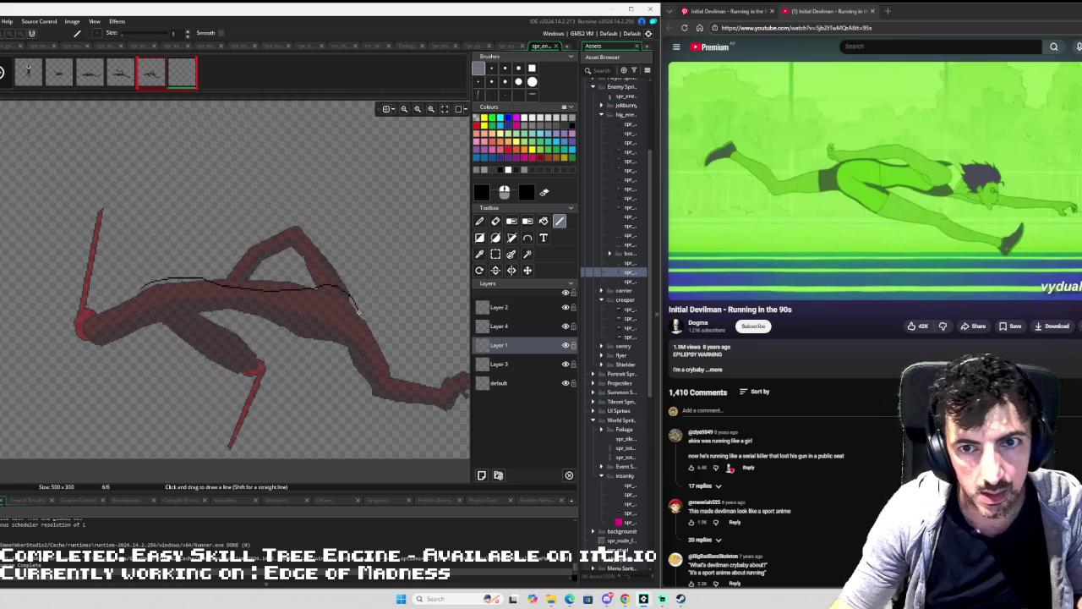
mouse_move(387, 292)
left_mouse_down()
mouse_move(286, 271)
mouse_move(258, 278)
mouse_move(285, 286)
left_mouse_up()
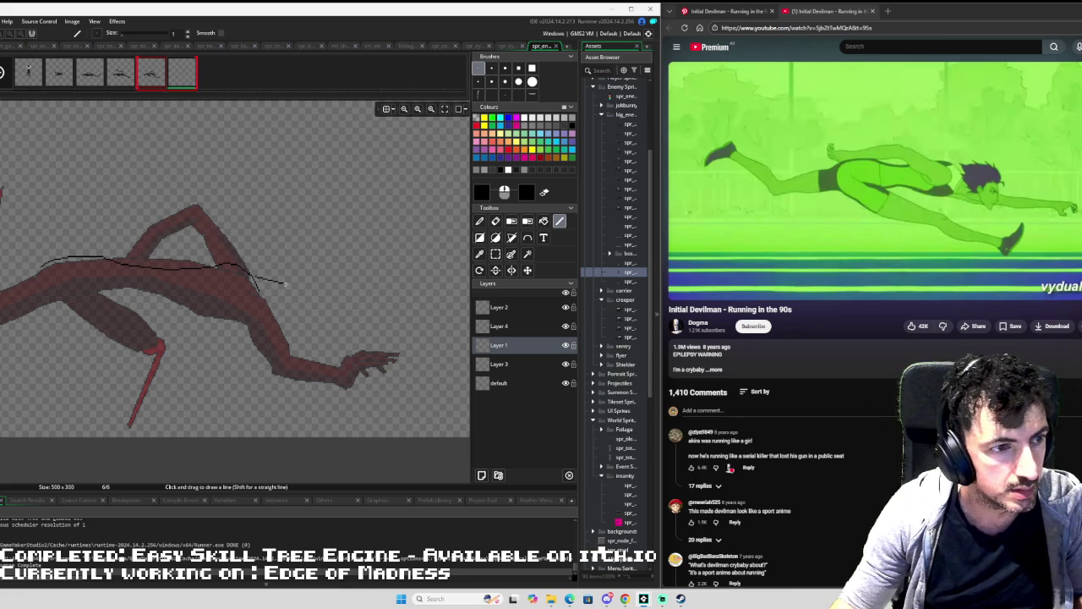
scroll(254, 277, "up", 1)
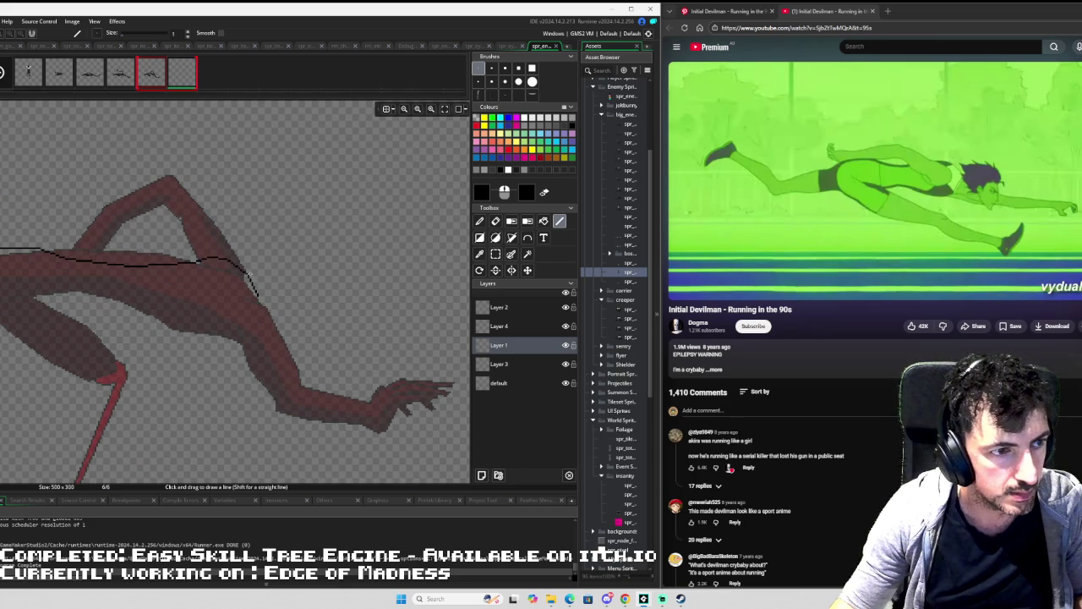
mouse_move(248, 275)
left_mouse_down()
mouse_move(355, 306)
mouse_move(413, 307)
mouse_move(289, 268)
mouse_move(356, 273)
left_mouse_up()
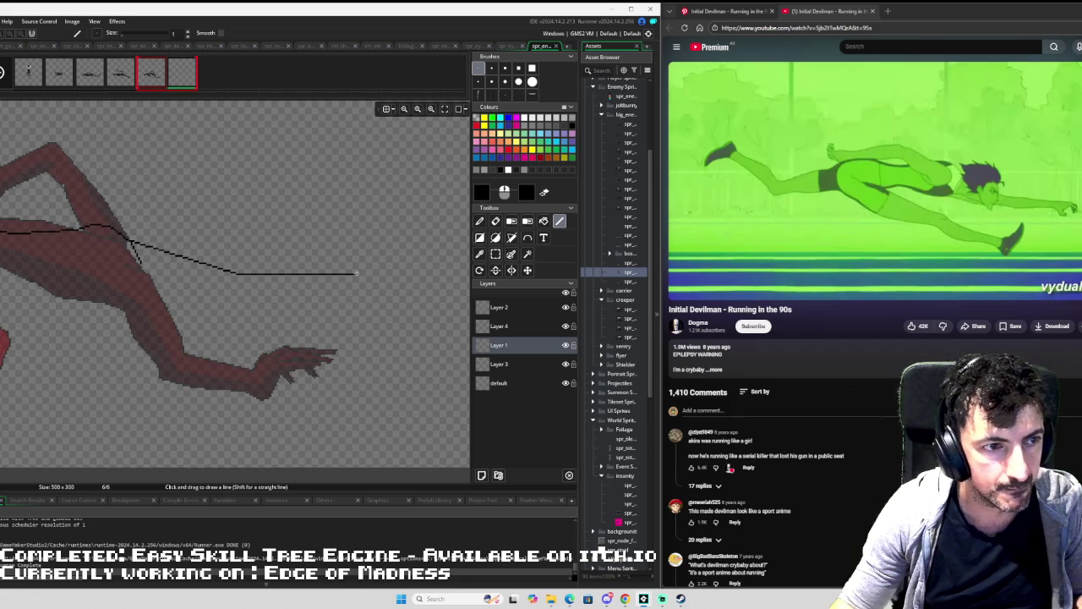
key("Left")
key("Left")
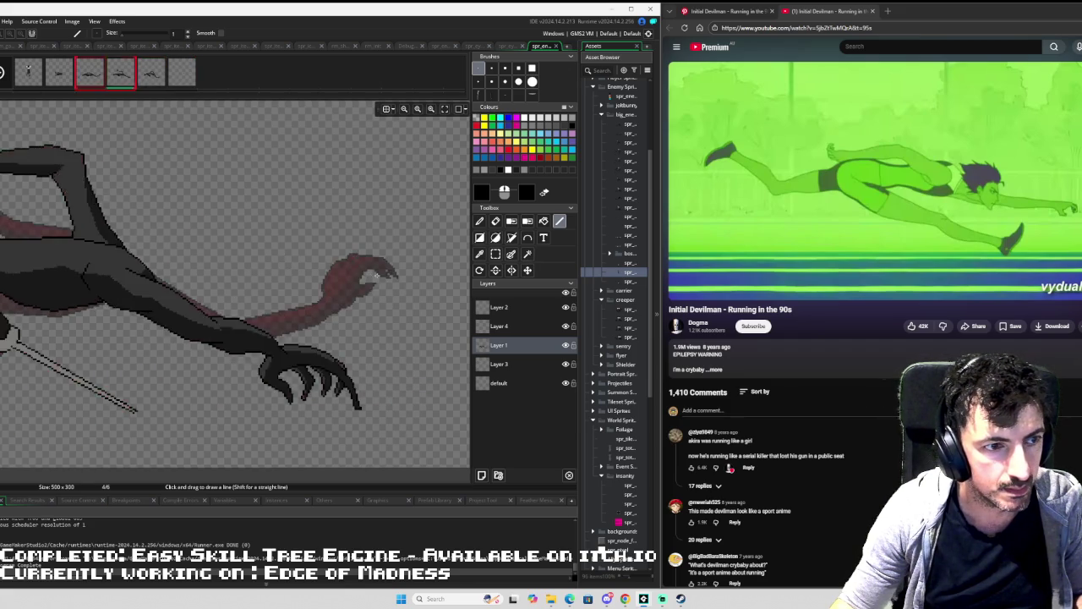
key("Right")
key("Right")
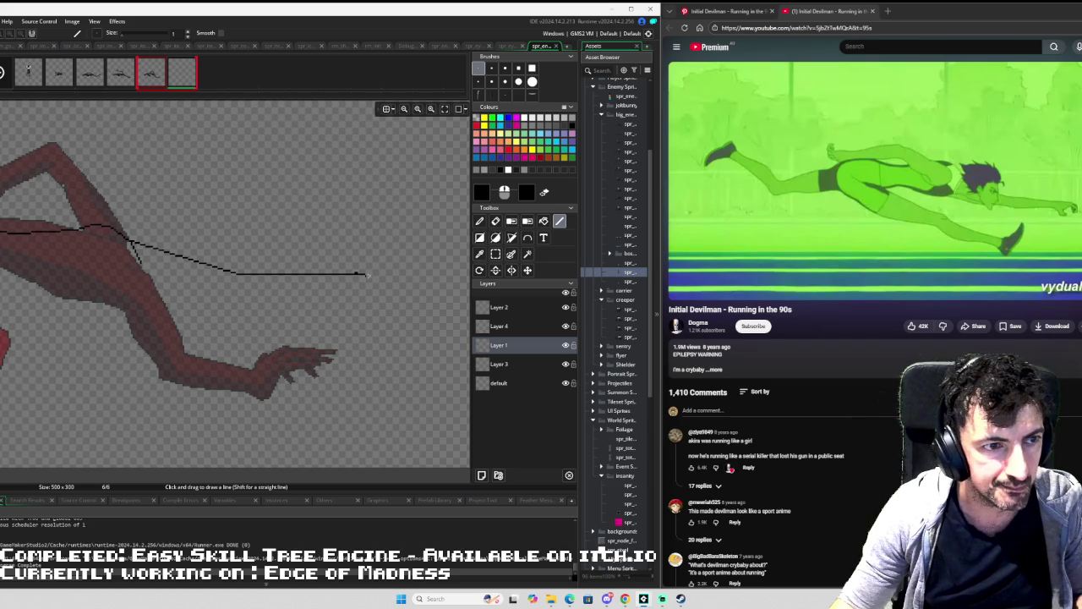
mouse_move(374, 272)
left_mouse_down()
mouse_move(227, 207)
mouse_move(217, 229)
mouse_move(247, 194)
left_mouse_up()
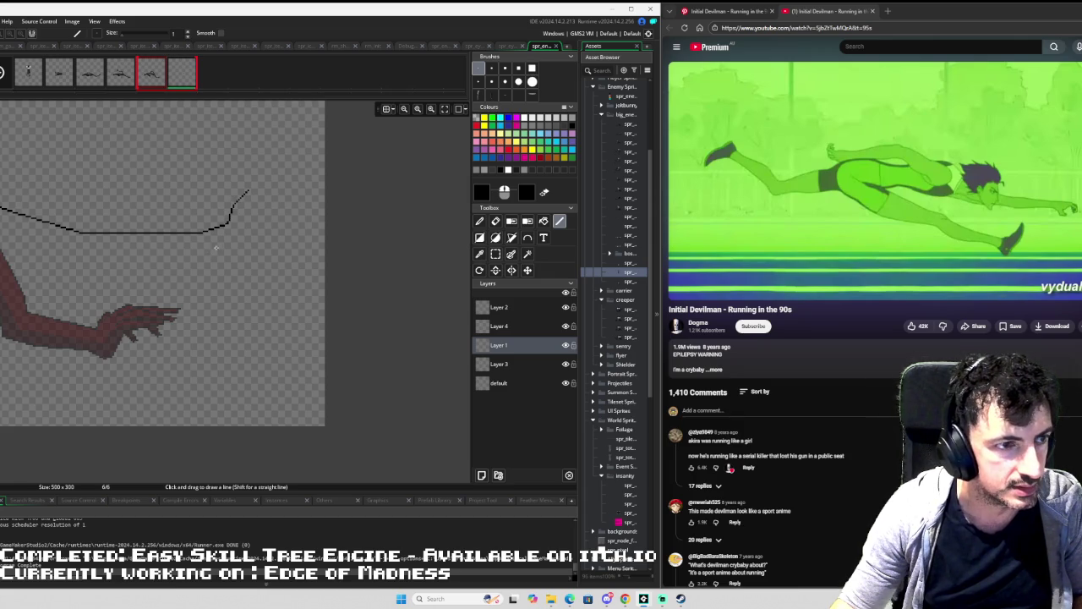
mouse_move(215, 246)
left_mouse_down()
mouse_move(293, 245)
mouse_move(252, 230)
mouse_move(251, 212)
mouse_move(277, 188)
mouse_move(297, 203)
mouse_move(286, 181)
mouse_move(245, 197)
left_mouse_up()
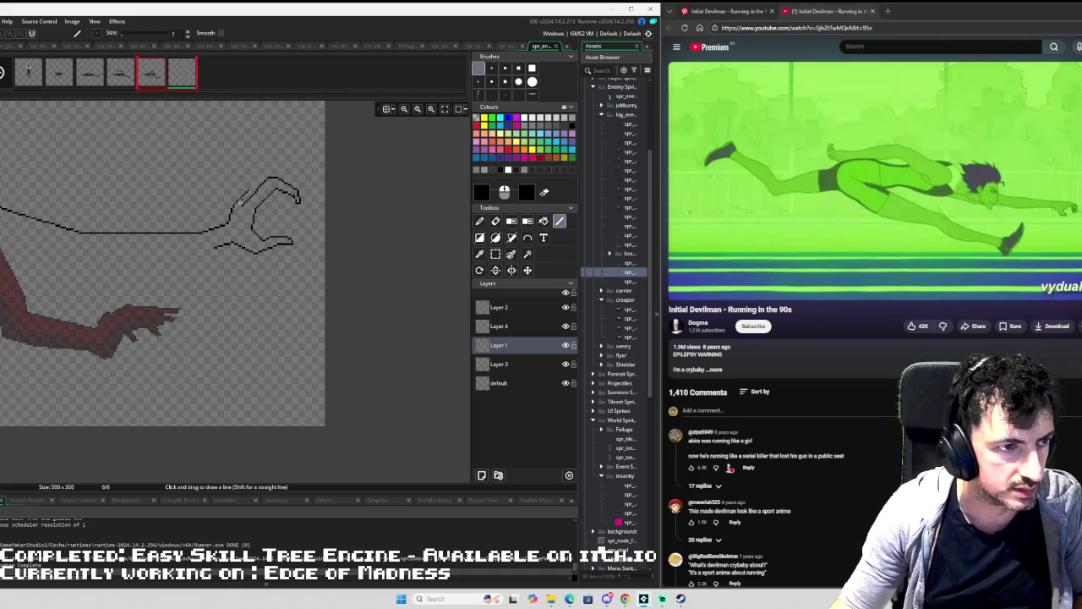
Reset the brush to size 1 and return to the Line tool.
key("e")
left_click(505, 68)
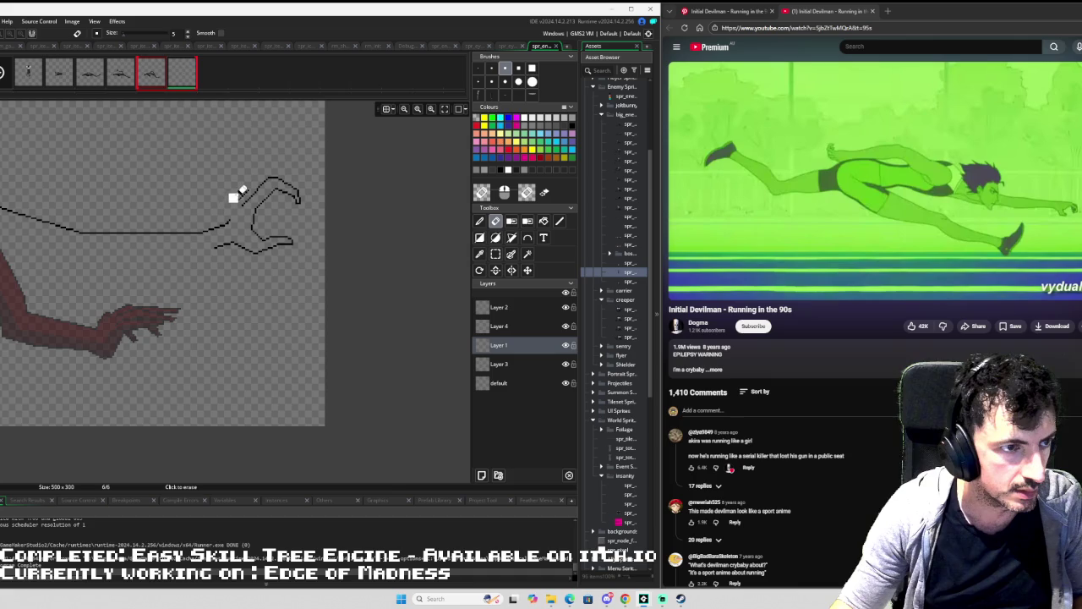
left_click(478, 68)
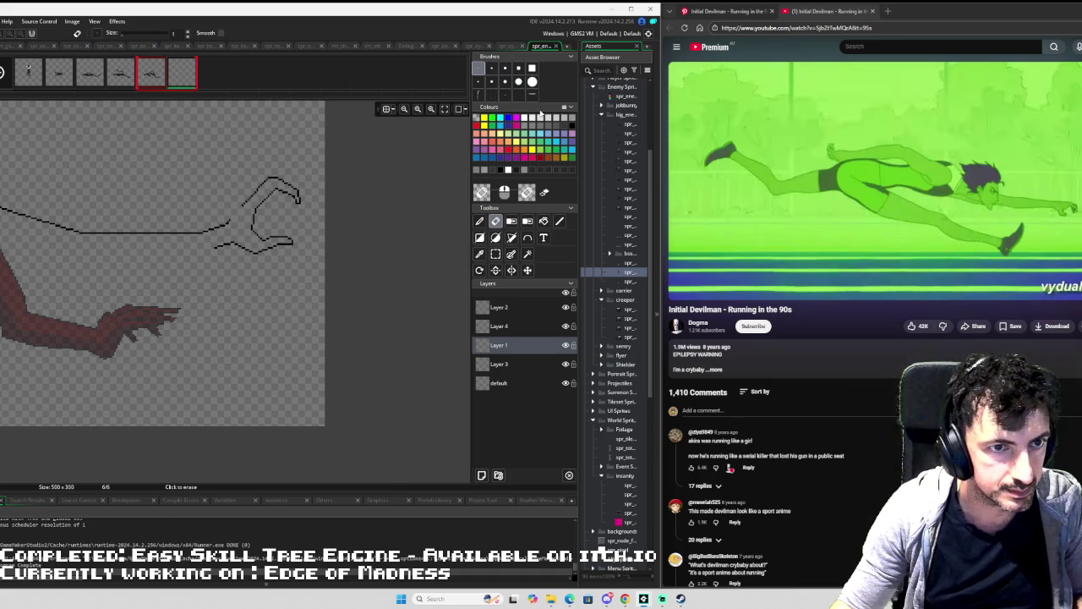
left_click(559, 220)
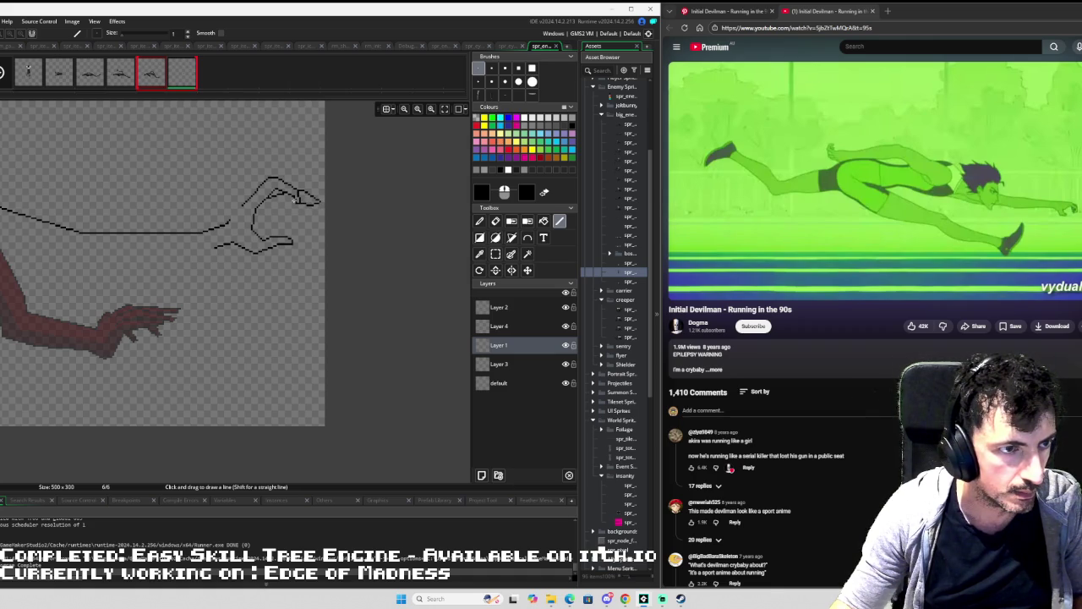
Draw the hand's knuckle contour, claw tip, curled fingers, arm join and a fist crease.
scroll(296, 198, "up", 1)
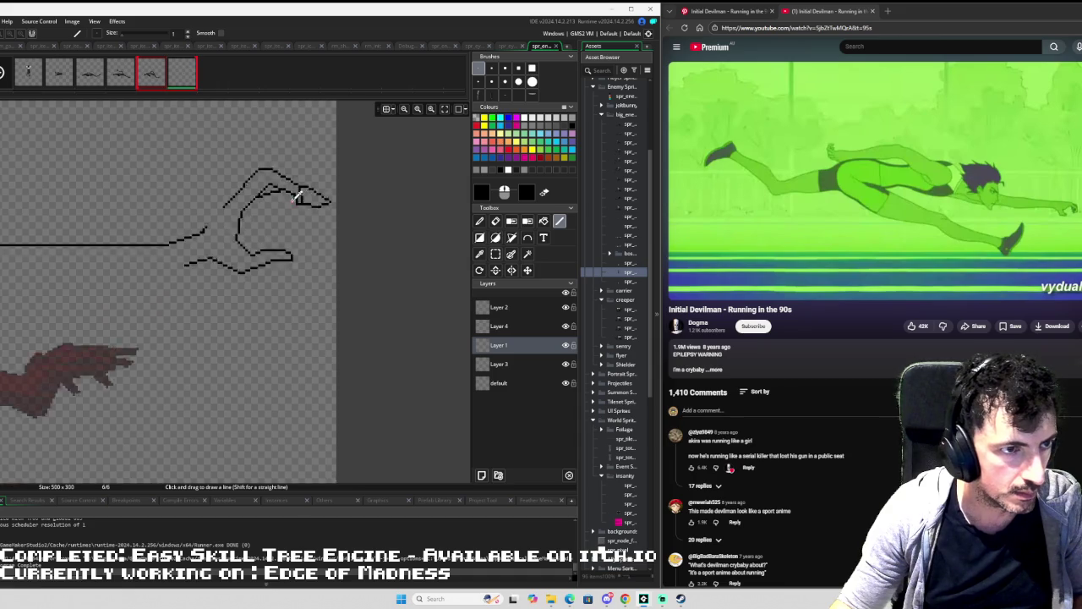
scroll(298, 198, "up", 3)
left_click_drag(241, 218, 203, 247)
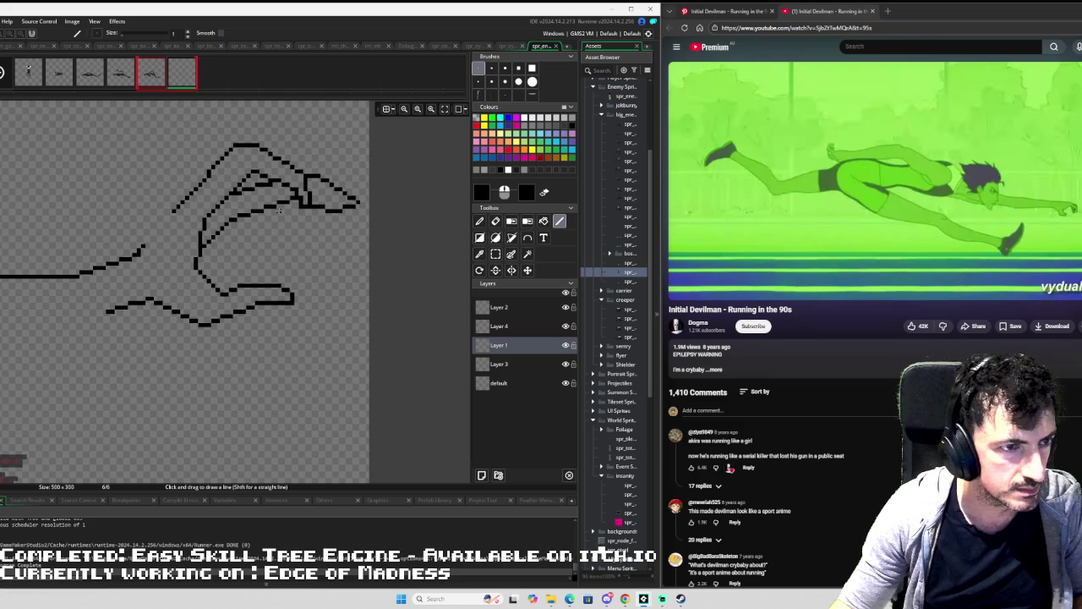
mouse_move(263, 213)
left_mouse_down()
mouse_move(314, 264)
mouse_move(240, 248)
mouse_move(235, 237)
mouse_move(201, 246)
left_mouse_up()
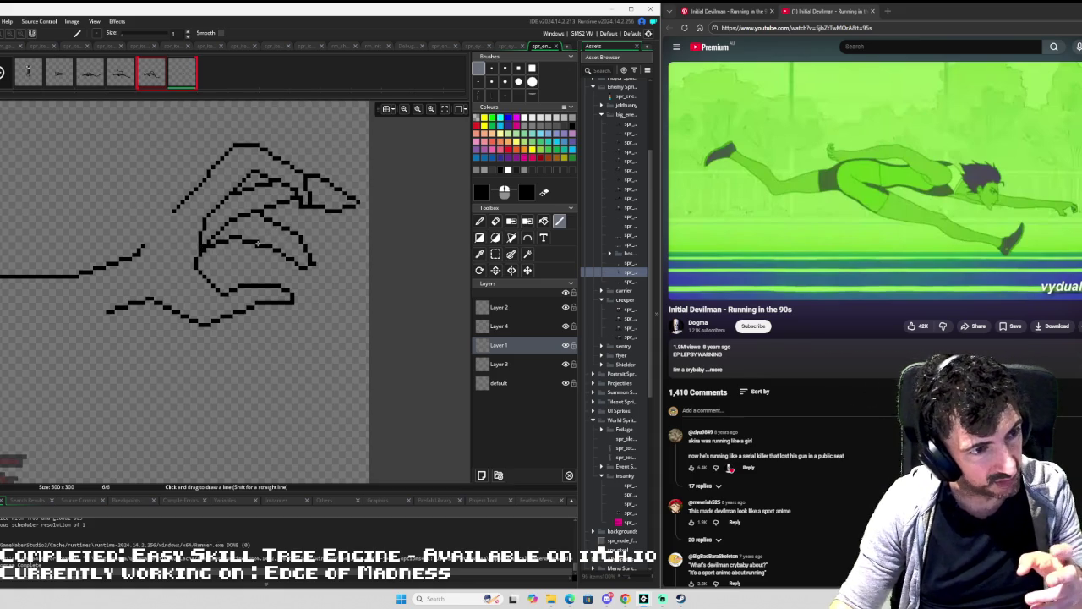
mouse_move(248, 247)
left_mouse_down()
mouse_move(253, 272)
mouse_move(219, 289)
left_mouse_up()
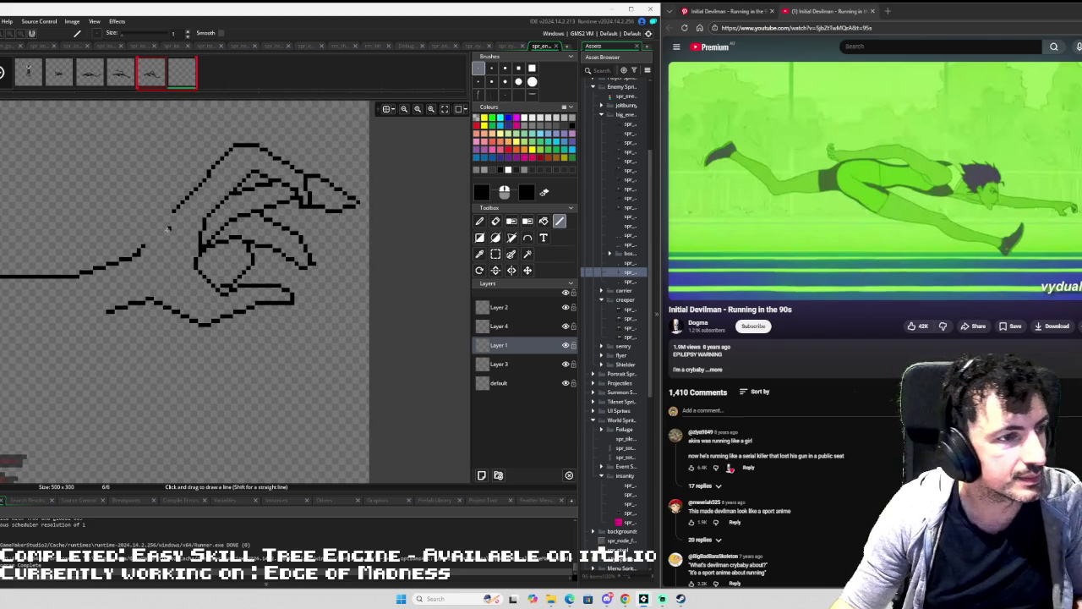
left_click_drag(143, 247, 175, 209)
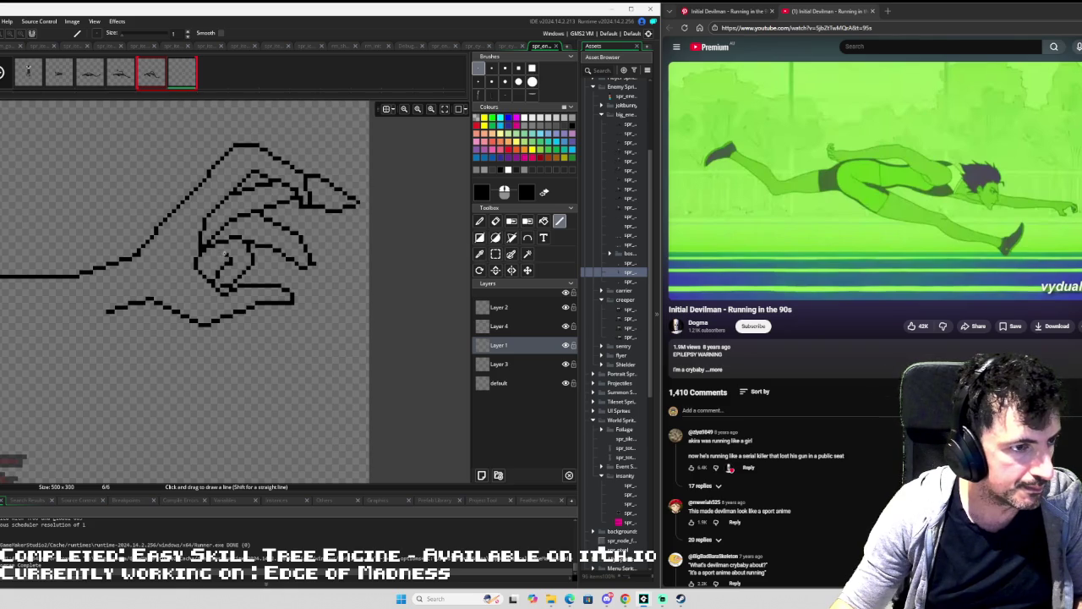
left_click_drag(223, 268, 197, 267)
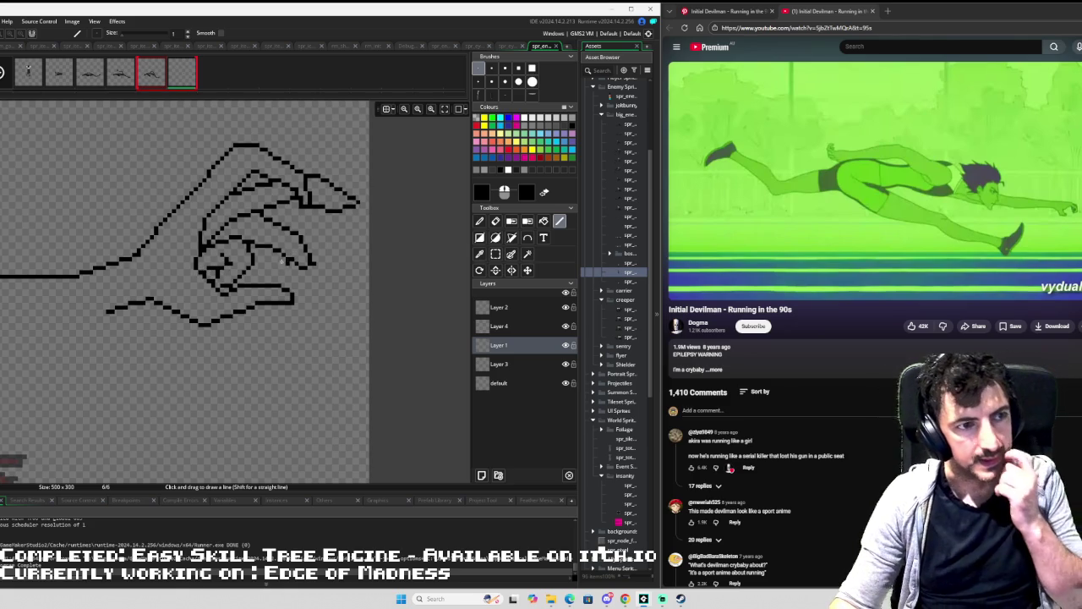
scroll(330, 228, "down", 3)
Draw the arm's lower edge from the hand back toward the body.
scroll(322, 251, "down", 5)
scroll(329, 249, "left", 2)
scroll(338, 249, "up", 3)
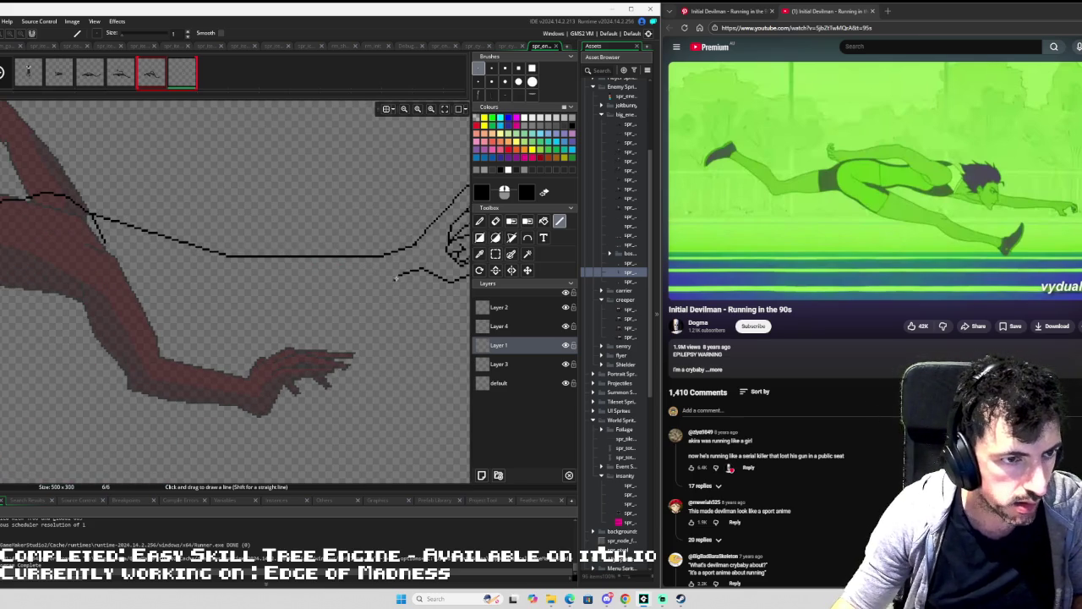
mouse_move(397, 275)
left_mouse_down()
mouse_move(234, 294)
mouse_move(123, 263)
left_mouse_up()
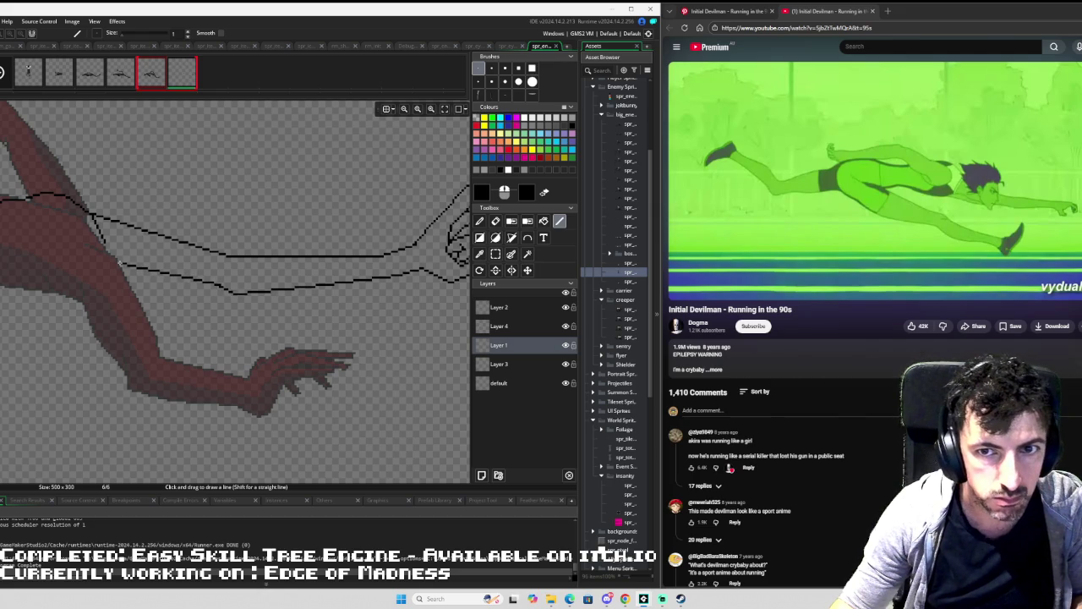
left_click_drag(115, 260, 103, 263)
Continue the lower arm contour down around the shoulder.
scroll(107, 236, "up", 3)
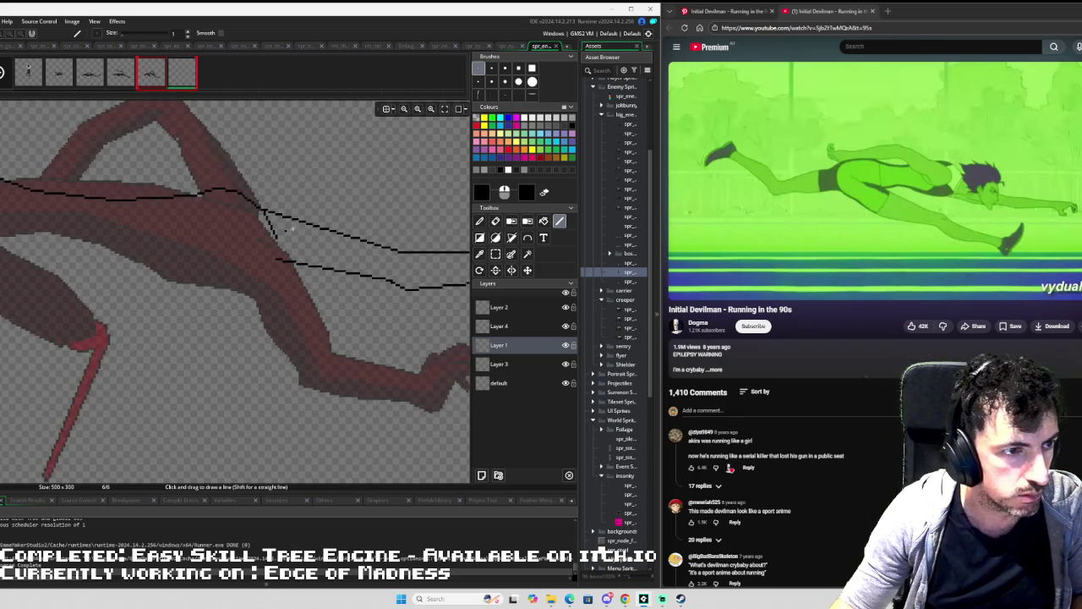
mouse_move(302, 240)
left_mouse_down()
mouse_move(281, 272)
mouse_move(220, 287)
mouse_move(361, 202)
left_mouse_up()
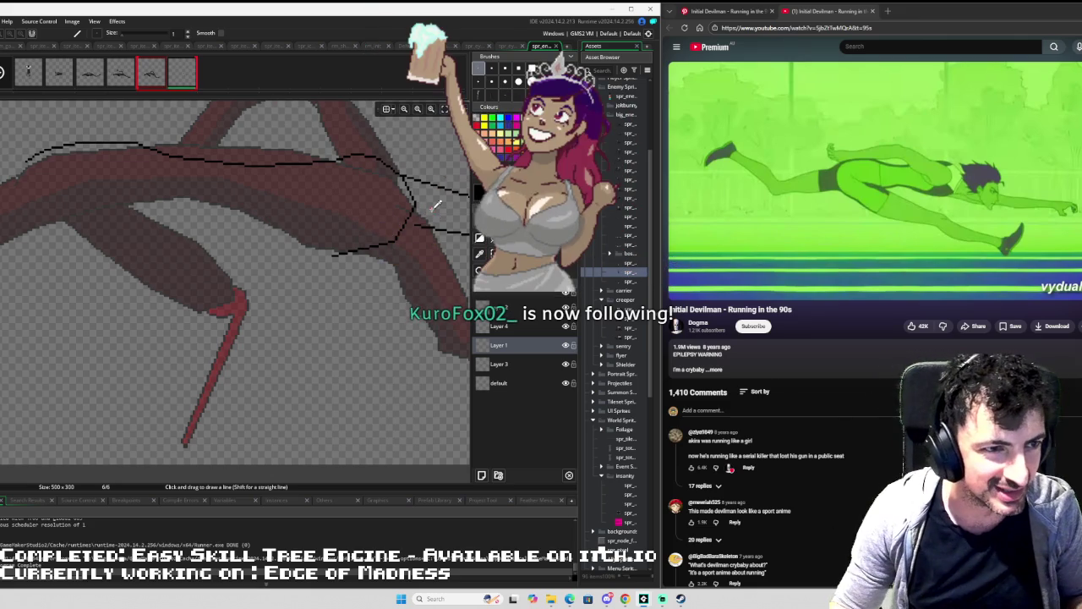
scroll(422, 246, "up", 2)
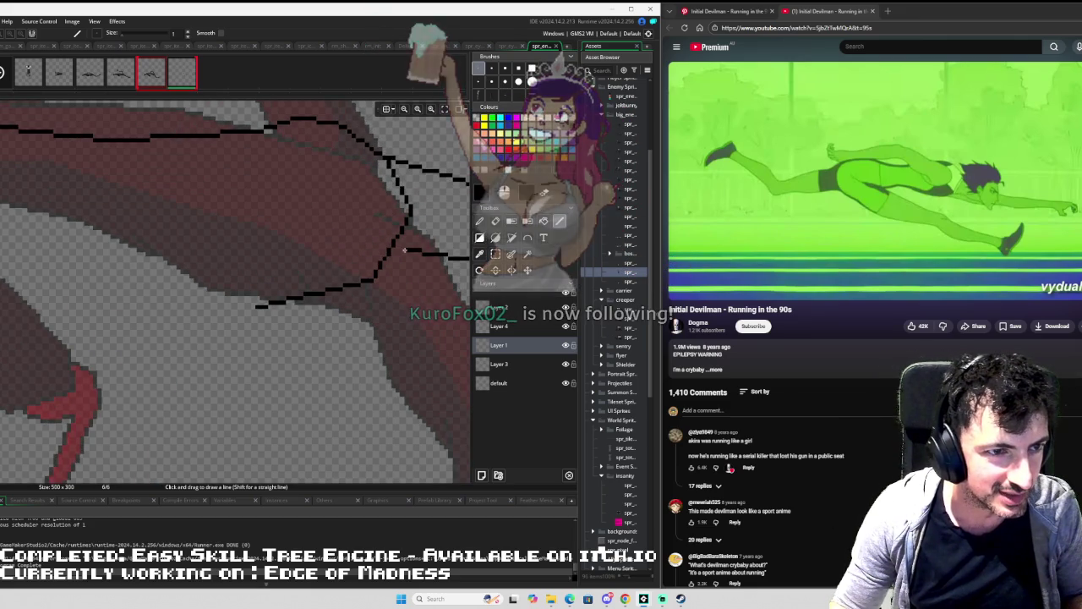
scroll(398, 241, "down", 3)
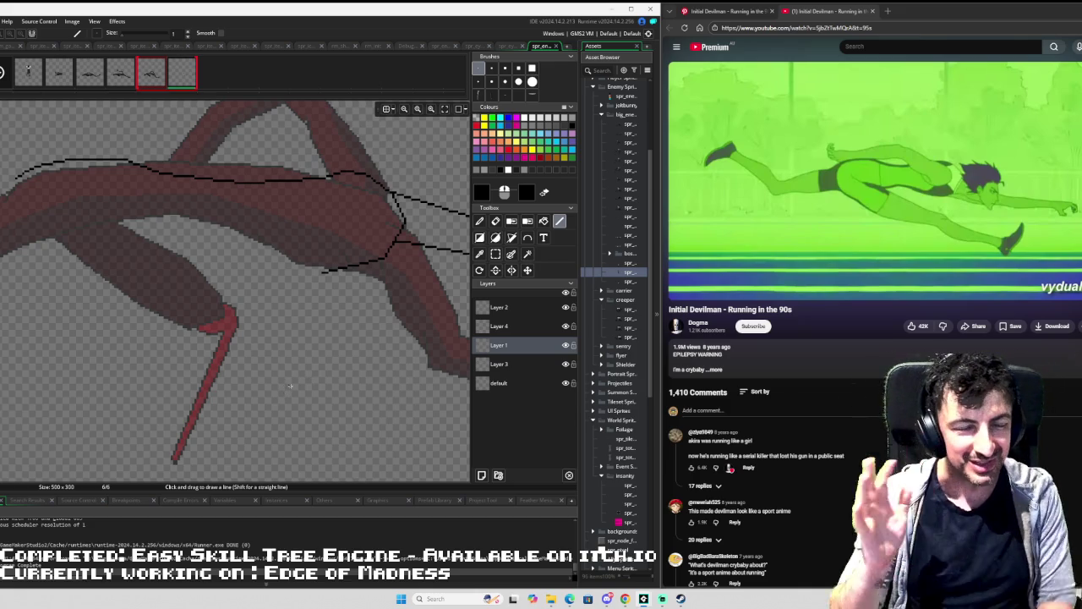
scroll(312, 365, "down", 4)
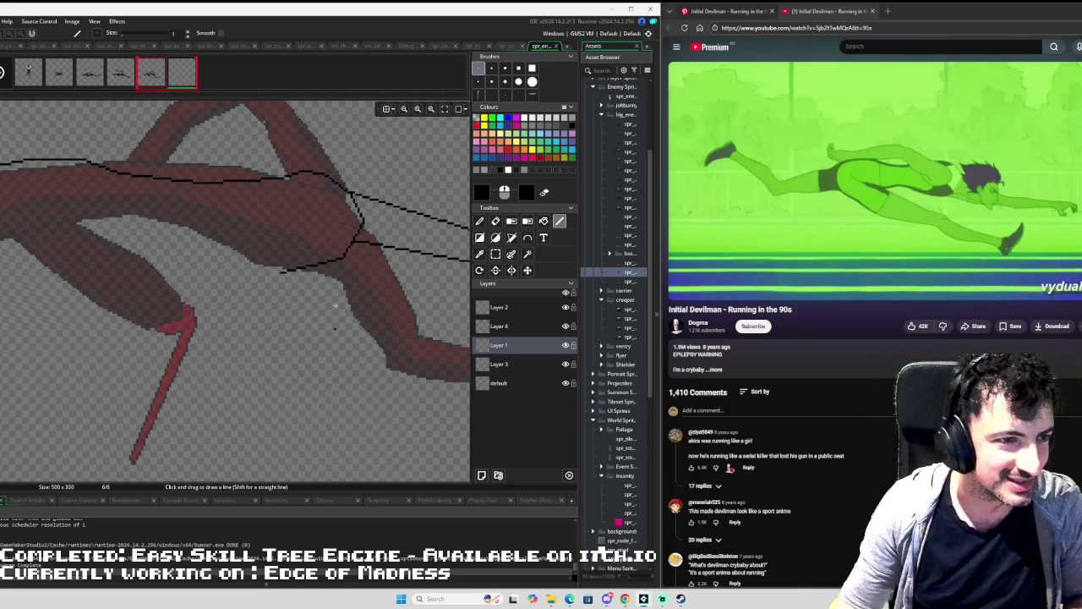
left_click_drag(339, 284, 206, 326)
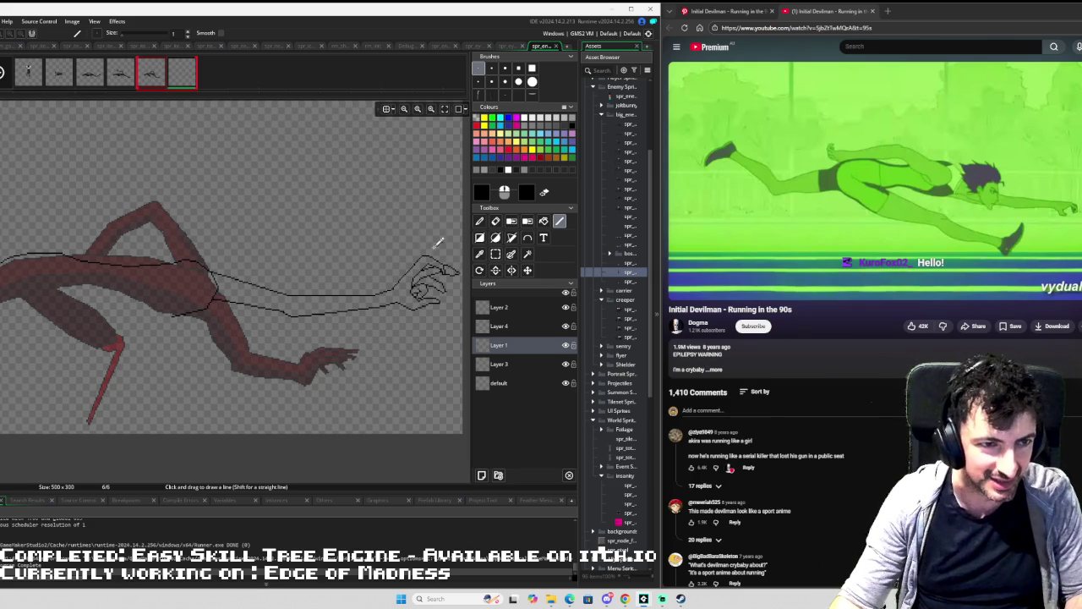
scroll(435, 240, "up", 3)
scroll(341, 257, "up", 2)
key("s")
left_click_drag(324, 295, 338, 302)
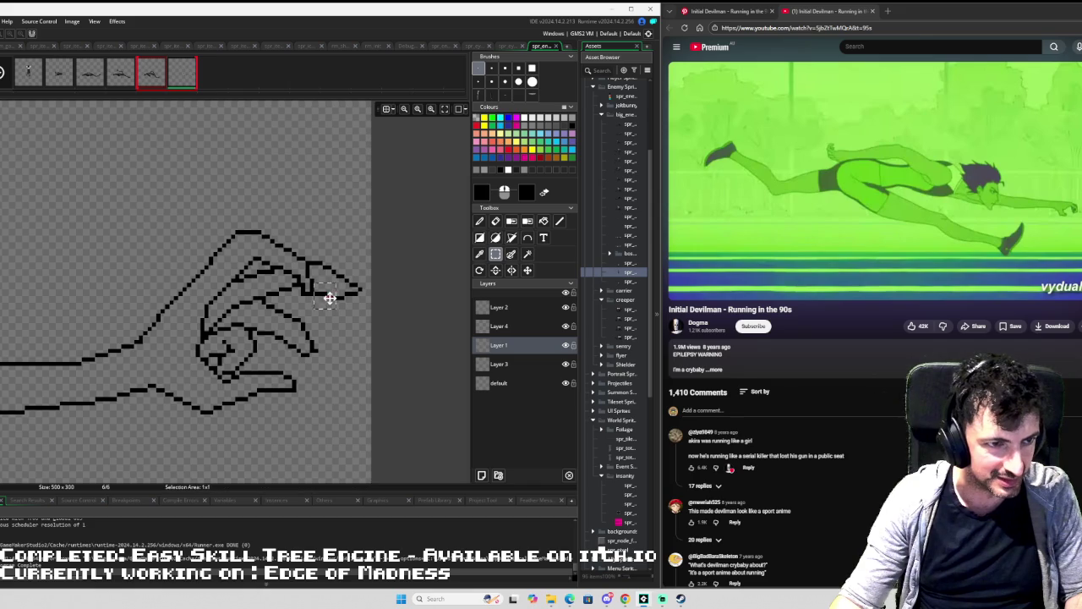
scroll(286, 355, "down", 3)
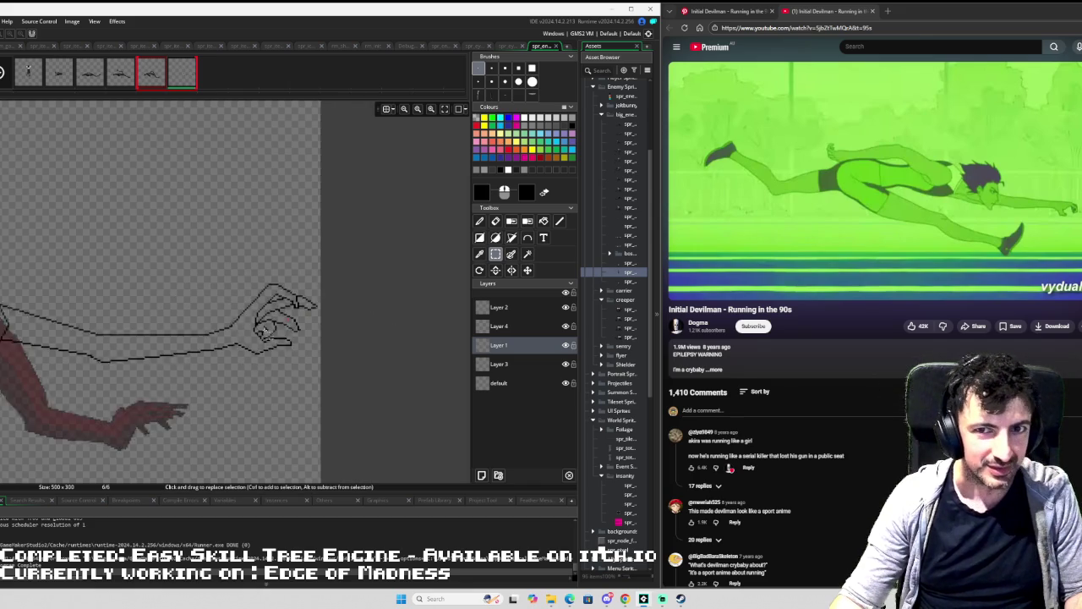
scroll(279, 338, "up", 3)
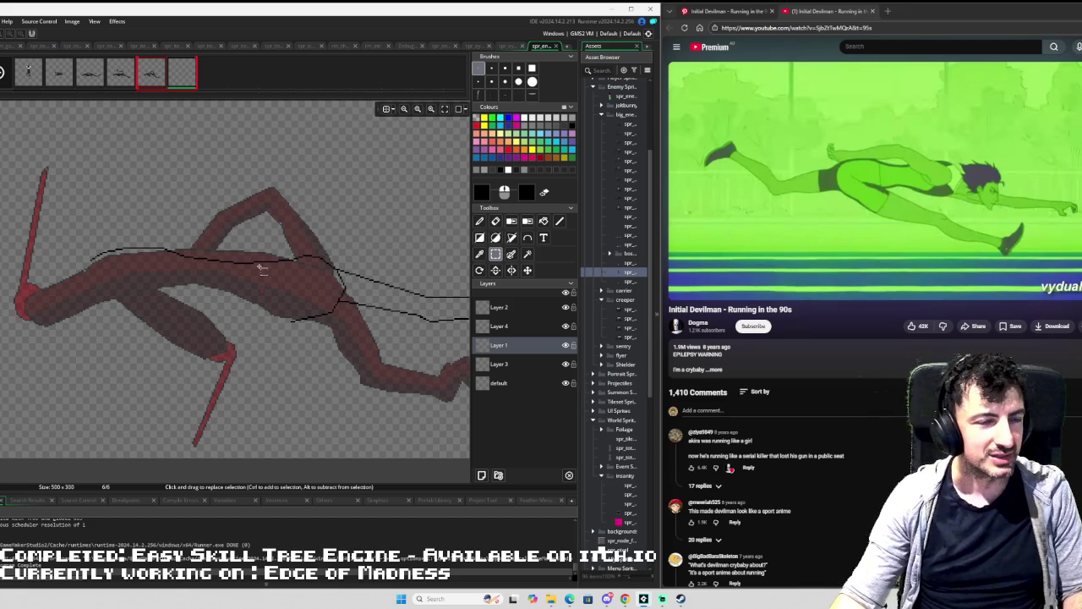
scroll(287, 258, "up", 1)
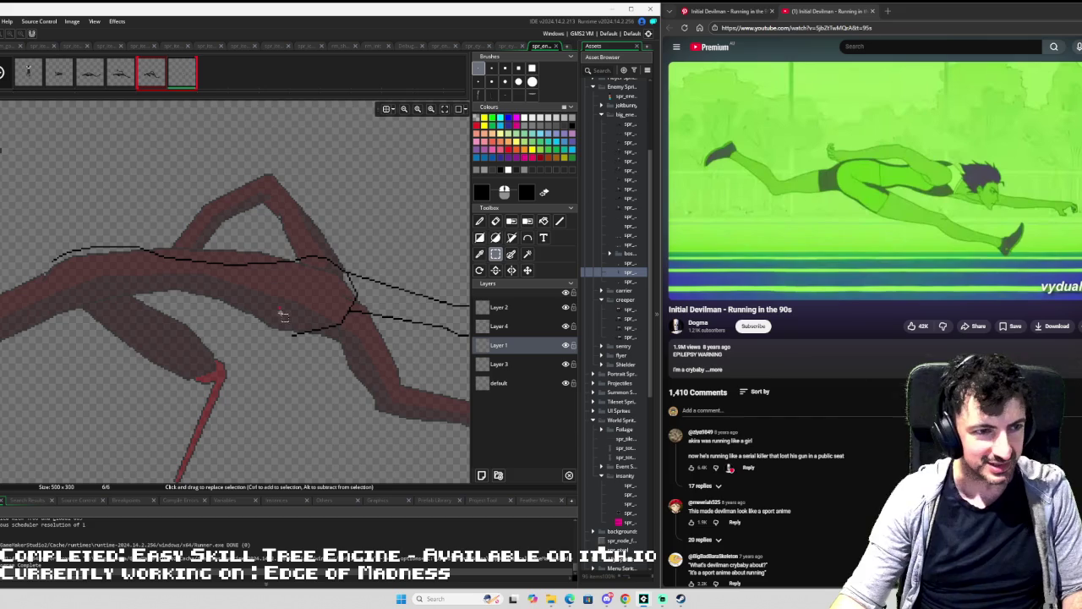
key("l")
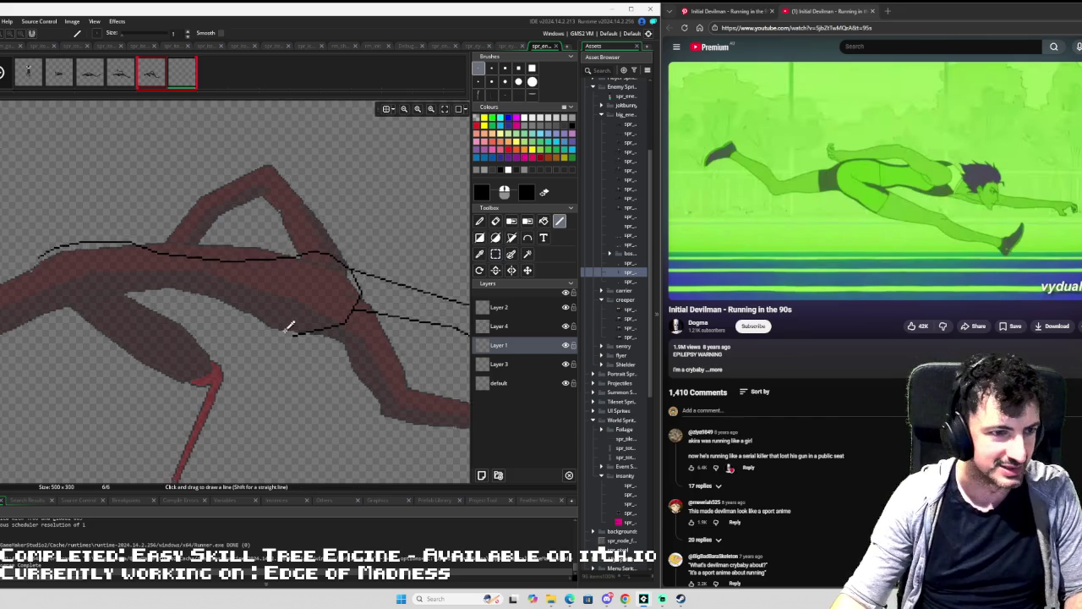
Extend the black outline leftward along the torso and its underside.
scroll(286, 325, "up", 1)
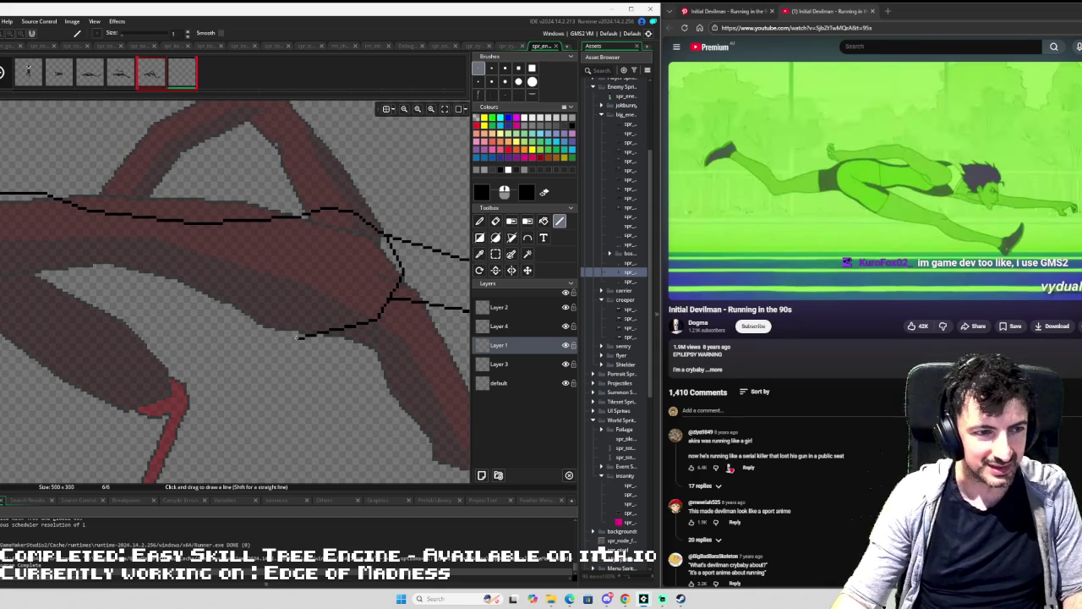
mouse_move(296, 337)
left_mouse_down()
mouse_move(243, 332)
mouse_move(148, 289)
mouse_move(40, 284)
mouse_move(216, 269)
mouse_move(123, 243)
left_mouse_up()
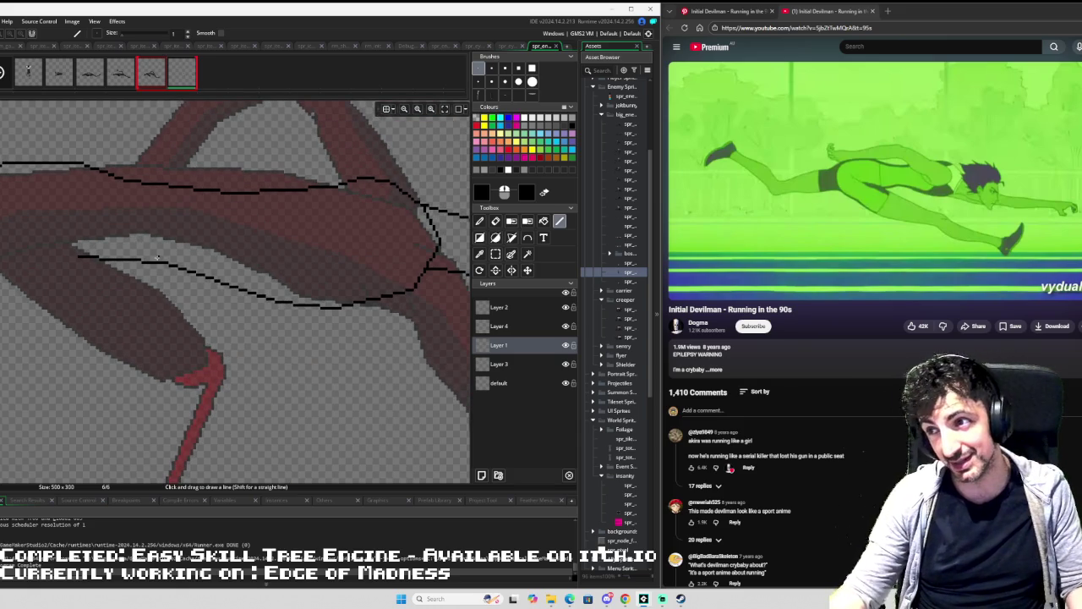
mouse_move(92, 236)
left_mouse_down()
mouse_move(174, 237)
mouse_move(214, 265)
left_mouse_up()
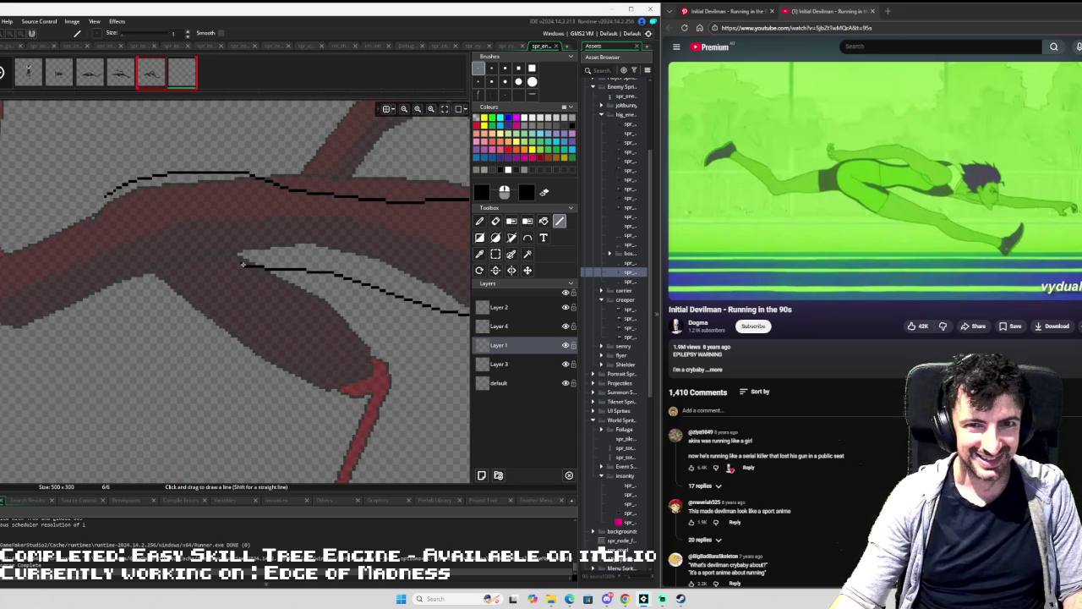
left_click_drag(245, 266, 177, 238)
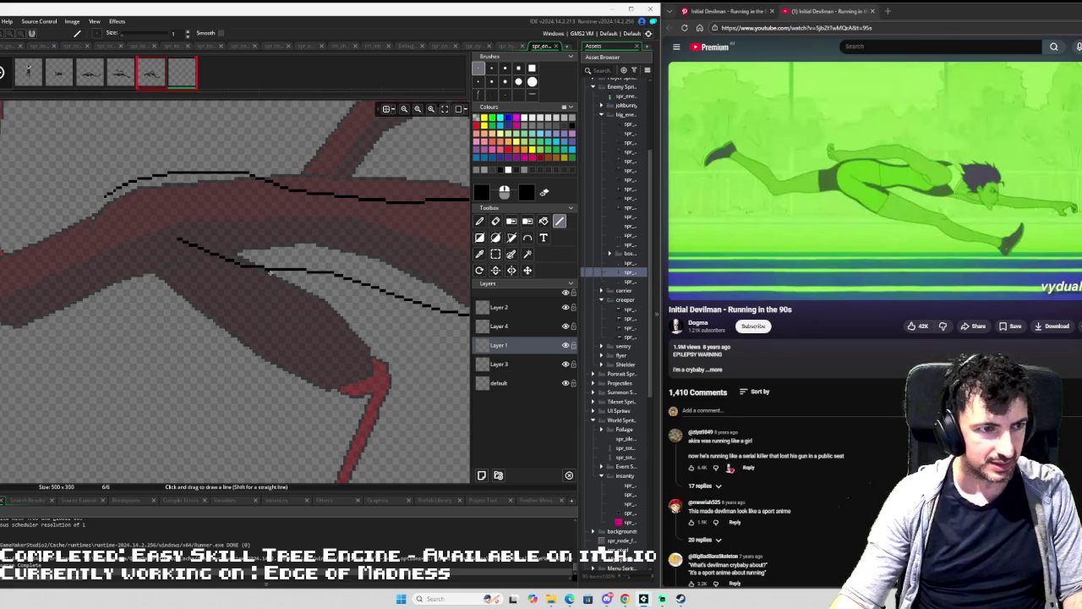
Draw a stroke down along the leg, then undo it as misplaced.
mouse_move(253, 267)
left_mouse_down()
mouse_move(364, 323)
mouse_move(373, 365)
mouse_move(363, 378)
left_mouse_up()
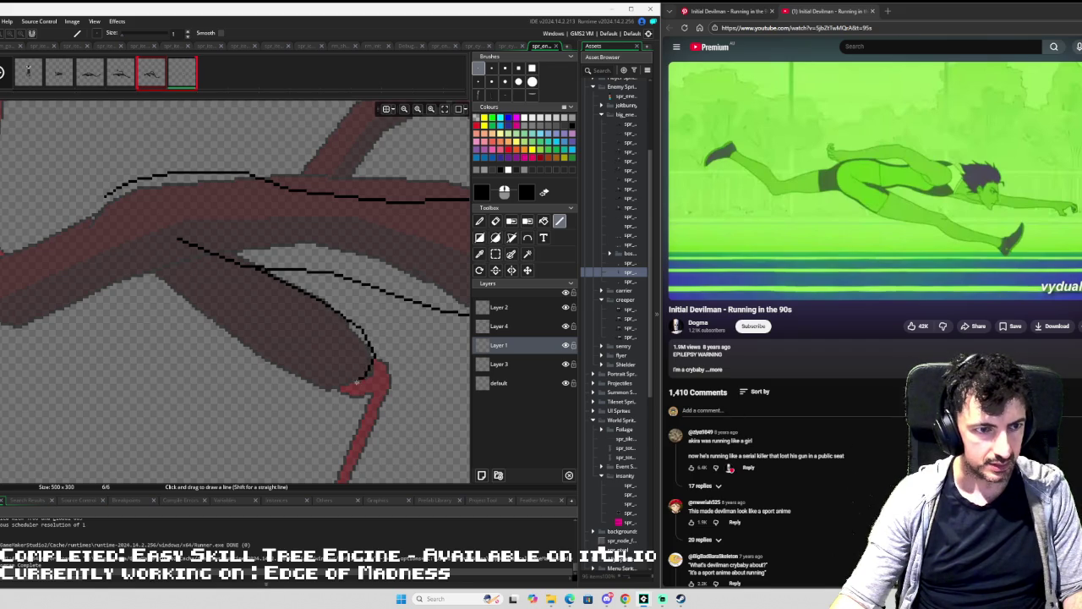
mouse_move(379, 283)
left_mouse_down()
mouse_move(243, 258)
mouse_move(266, 267)
left_mouse_up()
key("ctrl+z")
key("ctrl+z")
key("ctrl+z")
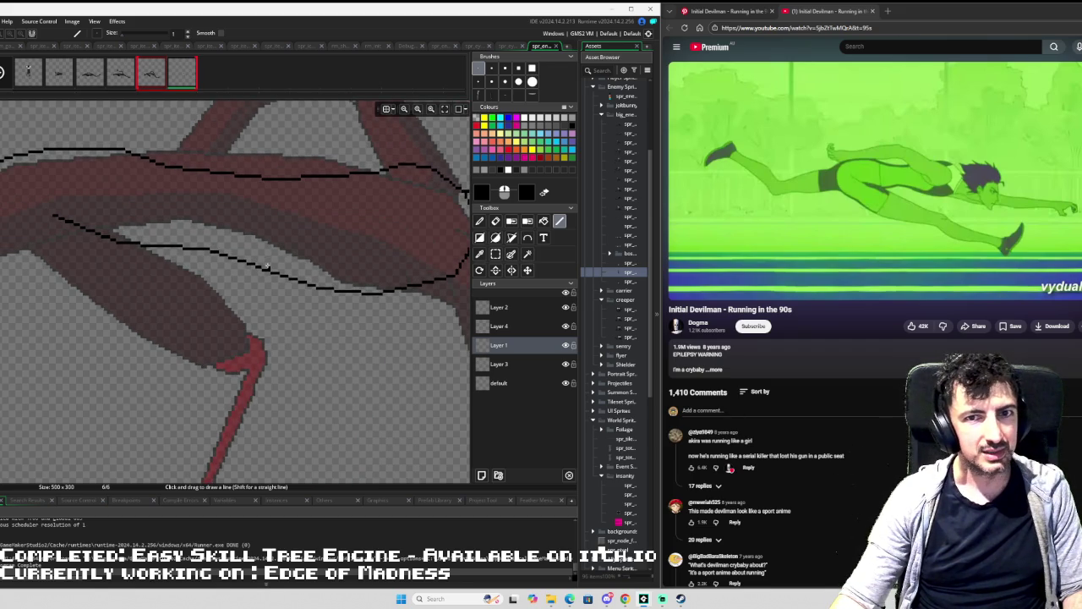
scroll(110, 186, "down", 2)
scroll(110, 186, "down", 2)
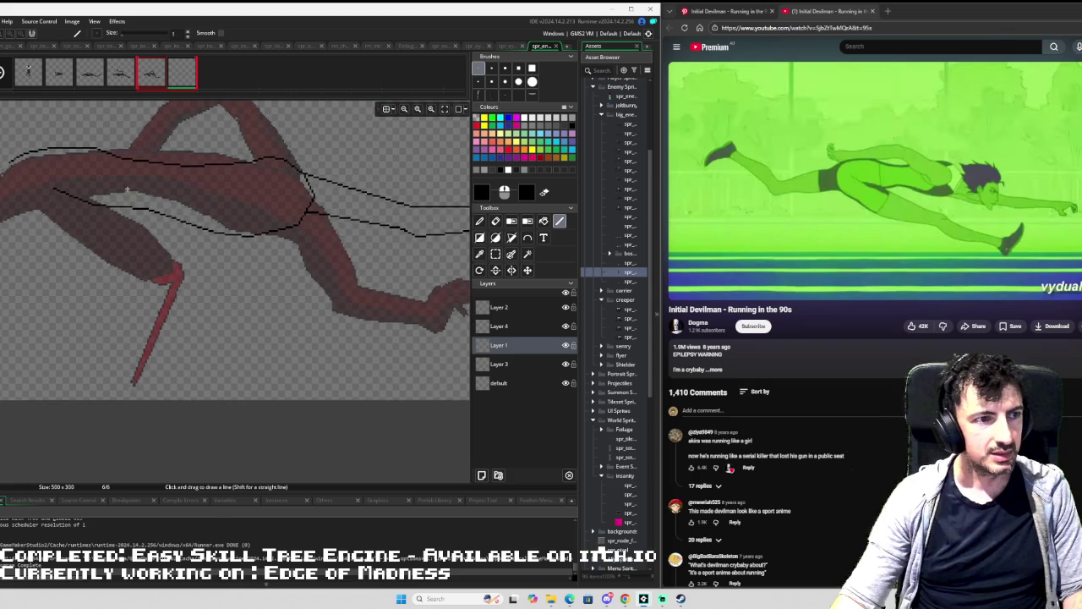
Draw the rear thigh's lower contour back to the knee, joining the torso edges.
mouse_move(931, 300)
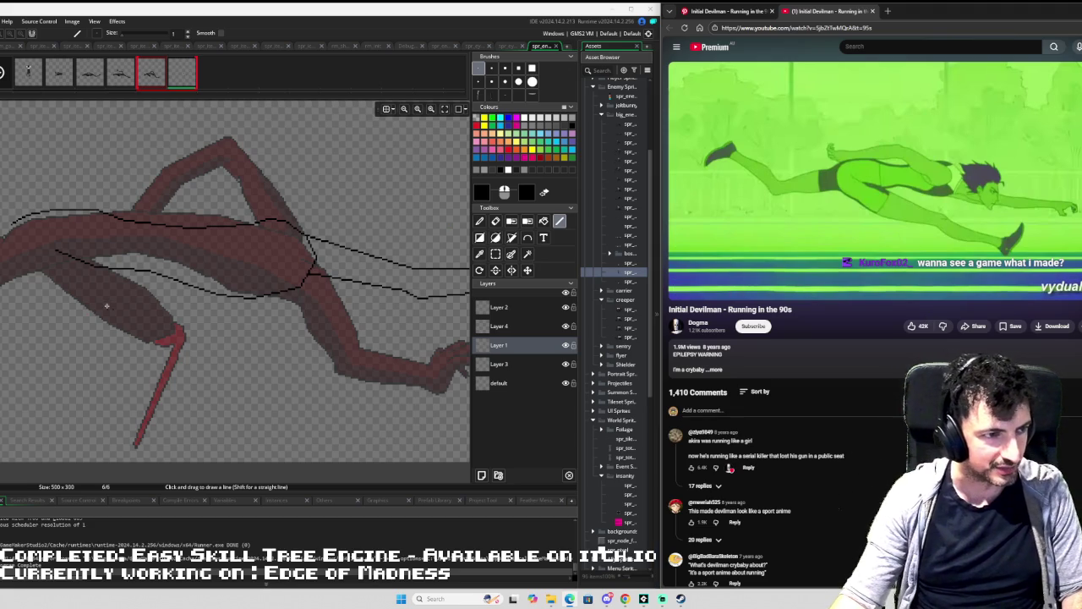
left_click_drag(123, 313, 144, 330)
scroll(201, 342, "up", 2)
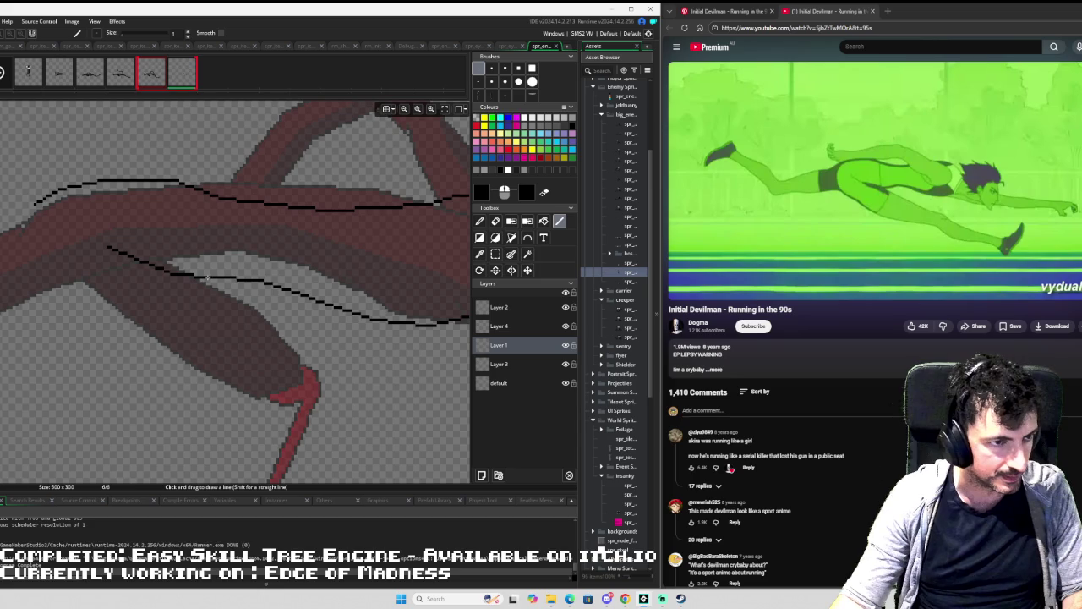
mouse_move(222, 284)
left_mouse_down()
mouse_move(320, 319)
mouse_move(287, 307)
mouse_move(314, 334)
mouse_move(293, 366)
mouse_move(304, 361)
mouse_move(269, 366)
mouse_move(182, 333)
left_mouse_up()
mouse_move(180, 332)
left_mouse_down()
mouse_move(27, 275)
mouse_move(22, 222)
mouse_move(34, 205)
left_mouse_up()
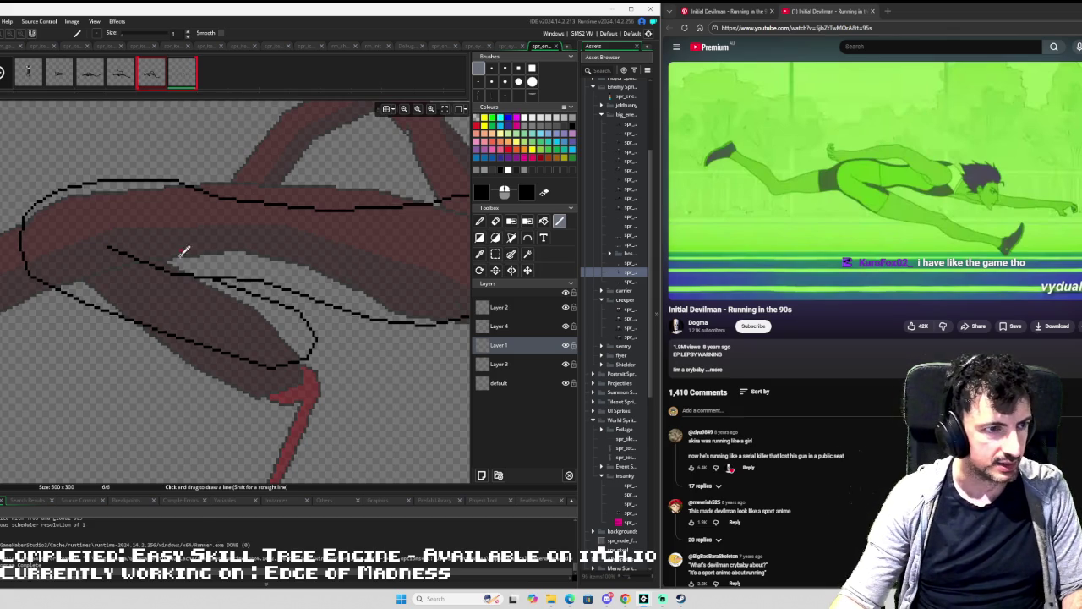
scroll(182, 245, "down", 2)
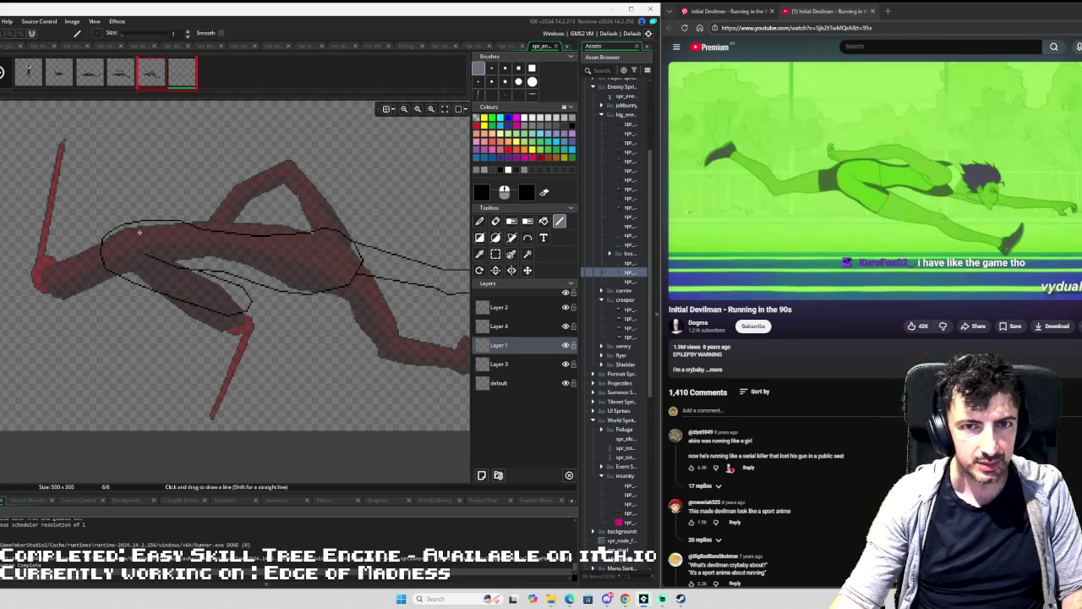
scroll(142, 237, "up", 2)
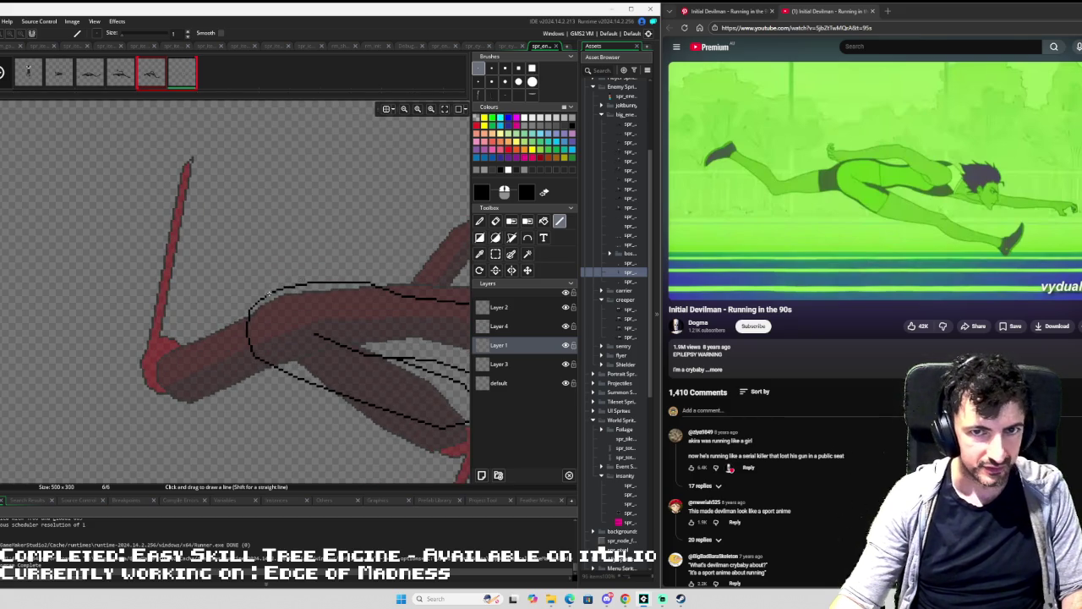
Outline the front knee, tracing its top edge and around the joint.
scroll(258, 293, "up", 2)
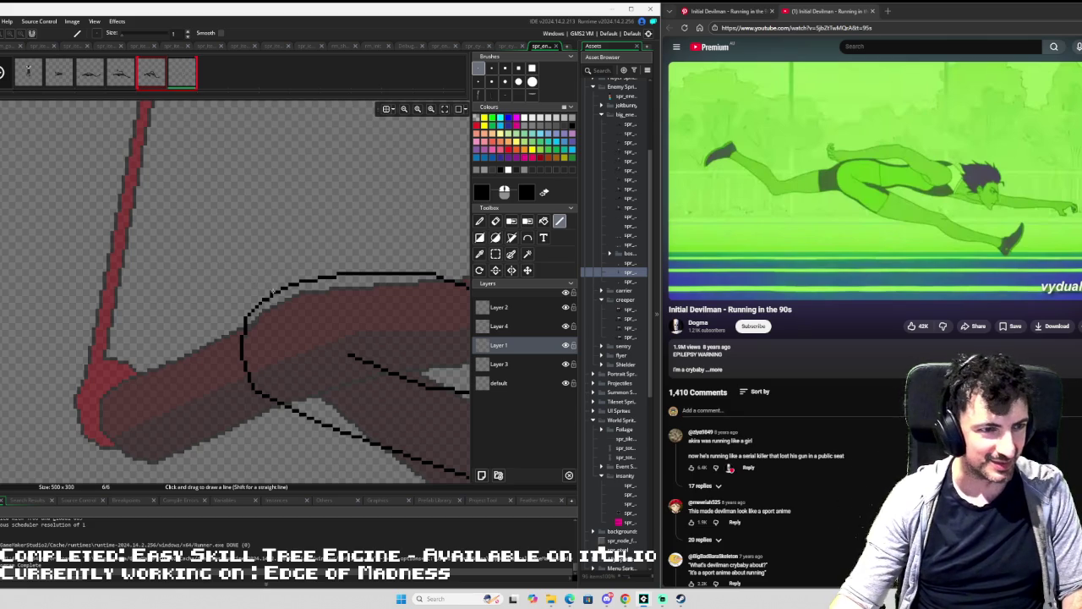
mouse_move(279, 290)
left_mouse_down()
mouse_move(184, 302)
mouse_move(99, 332)
left_mouse_up()
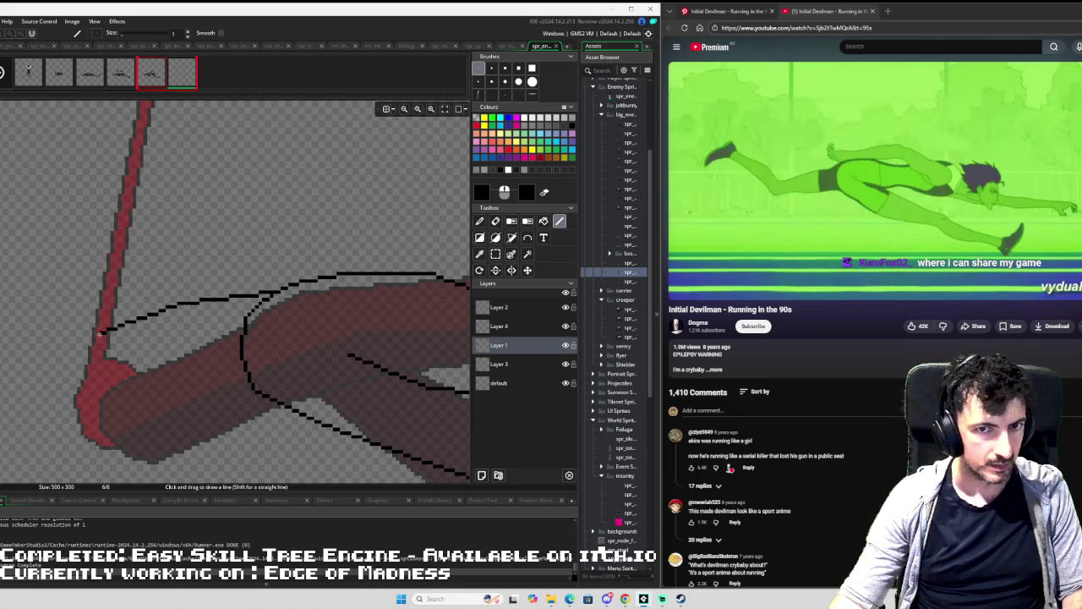
mouse_move(99, 332)
left_mouse_down()
mouse_move(79, 374)
mouse_move(106, 413)
mouse_move(97, 409)
mouse_move(172, 412)
mouse_move(262, 393)
left_mouse_up()
Add a long limb stroke angling up-left from the knee joint.
left_click_drag(97, 222, 195, 270)
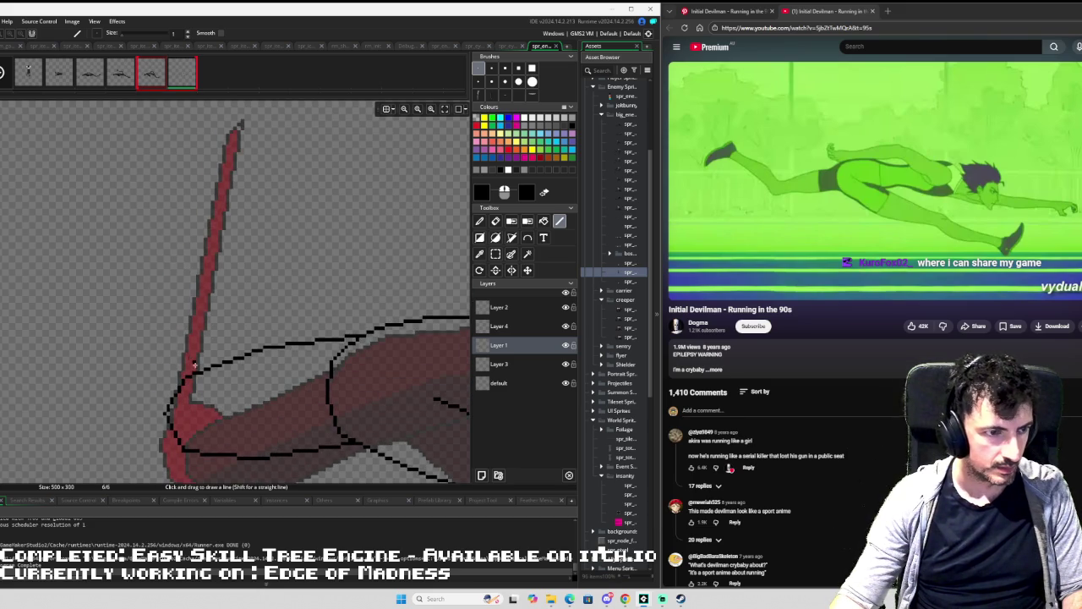
mouse_move(194, 365)
left_mouse_down()
mouse_move(153, 363)
mouse_move(3, 221)
left_mouse_up()
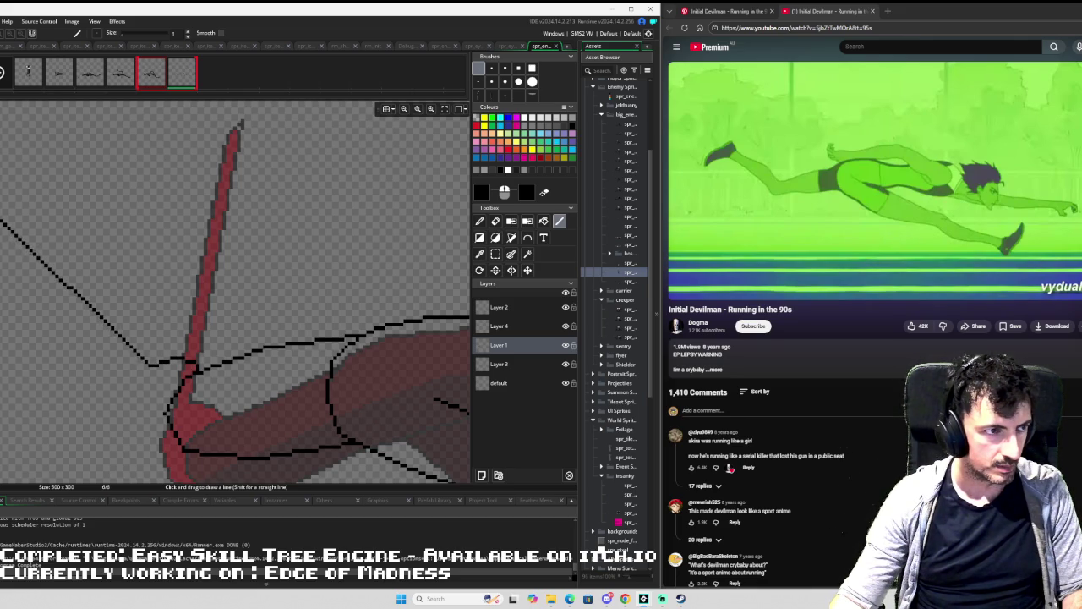
mouse_move(60, 137)
left_mouse_down()
mouse_move(118, 161)
mouse_move(129, 194)
mouse_move(97, 203)
mouse_move(113, 216)
mouse_move(88, 192)
mouse_move(266, 382)
mouse_move(267, 409)
mouse_move(291, 430)
left_mouse_up()
scroll(287, 386, "down", 5)
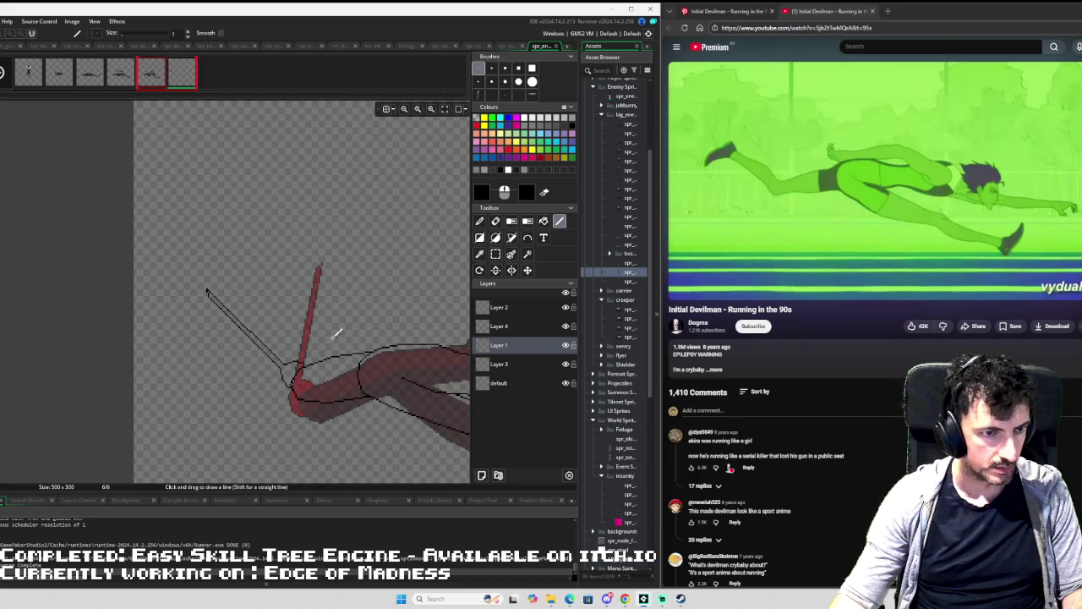
Trace a black contour across the shoulder, extending it up and left.
scroll(128, 254, "down", 1)
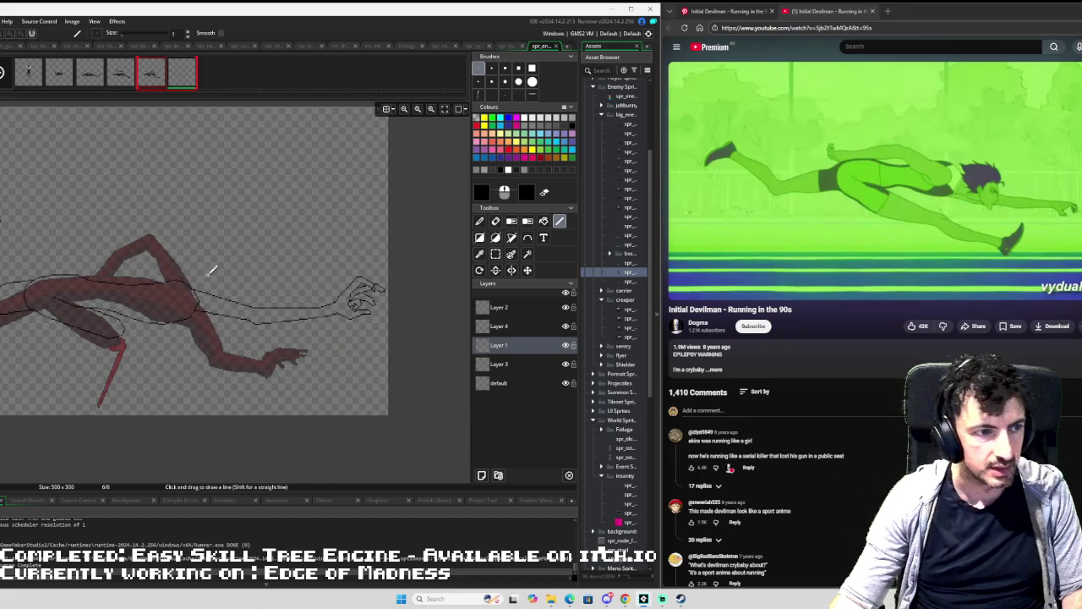
scroll(212, 271, "up", 3)
left_click_drag(173, 272, 169, 248)
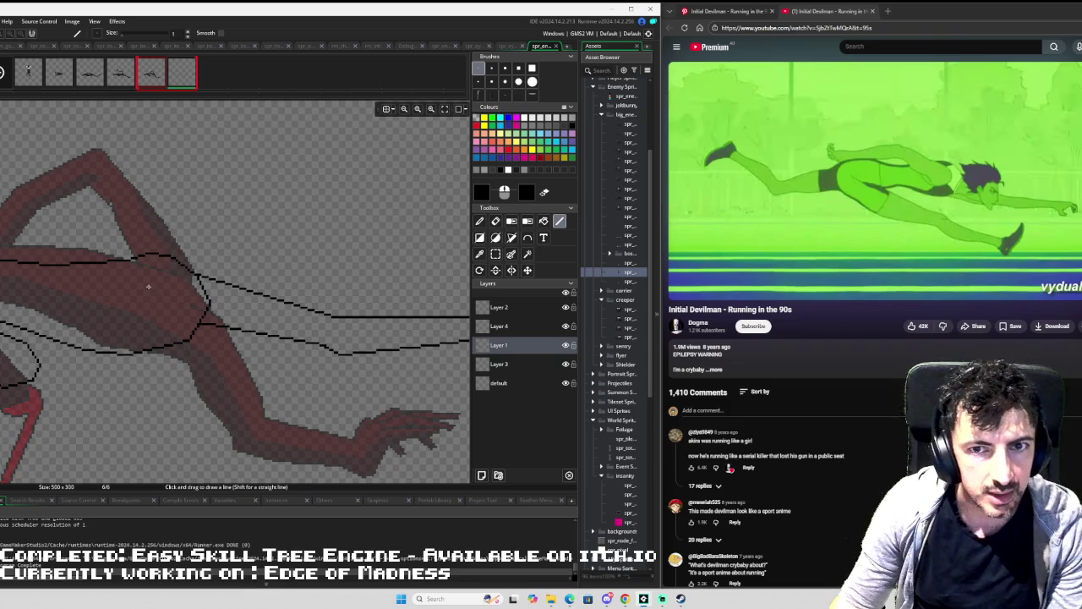
left_click_drag(142, 286, 250, 319)
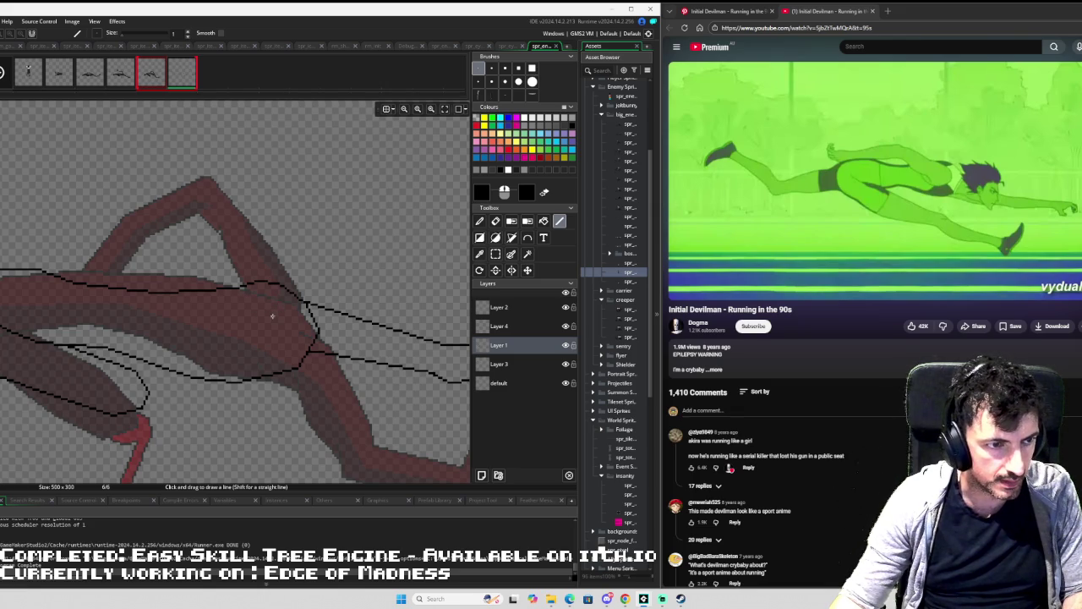
left_click_drag(272, 317, 129, 241)
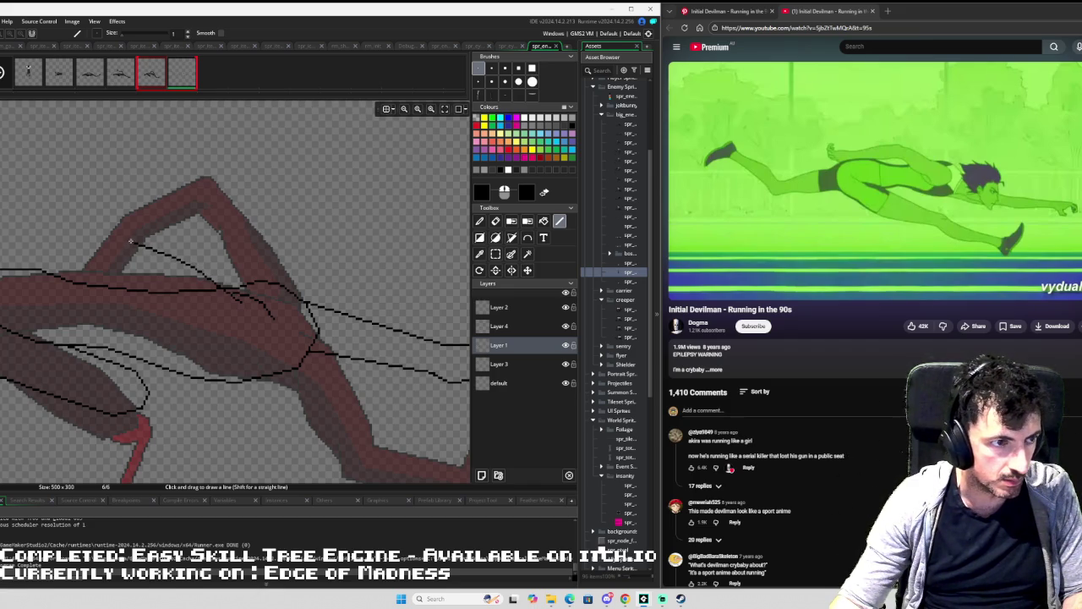
left_click_drag(125, 240, 121, 235)
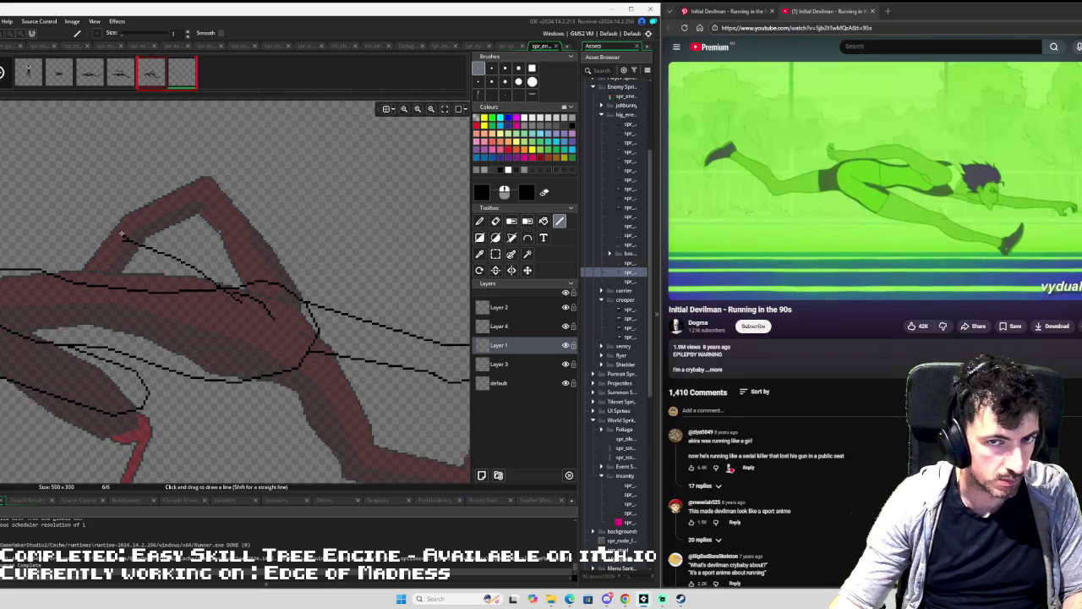
mouse_move(122, 234)
left_mouse_down()
mouse_move(2, 247)
mouse_move(211, 240)
left_mouse_up()
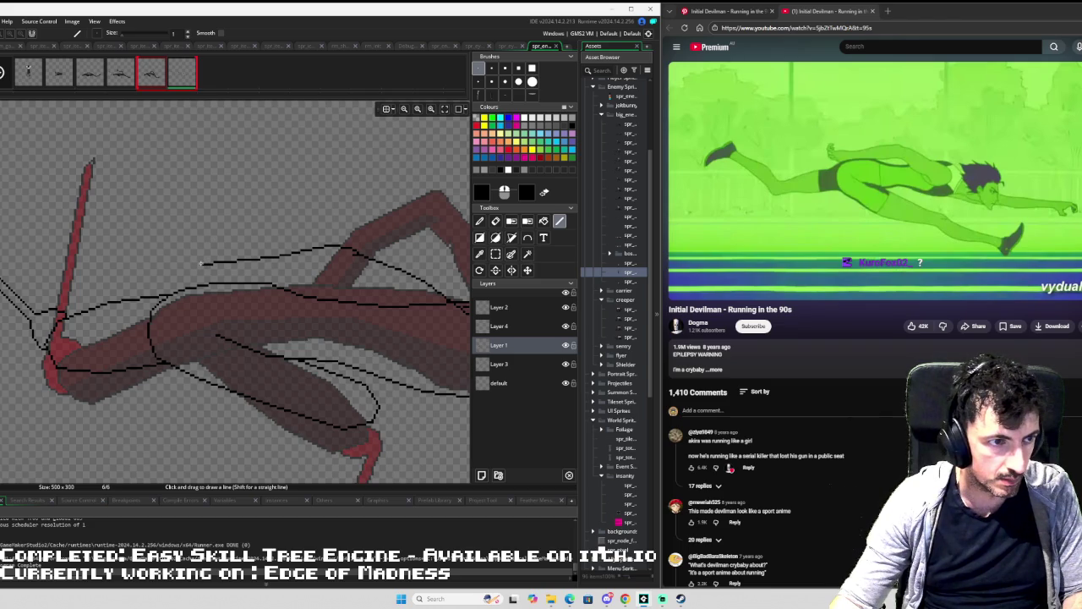
Lengthen the line toward the head and sketch part of the creature's head.
mouse_move(200, 264)
left_mouse_down()
mouse_move(158, 248)
mouse_move(163, 225)
mouse_move(177, 224)
mouse_move(169, 214)
mouse_move(135, 230)
mouse_move(148, 262)
mouse_move(167, 271)
left_mouse_up()
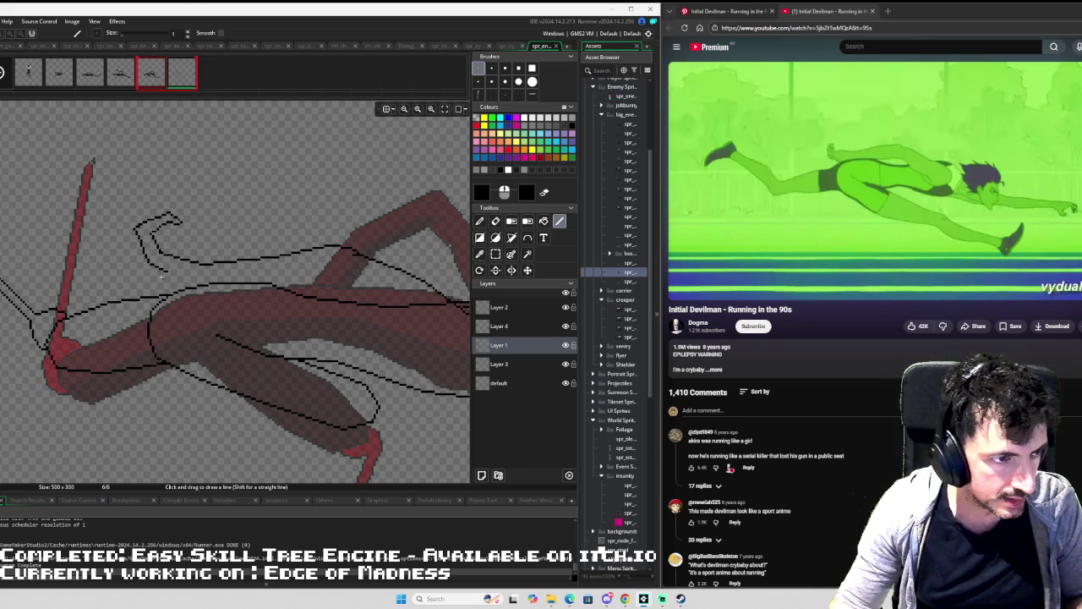
mouse_move(159, 274)
left_mouse_down()
mouse_move(122, 252)
mouse_move(152, 240)
mouse_move(144, 257)
left_mouse_up()
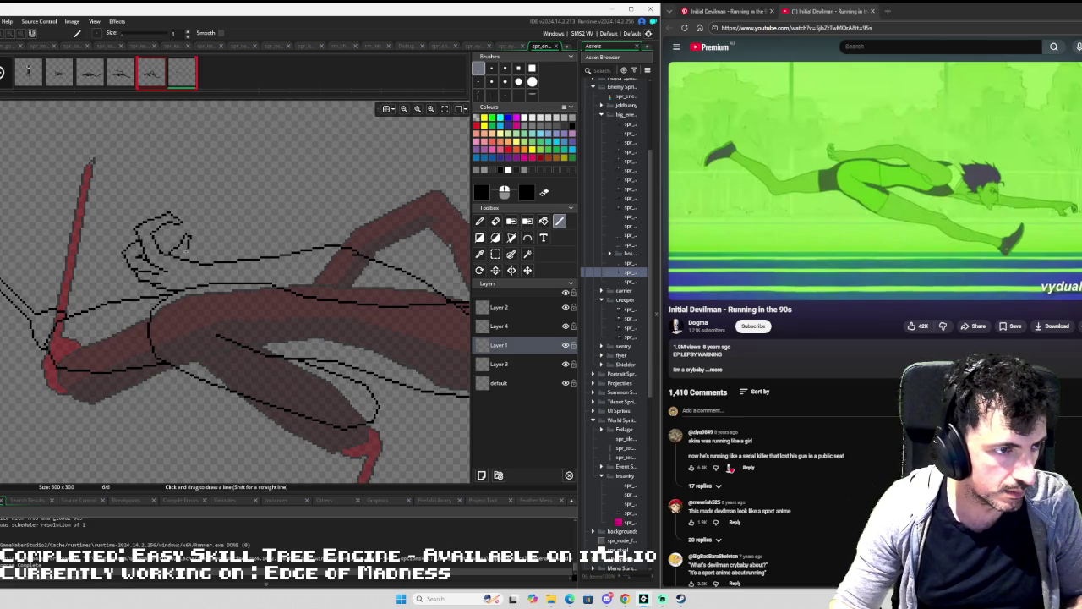
scroll(229, 244, "down", 3)
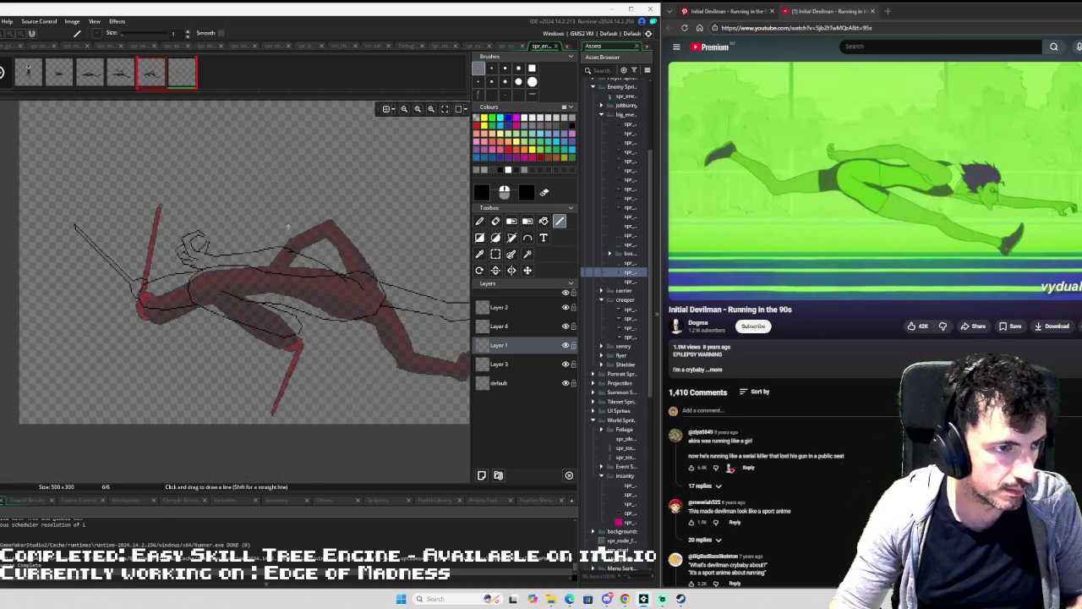
Draw a black contour line across the torso, extending it to the right.
scroll(126, 228, "up", 5)
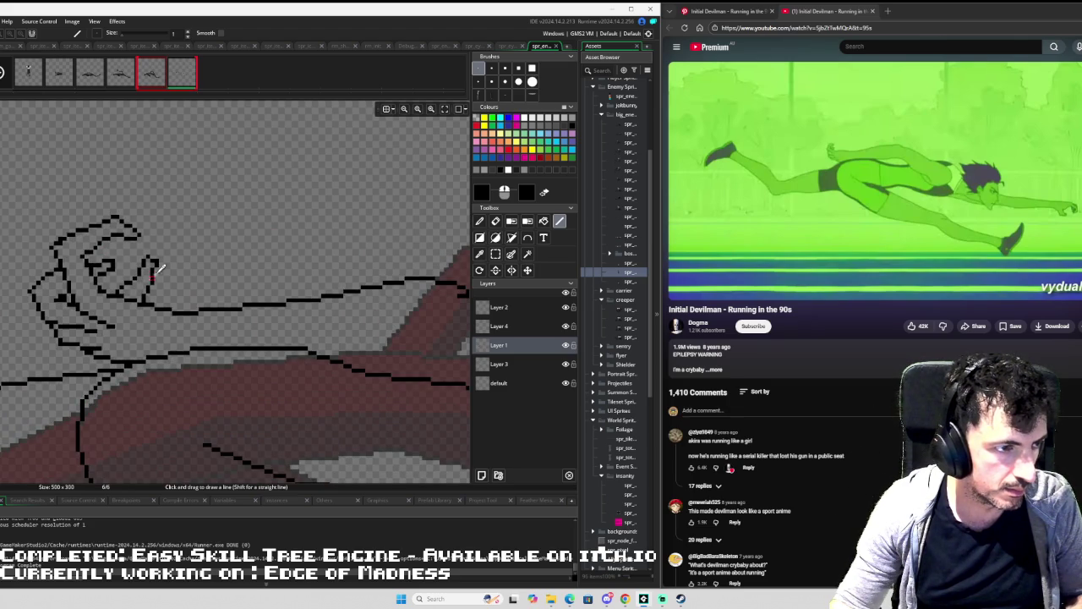
scroll(155, 270, "down", 5)
scroll(224, 232, "up", 2)
scroll(189, 270, "up", 2)
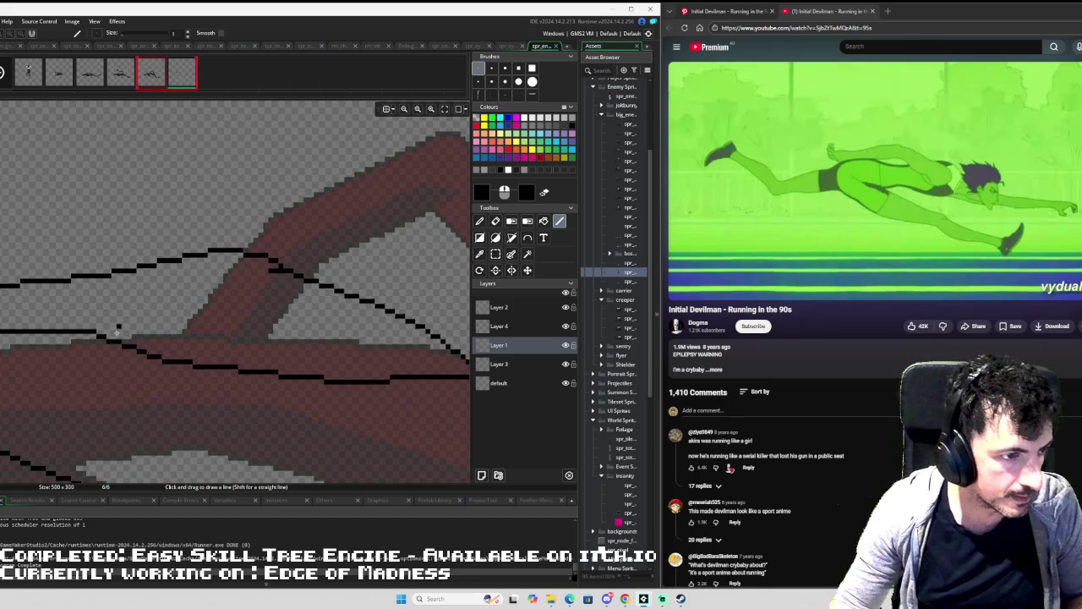
mouse_move(116, 338)
left_mouse_down()
mouse_move(227, 311)
mouse_move(291, 337)
mouse_move(328, 380)
mouse_move(375, 403)
mouse_move(255, 256)
mouse_move(273, 292)
mouse_move(320, 303)
left_mouse_up()
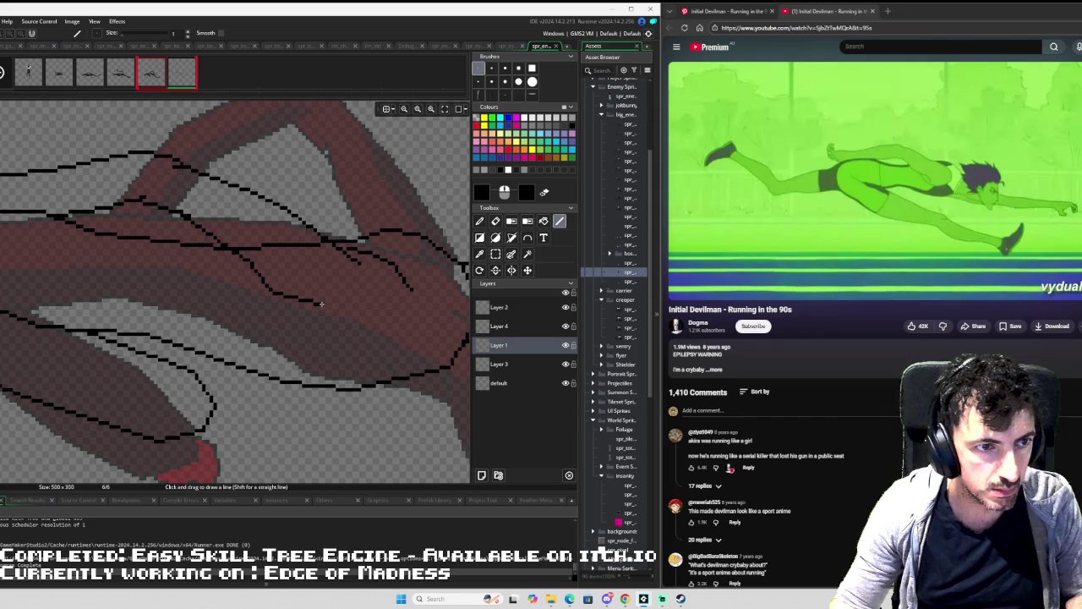
left_click_drag(339, 313, 346, 316)
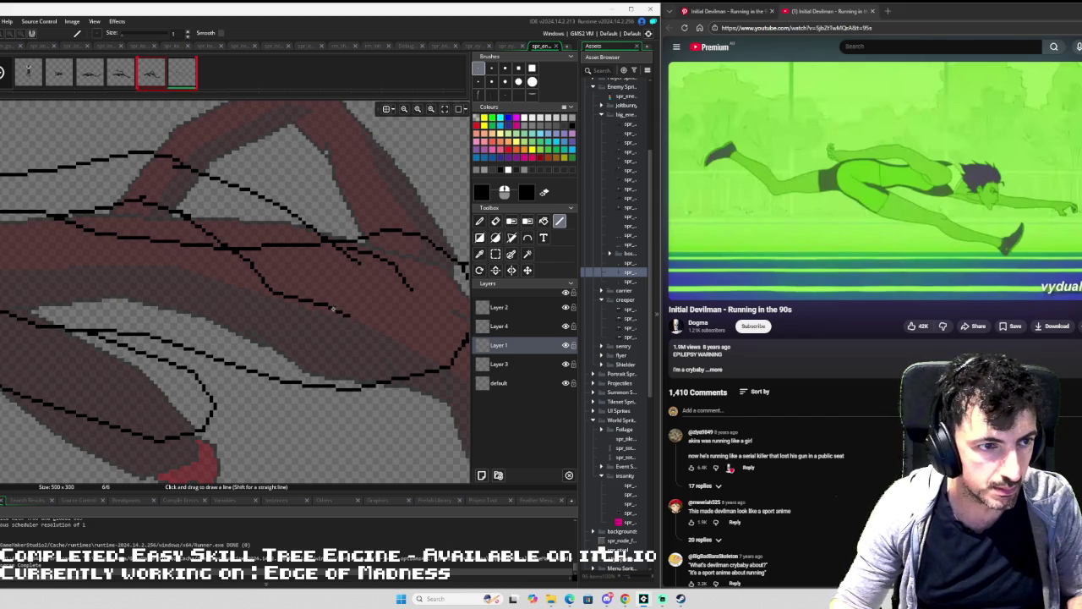
Adjust the zoom and switch to the Eraser with E.
scroll(353, 290, "down", 3)
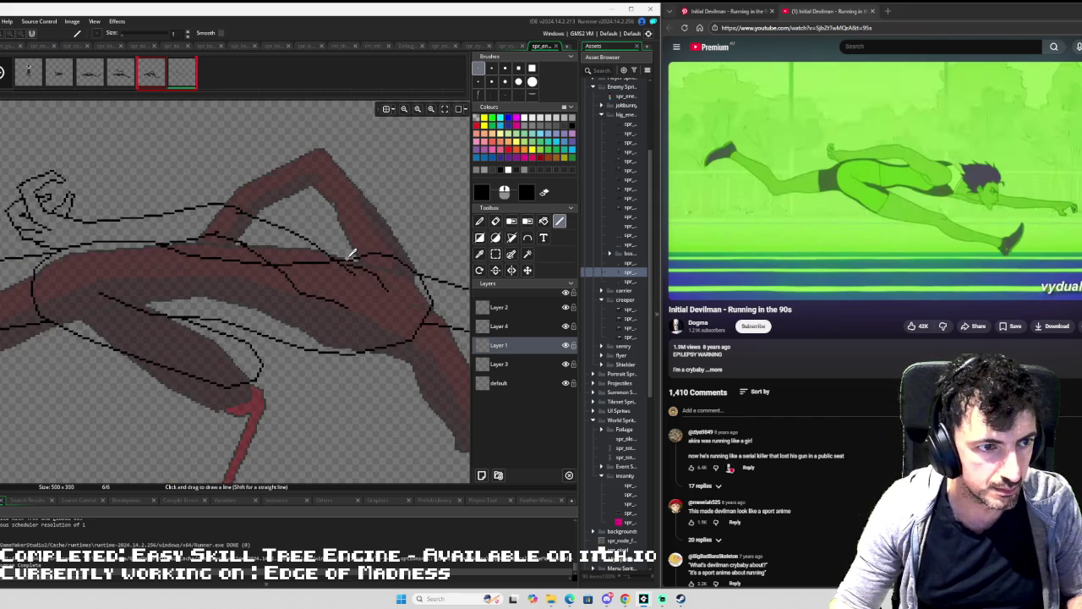
scroll(358, 251, "up", 3)
scroll(337, 252, "down", 3)
scroll(313, 245, "up", 3)
key("e")
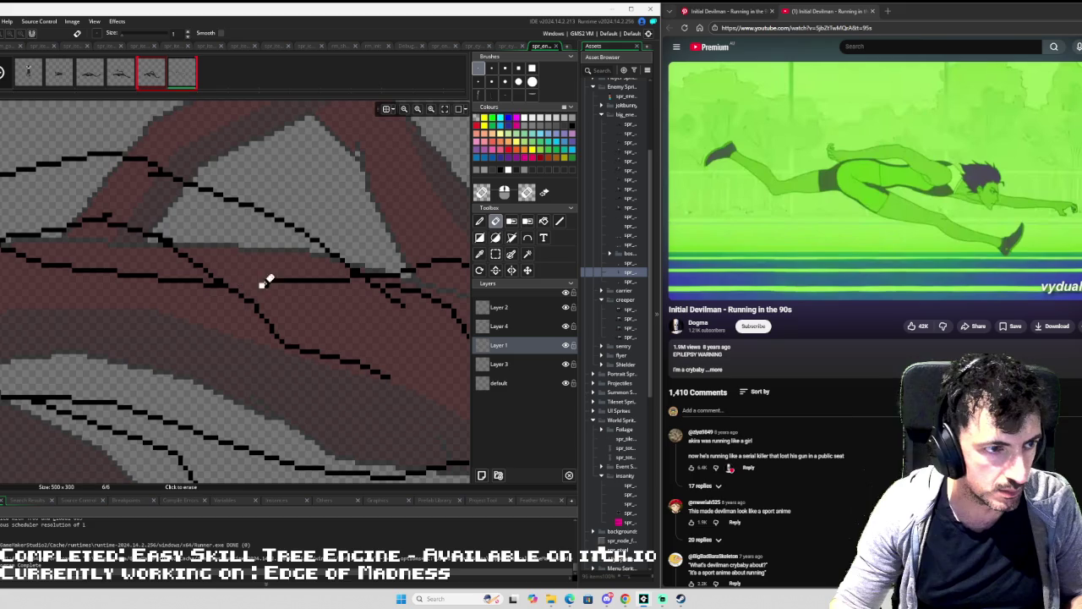
Erase a stray horizontal line segment, then return to the Pencil with D.
left_click_drag(346, 275, 273, 280)
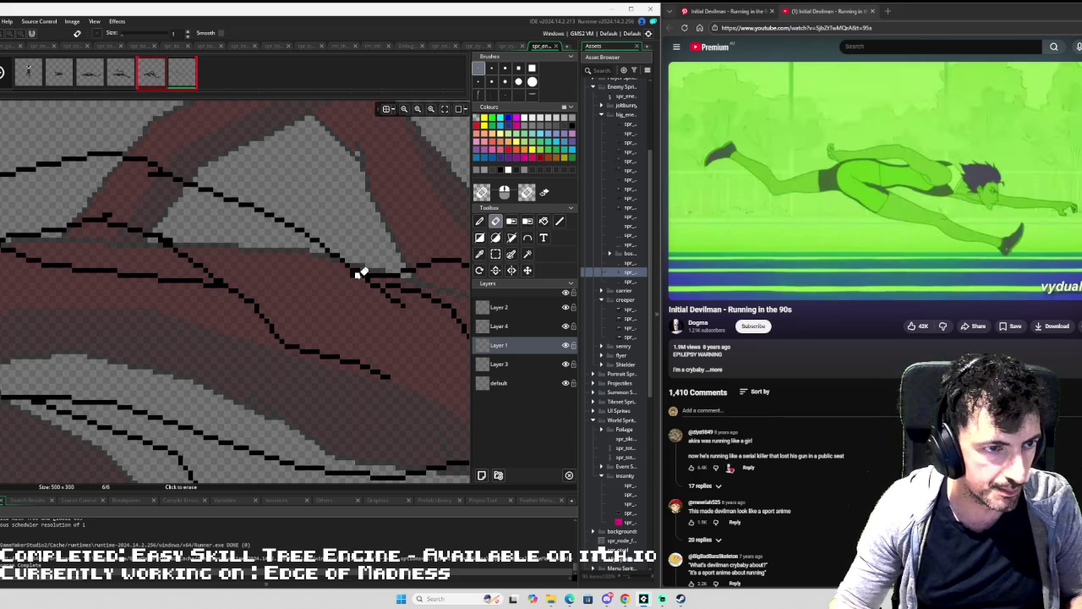
scroll(322, 258, "down", 5)
scroll(306, 259, "down", 2)
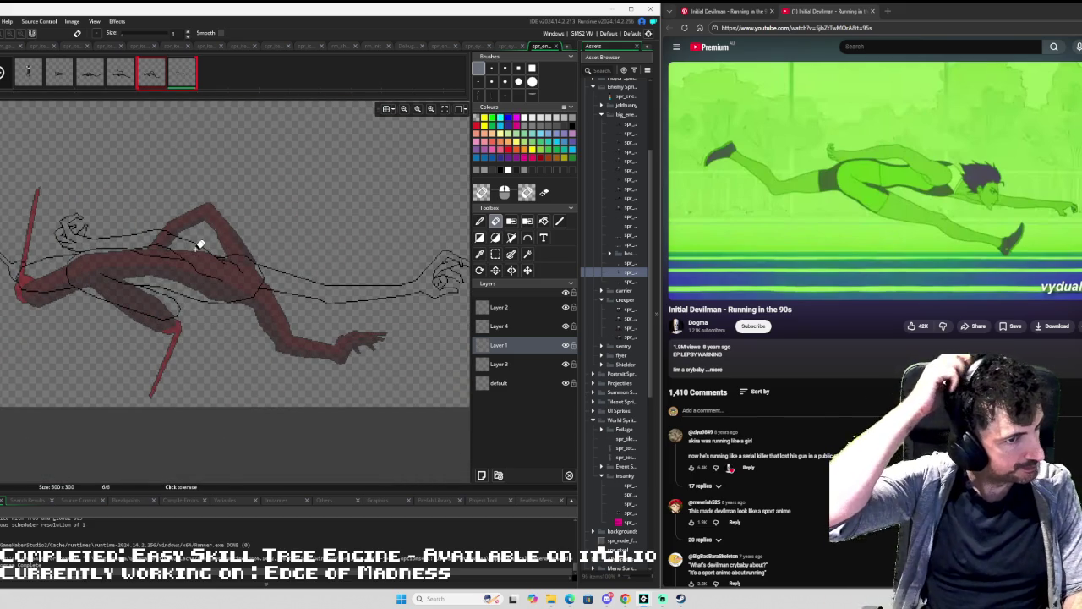
scroll(199, 244, "up", 6)
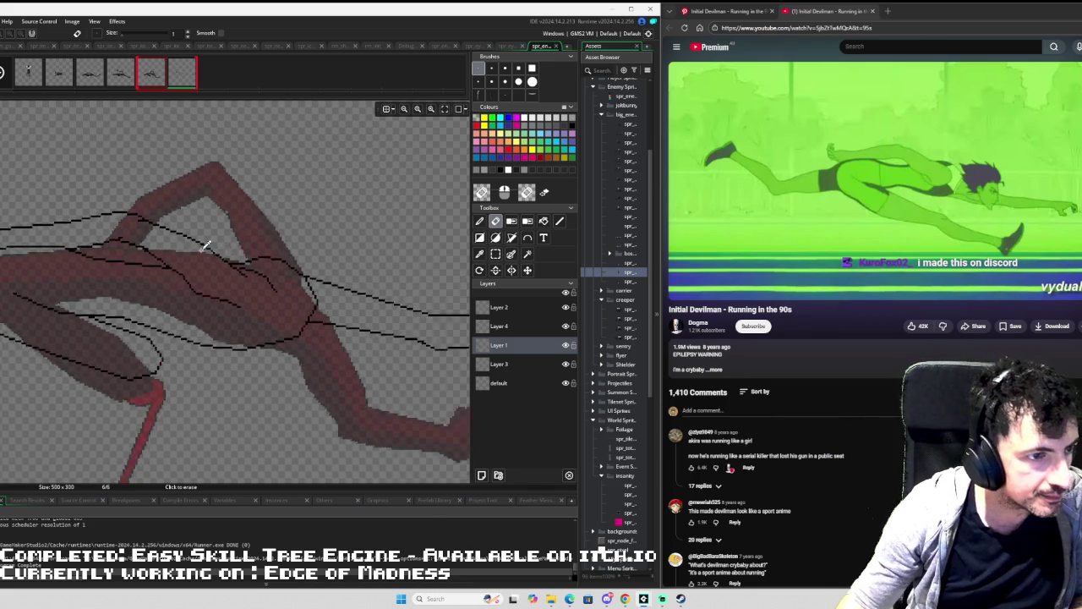
key("d")
scroll(384, 255, "down", 4)
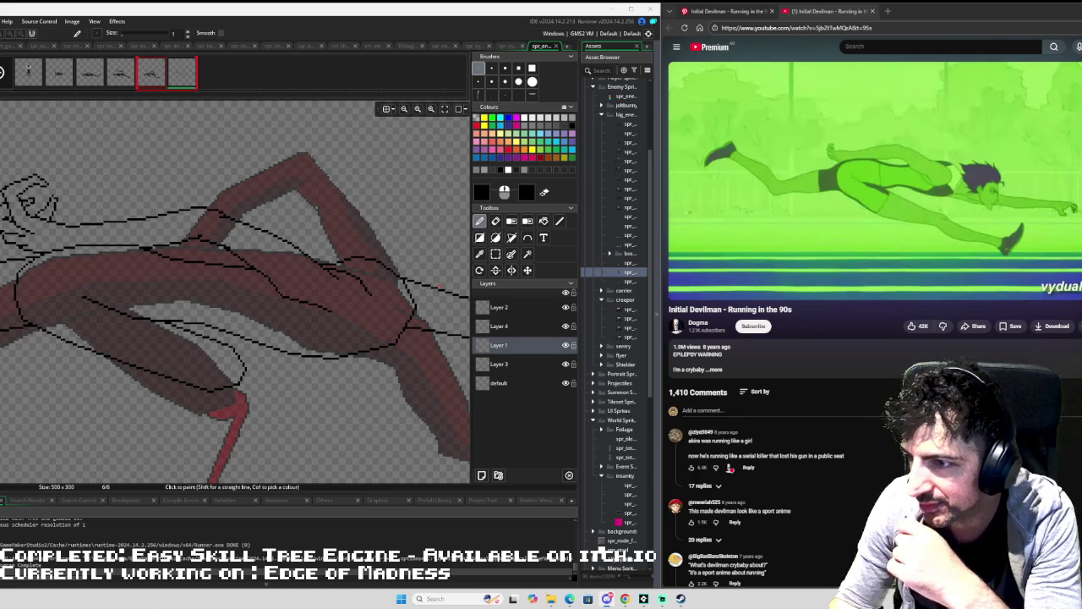
Draw two parallel straight lines outlining both edges of the extended leg.
mouse_move(1081, 137)
left_mouse_down()
mouse_move(704, 94)
mouse_move(1081, 110)
left_mouse_up()
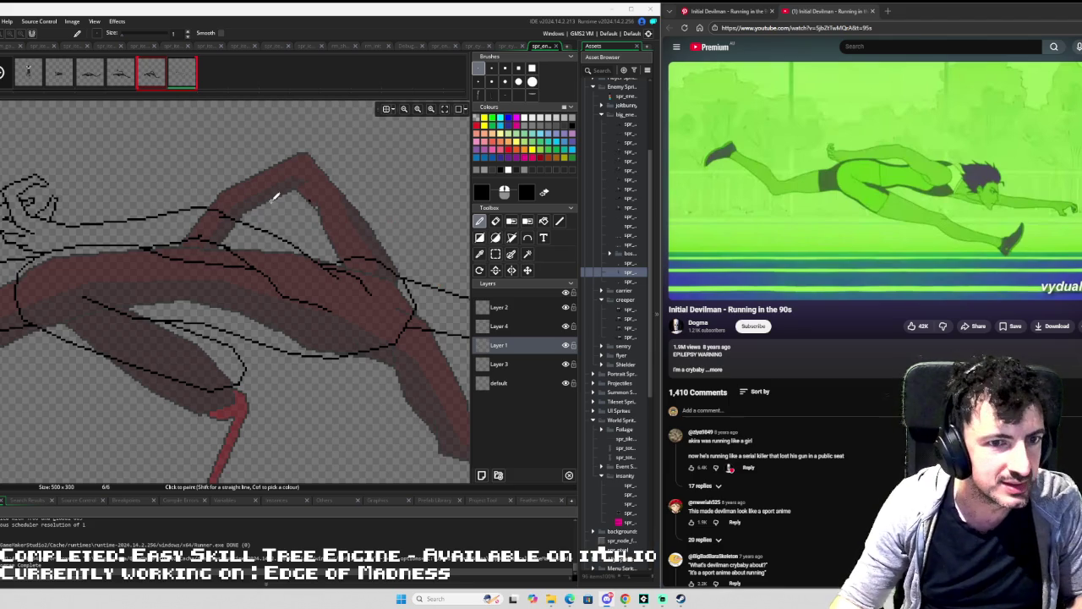
scroll(272, 196, "down", 2)
left_click_drag(179, 234, 225, 237)
left_click_drag(352, 270, 167, 249)
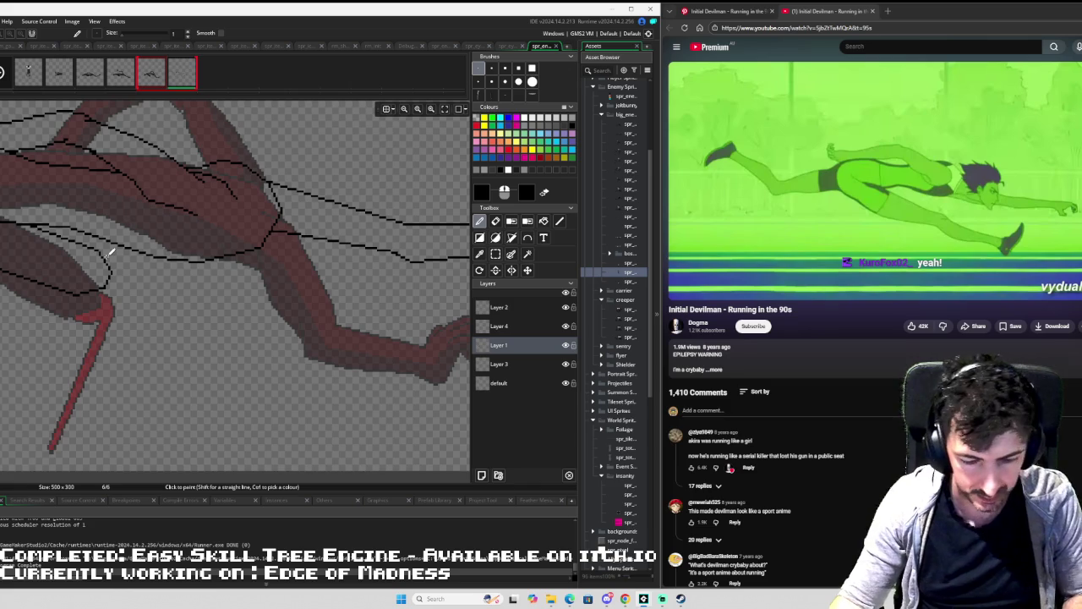
key("l")
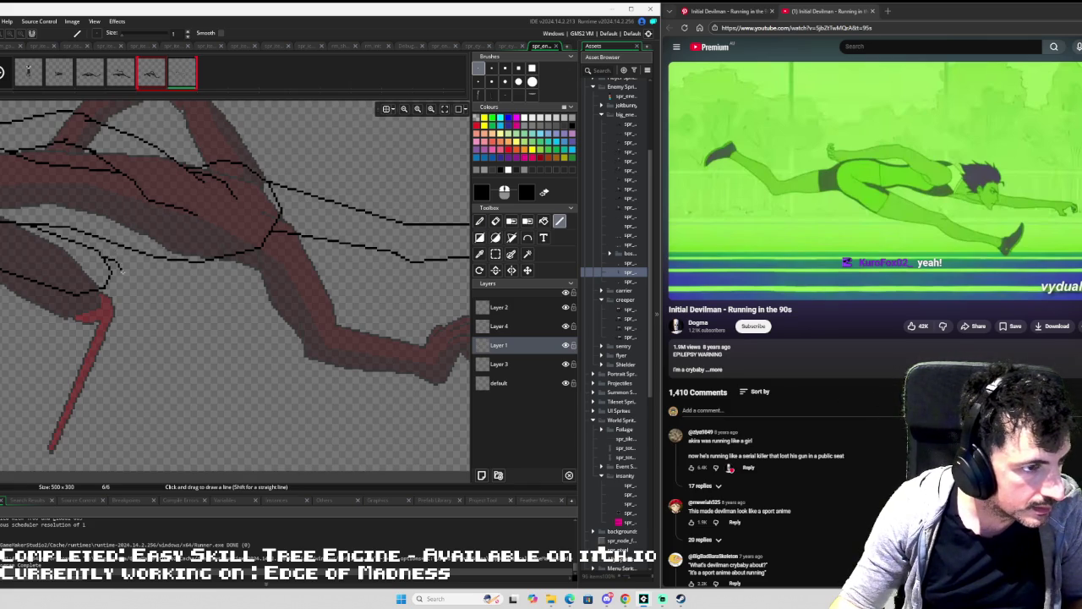
left_click_drag(120, 273, 347, 359)
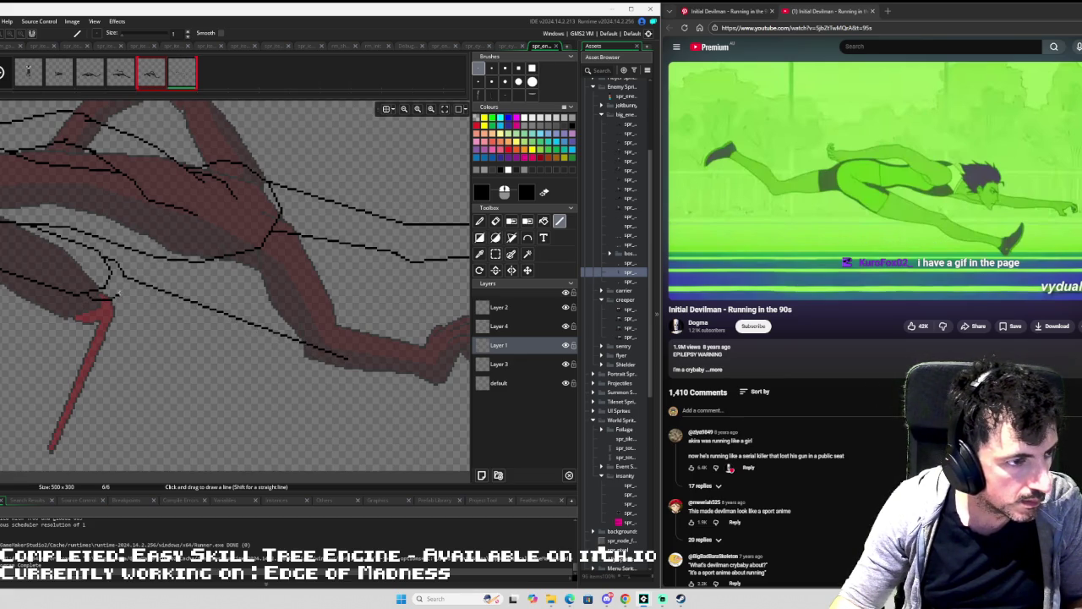
left_click_drag(120, 292, 345, 363)
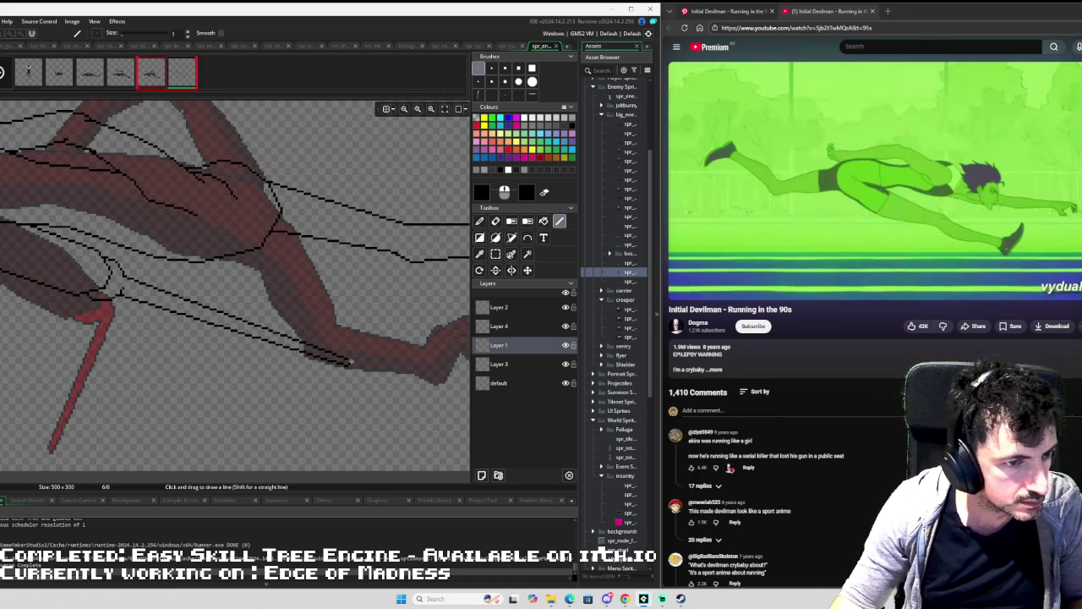
scroll(350, 336, "down", 4)
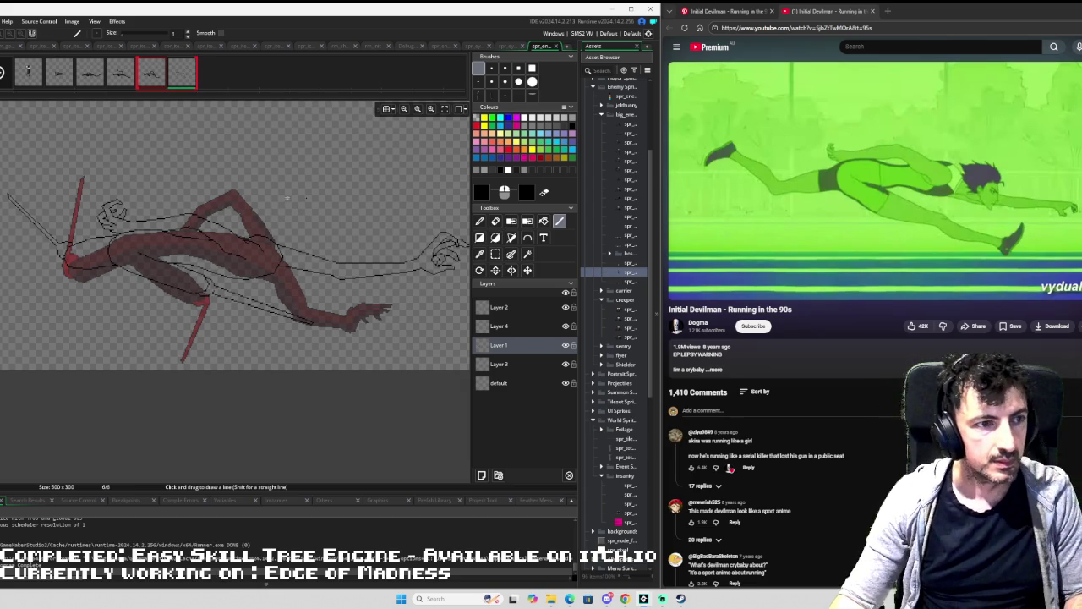
Sample frame 5's dark grey and fill frame 6's outlined arm, hand and body with it.
key("Left")
key("i")
left_click(253, 247)
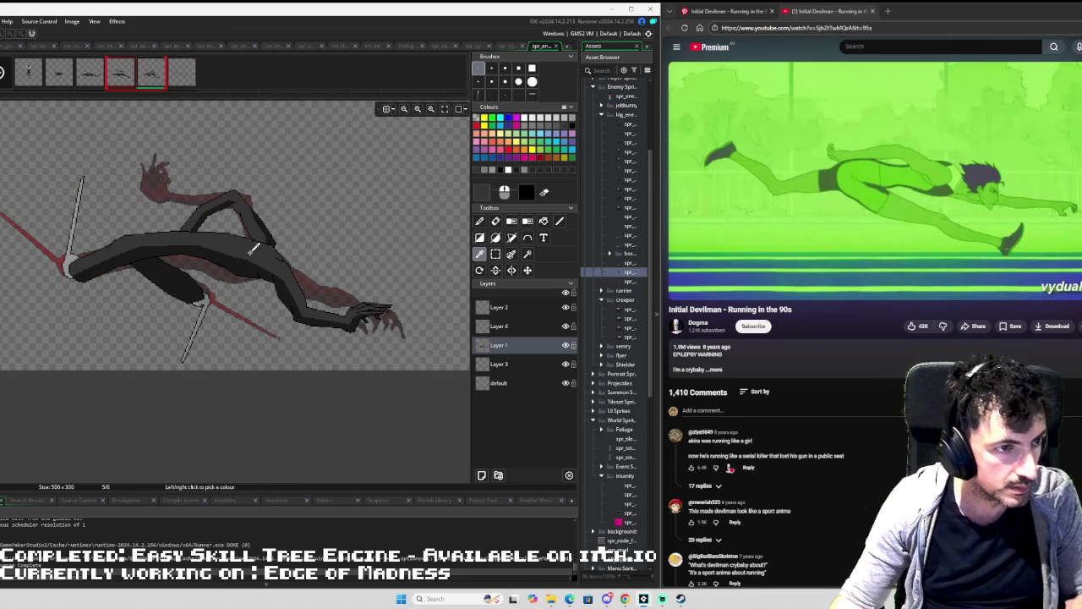
key("Right")
key("f")
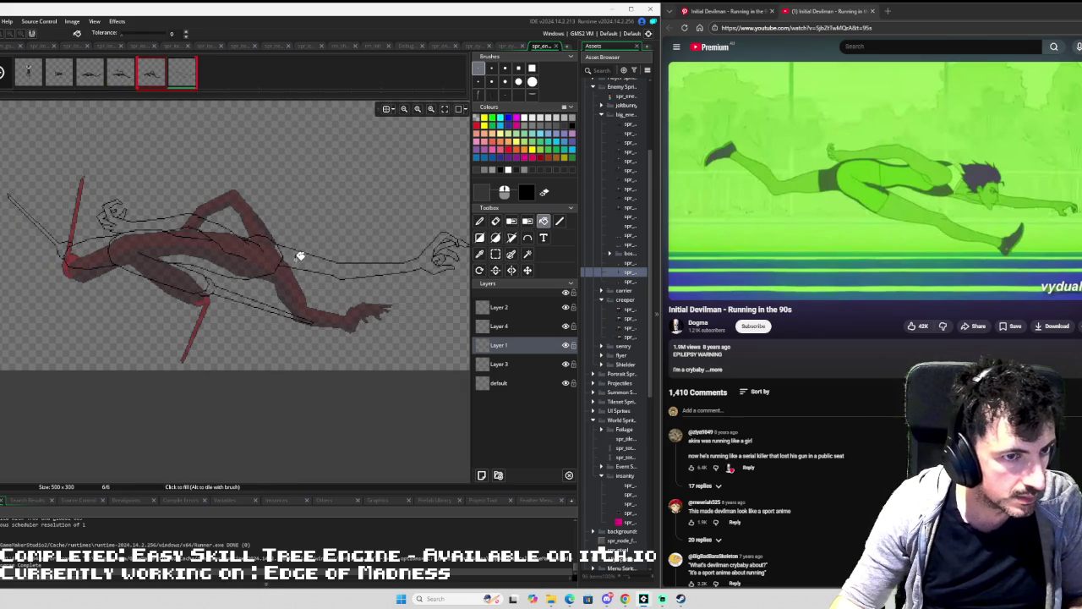
left_click(298, 257)
scroll(440, 237, "up", 3)
left_click(325, 248)
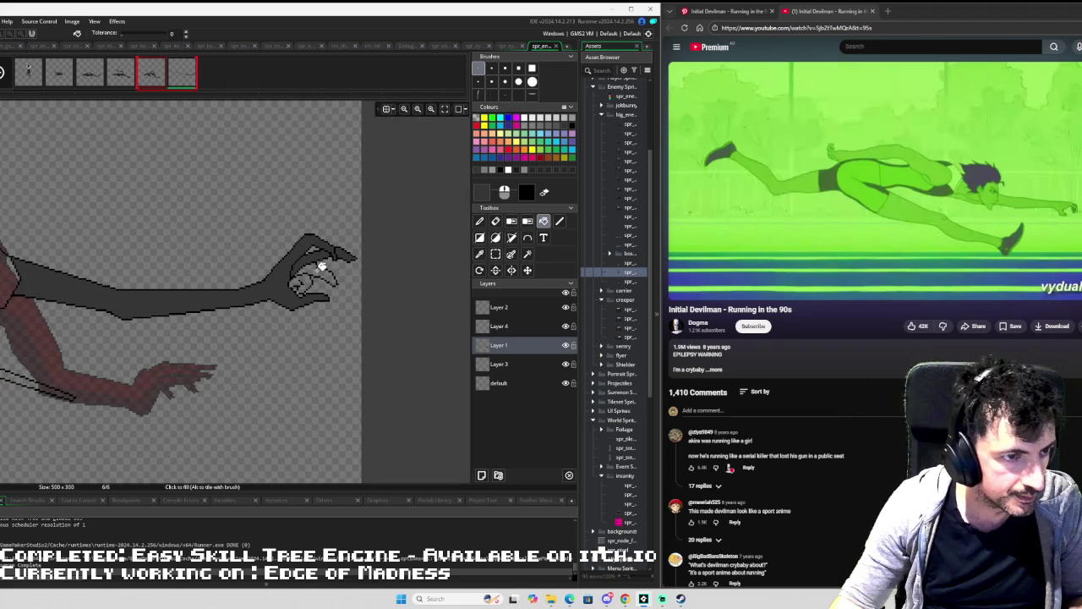
scroll(169, 296, "left", 3)
scroll(207, 263, "up", 2)
scroll(207, 263, "left", 3)
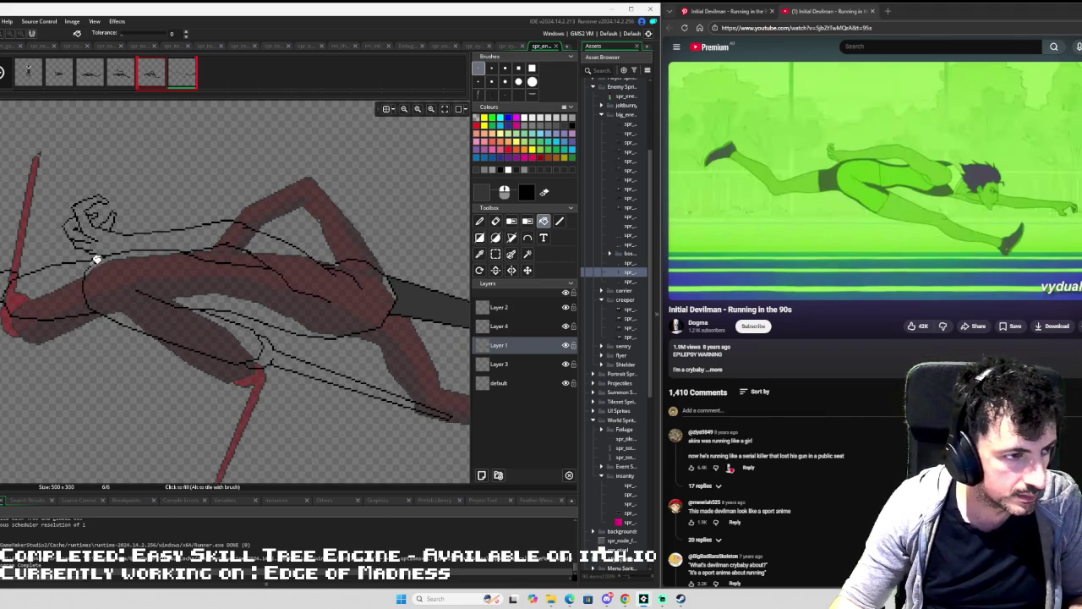
left_click(80, 275)
left_click(116, 269)
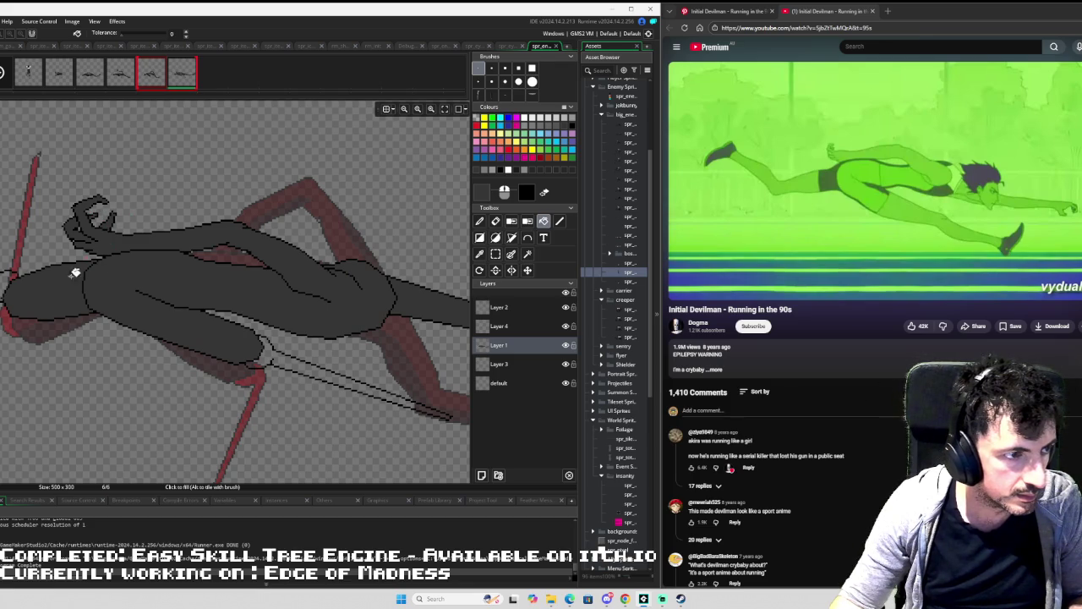
Sample the light grey blade colour from the earlier frames, comparing them with frame 6.
key("Left")
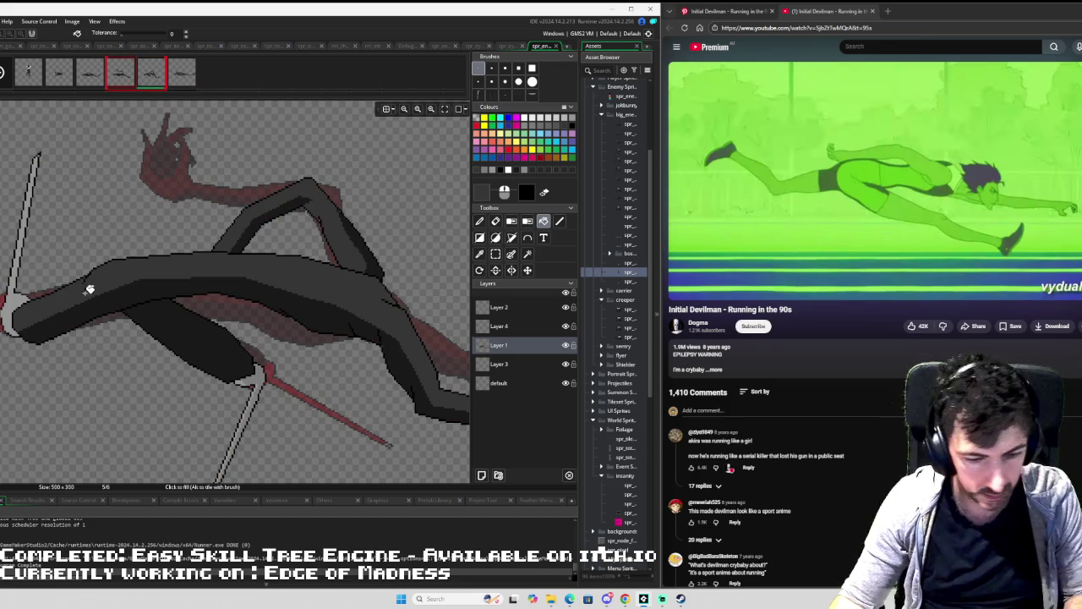
key("i")
left_click(16, 296)
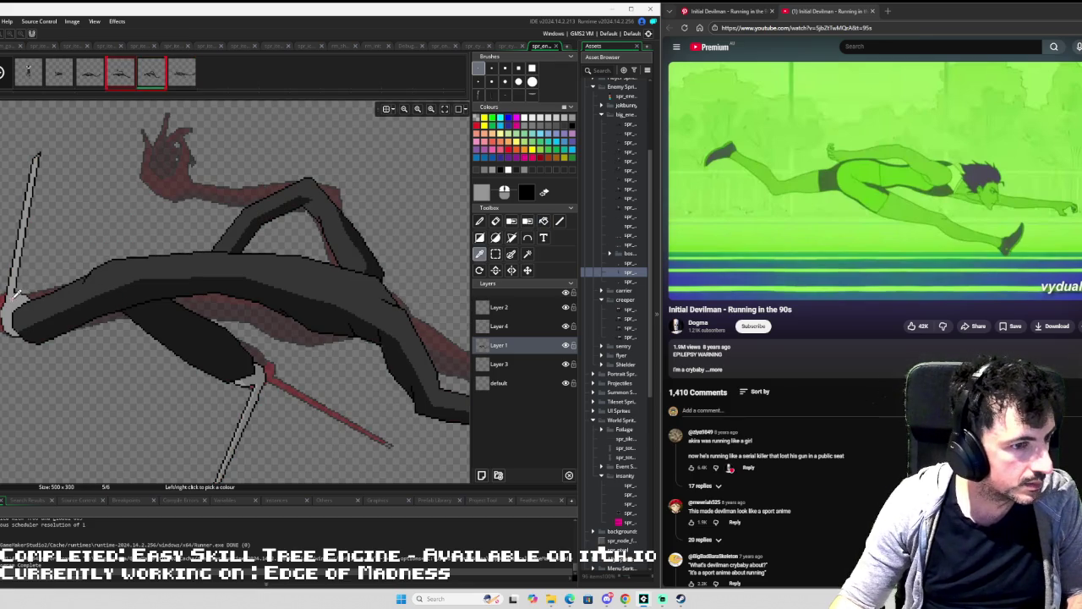
key("Left")
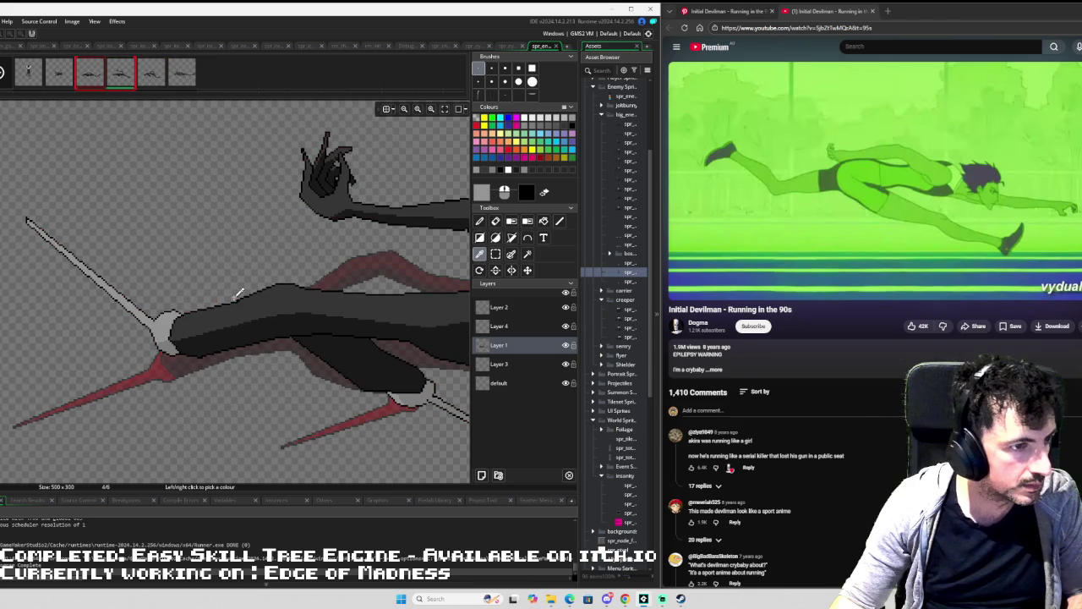
key("Right")
key("f")
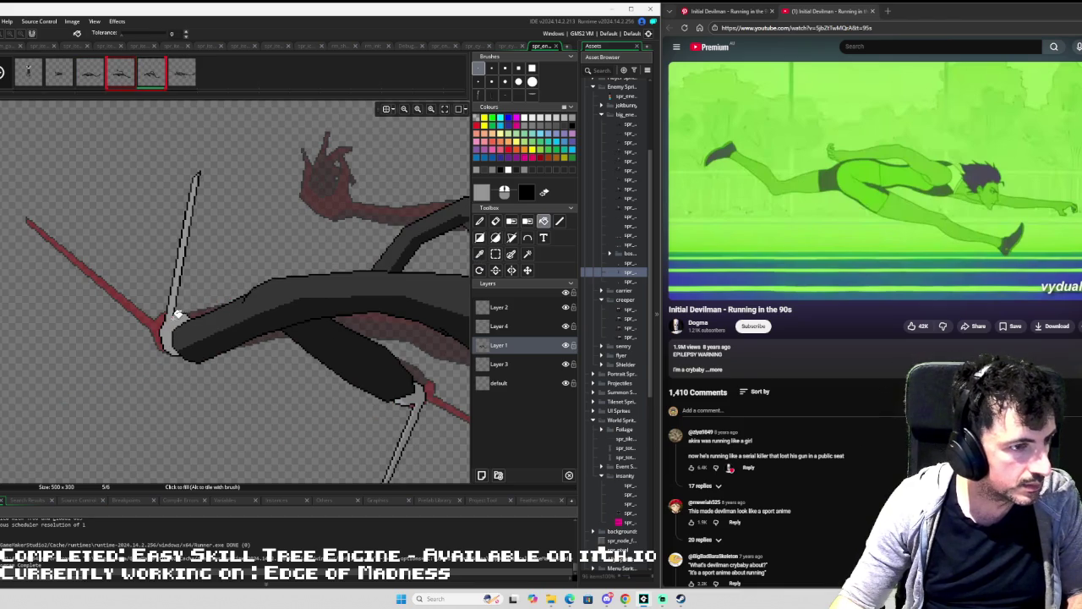
key("Right")
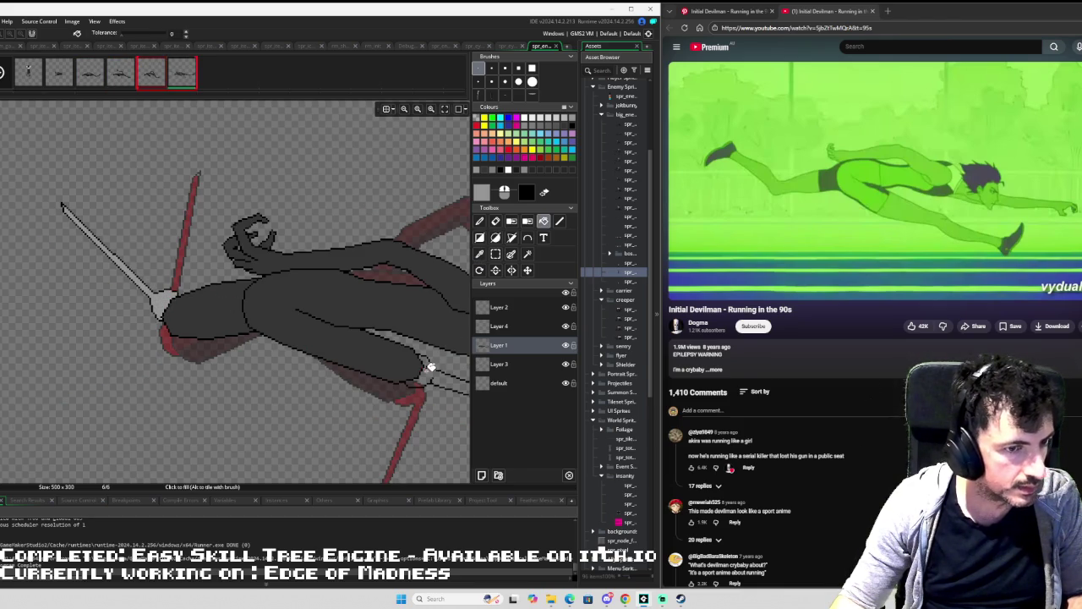
key("Right")
key("Right")
key("Right")
key("Right")
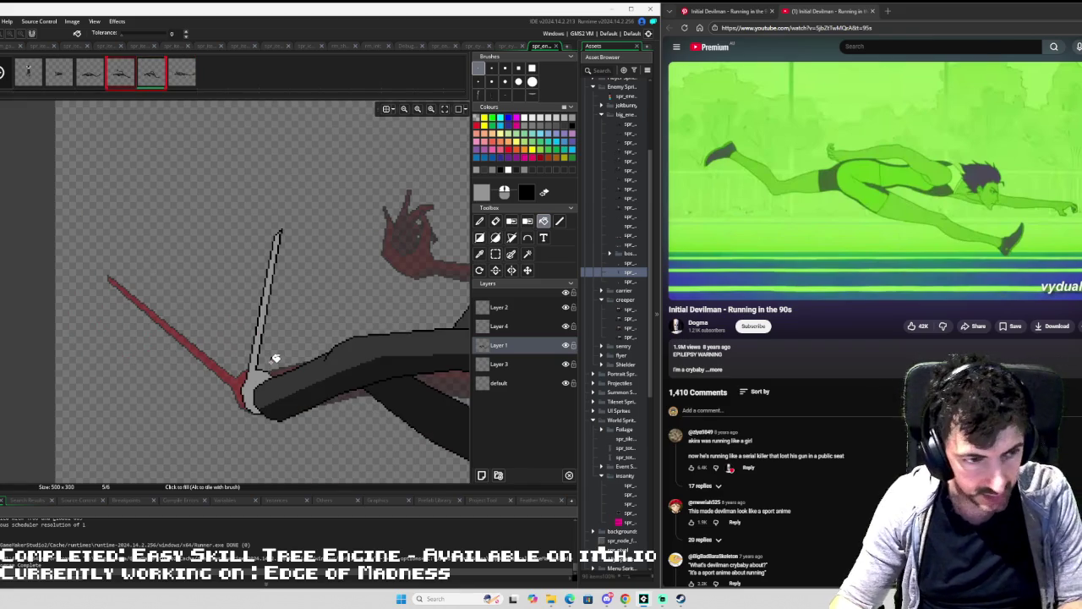
key("i")
left_click(355, 378)
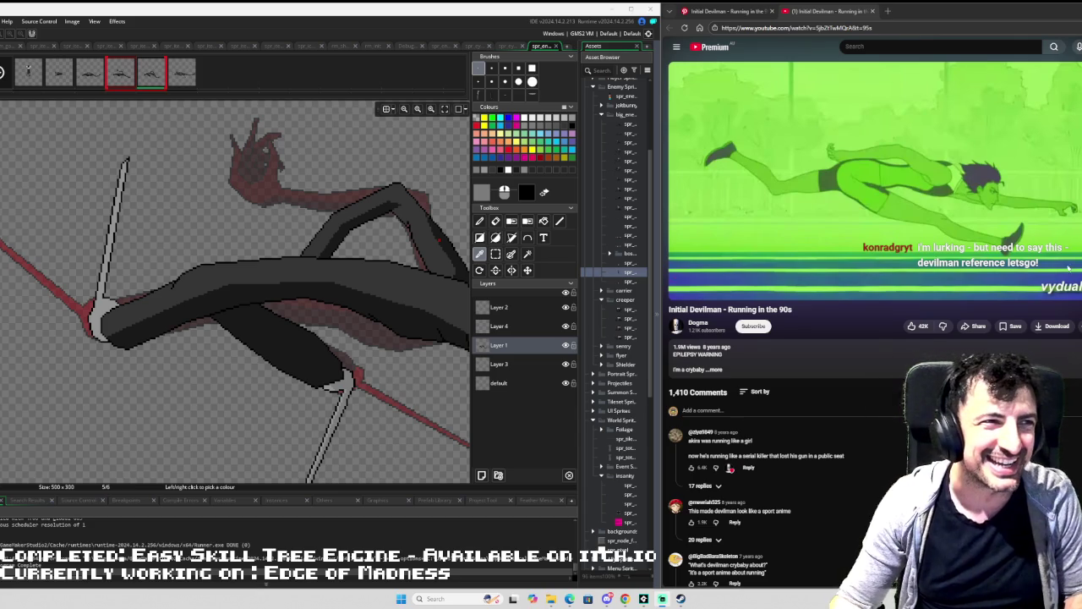
scroll(179, 353, "down", 2)
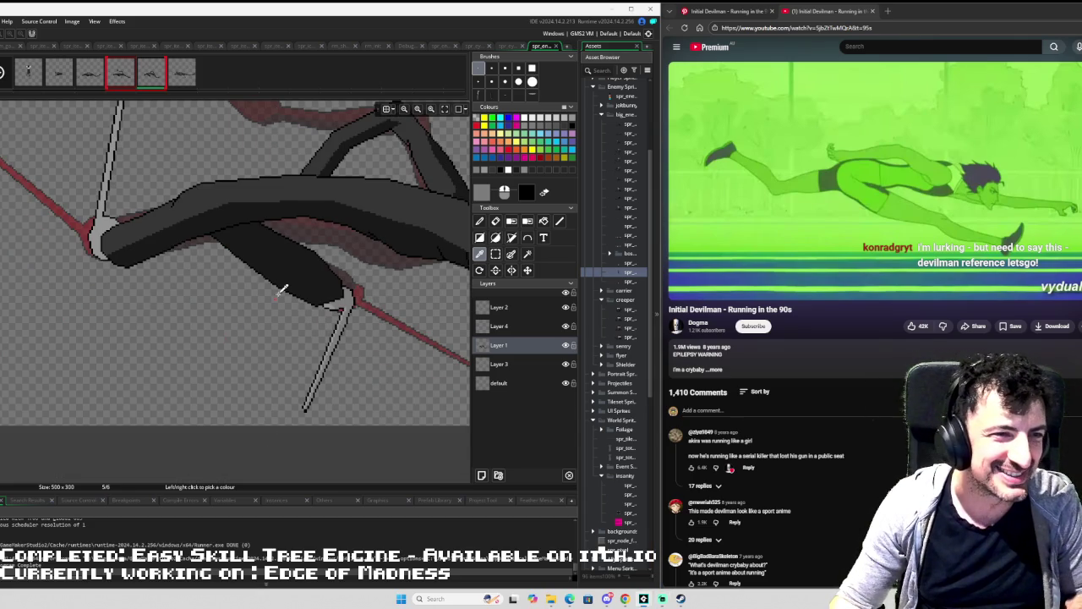
scroll(281, 290, "down", 3)
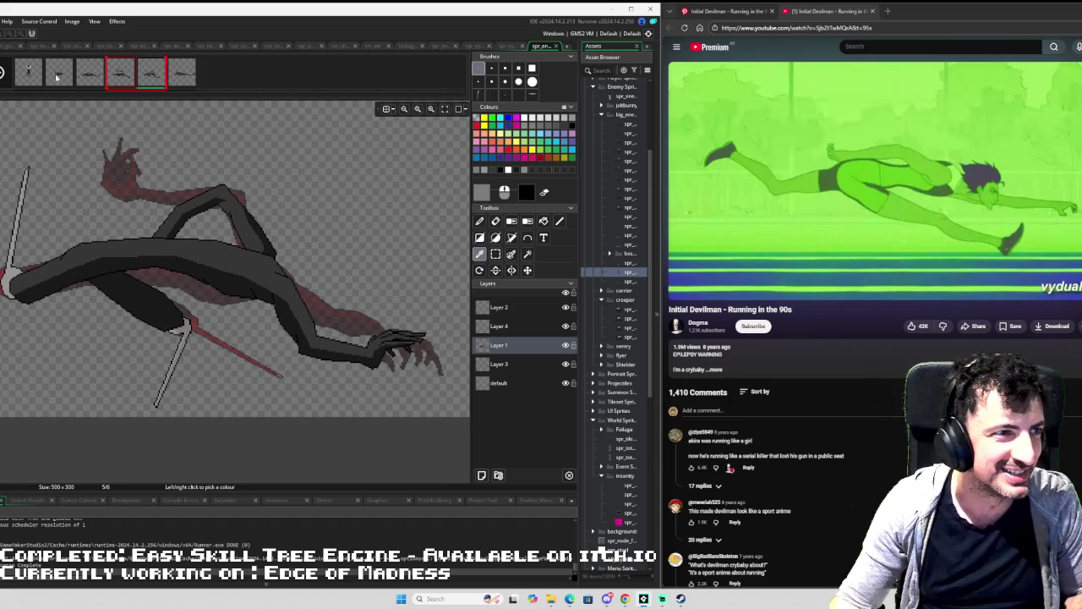
Delete the two extra frames, leaving four, and turn off onion skinning.
left_click(60, 76)
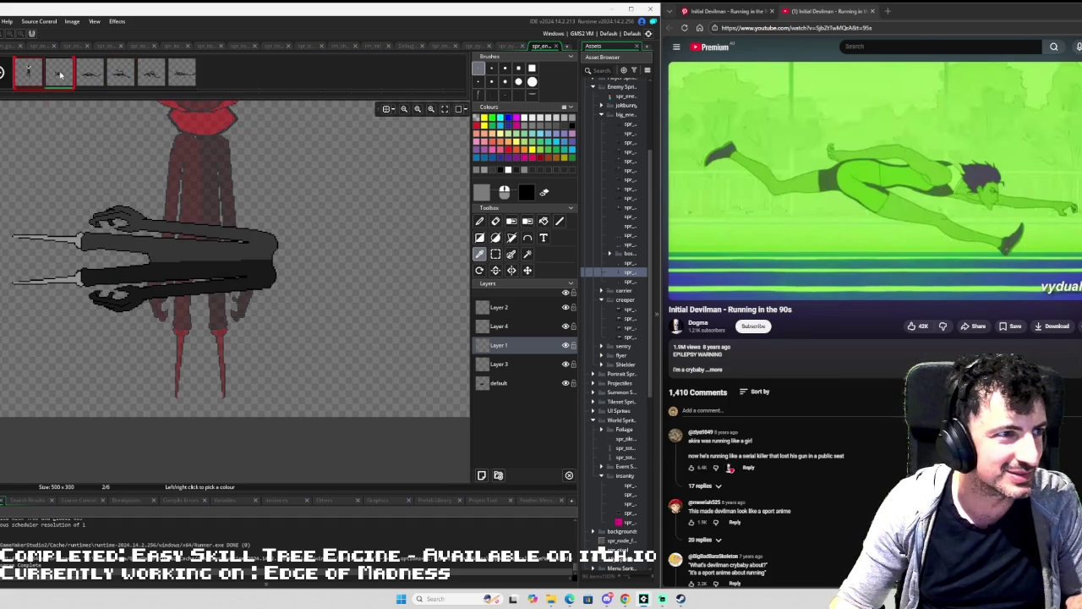
right_click(55, 74)
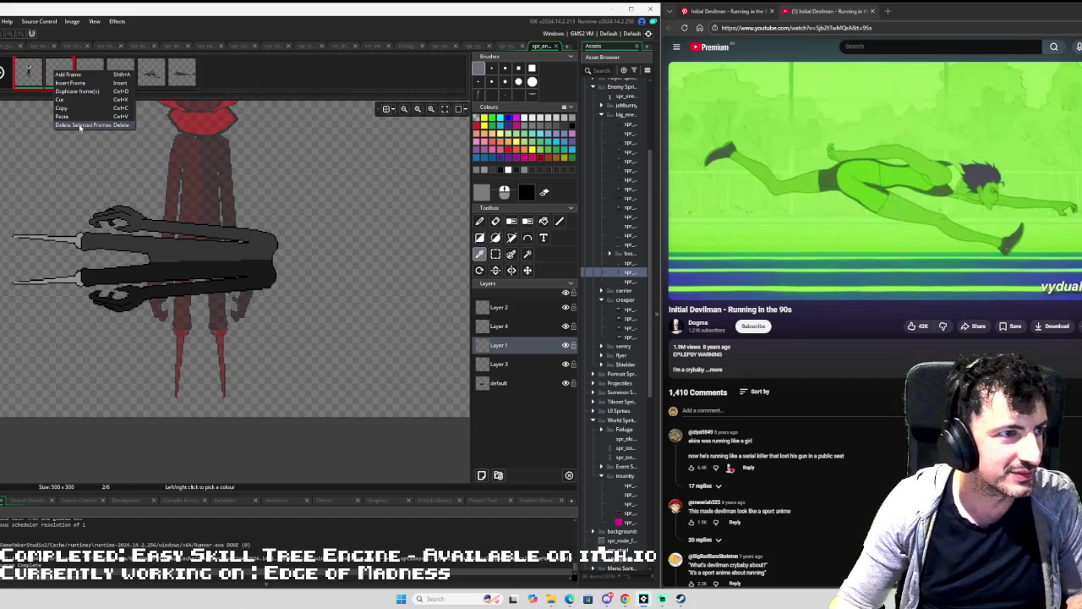
left_click(79, 126)
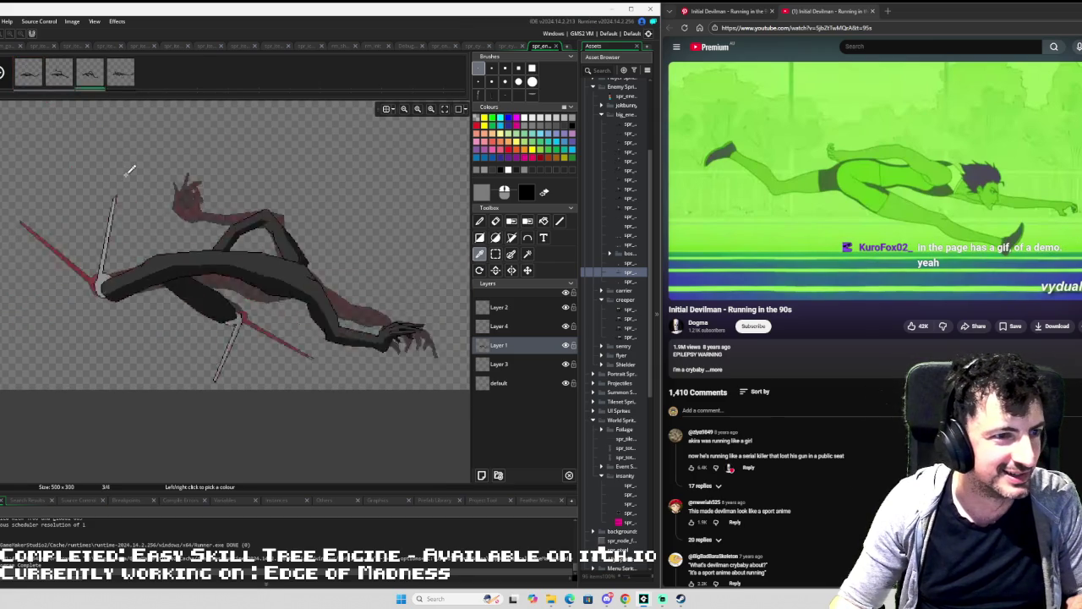
left_click(121, 72)
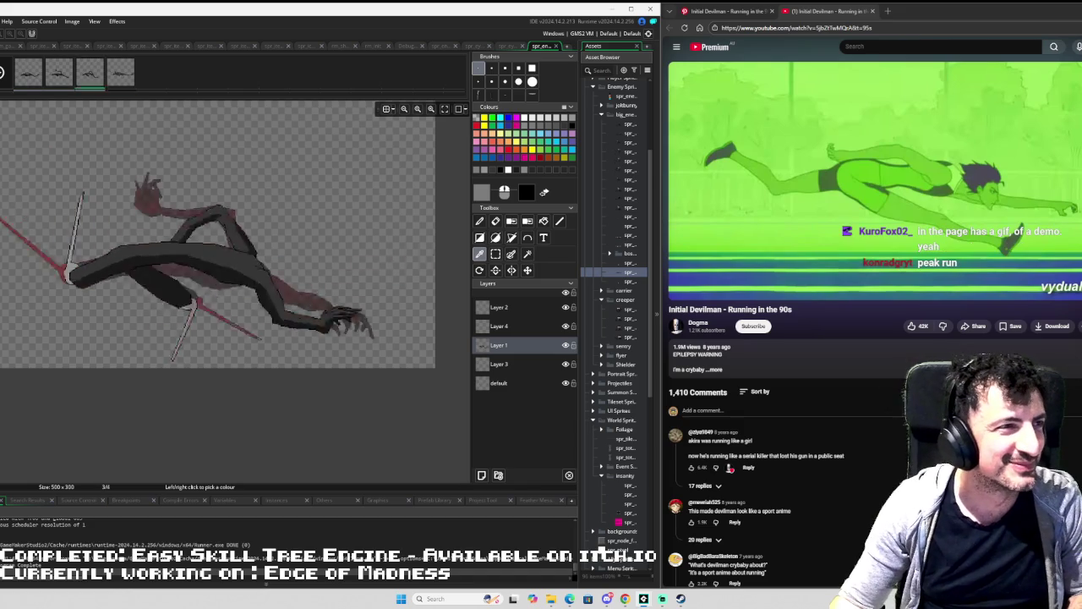
left_click(3, 73)
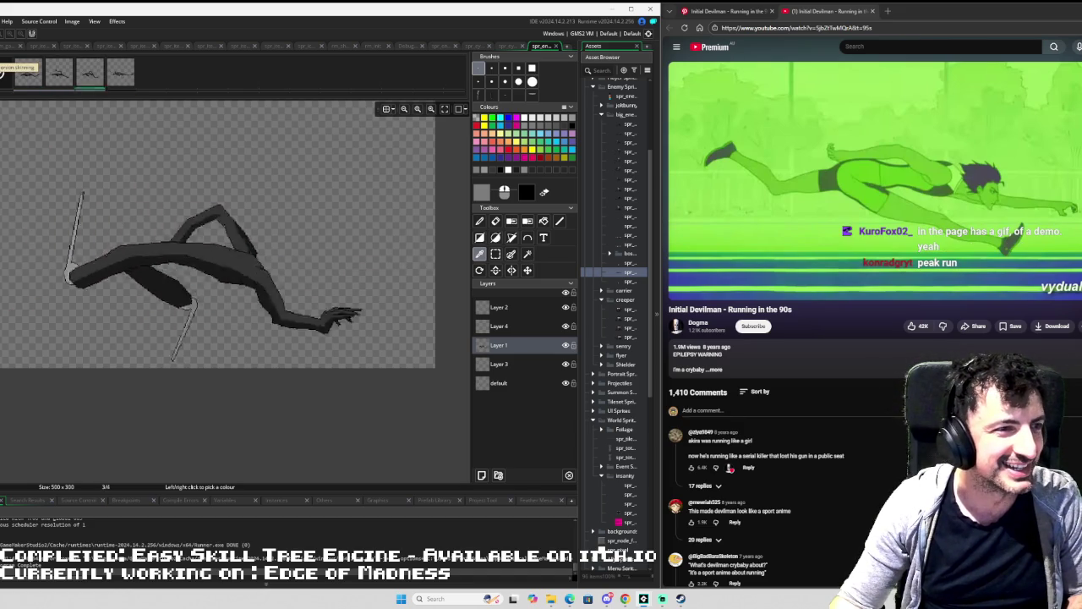
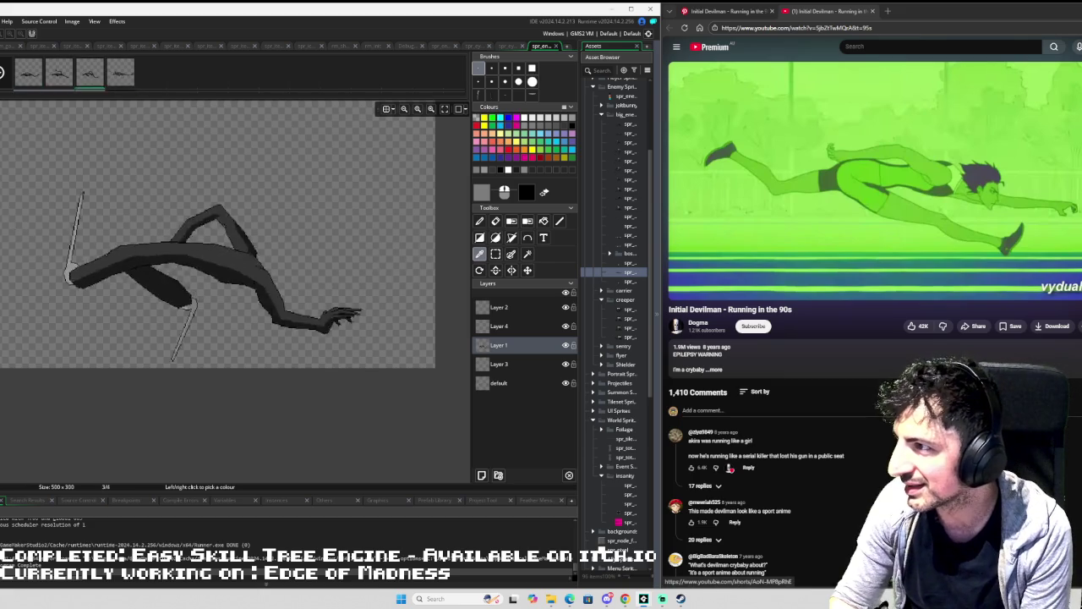
Bring Discord on screen, preview the Foxien image, and open the kurofox02.itch.io/foxien link.
mouse_move(1081, 113)
left_mouse_down()
mouse_move(747, 128)
mouse_move(625, 82)
left_mouse_up()
scroll(496, 320, "up", 2)
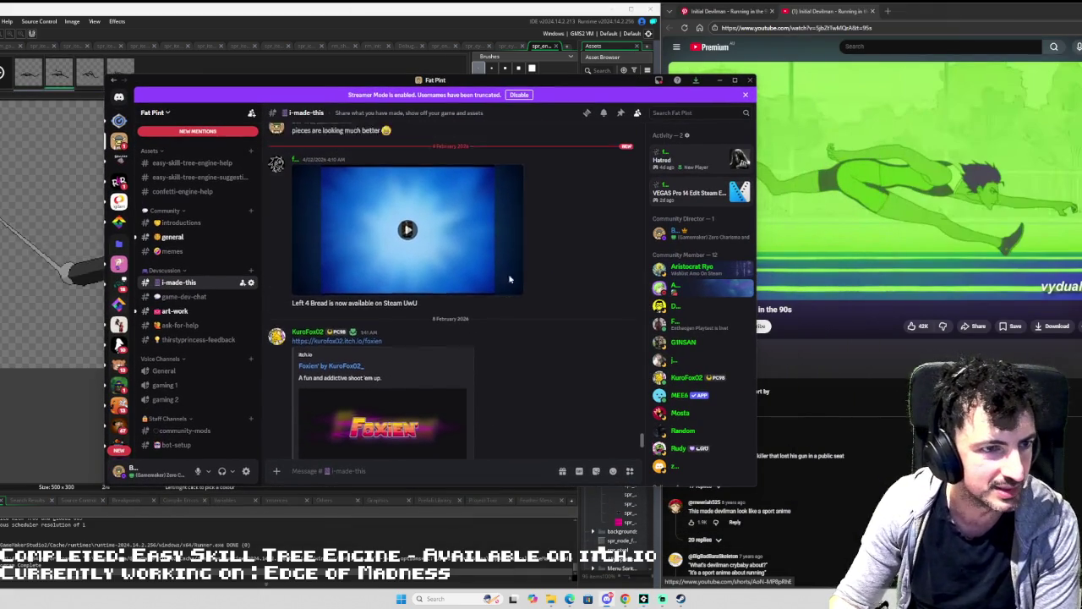
scroll(496, 320, "down", 2)
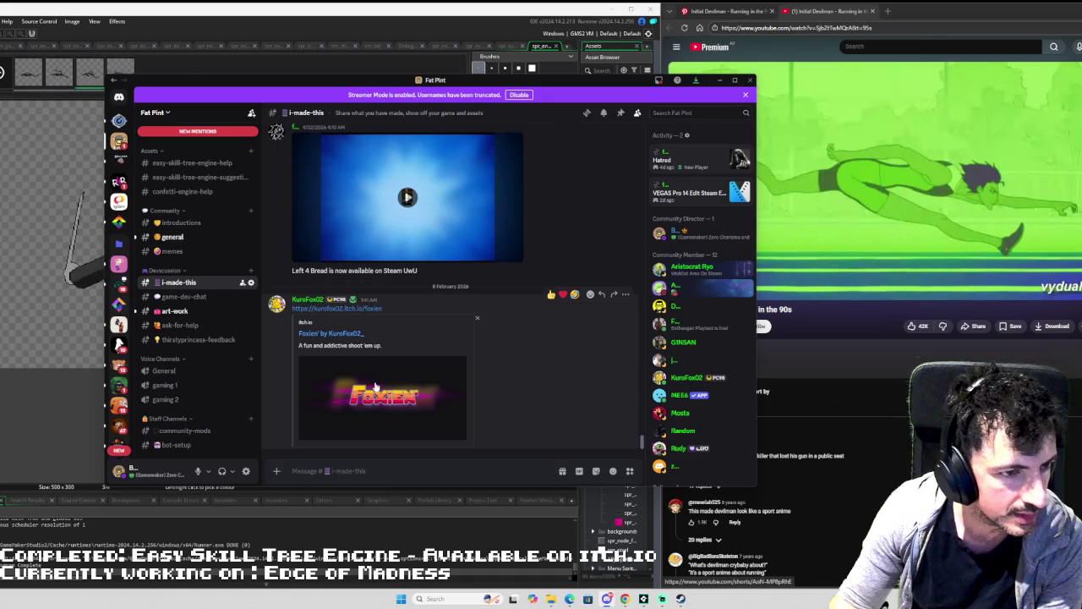
left_click(376, 386)
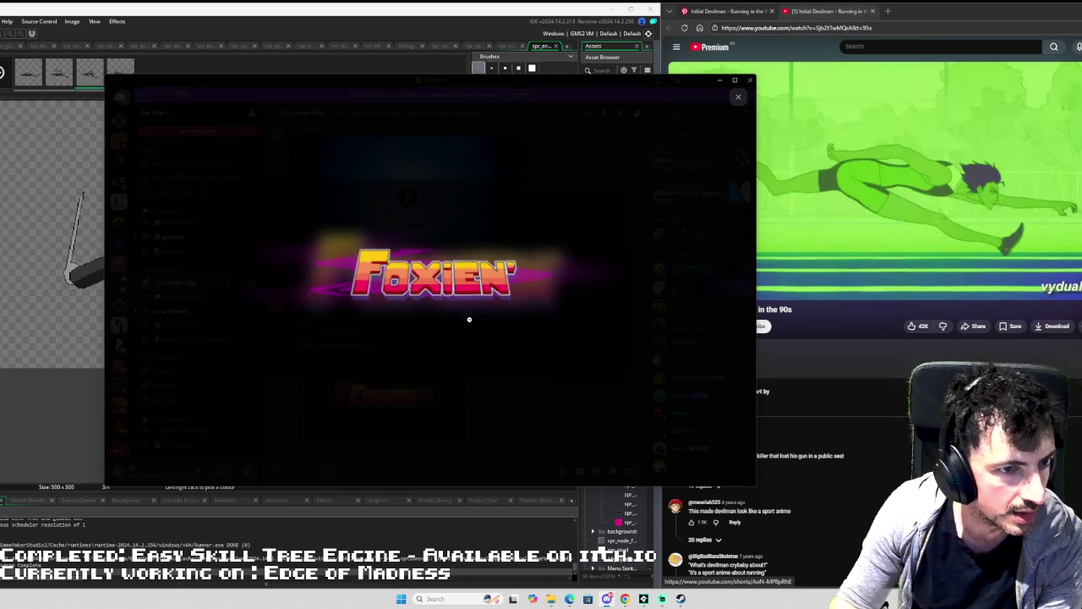
left_click(667, 291)
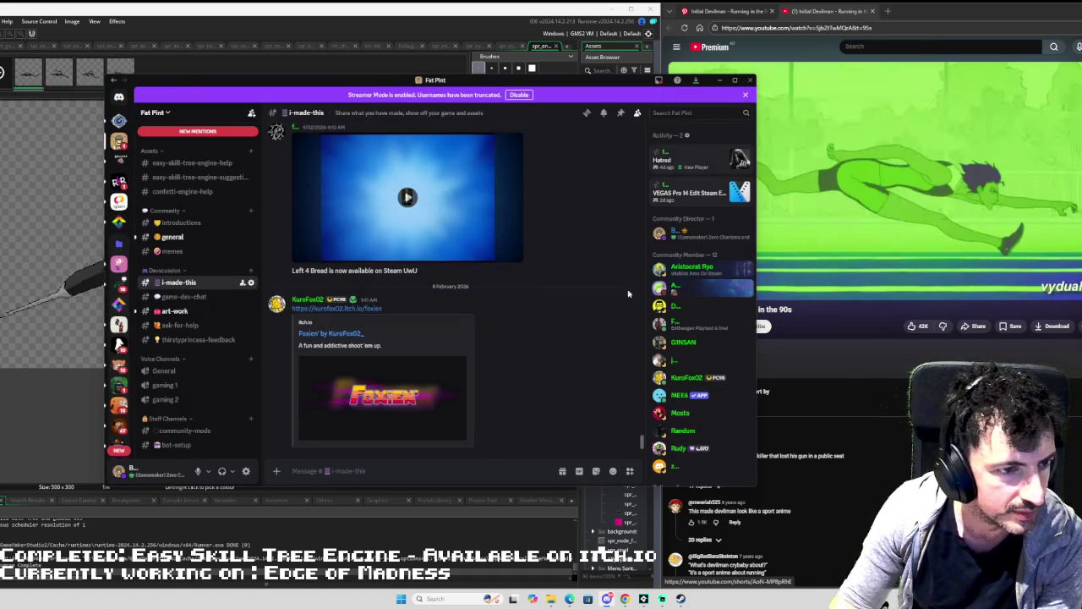
left_click(352, 310)
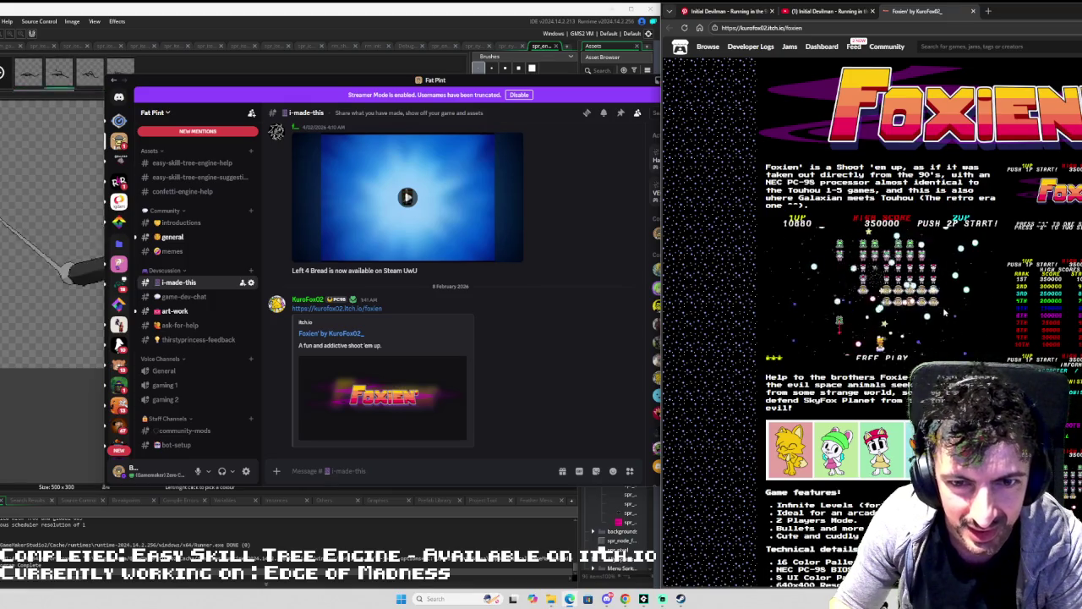
scroll(879, 302, "down", 1)
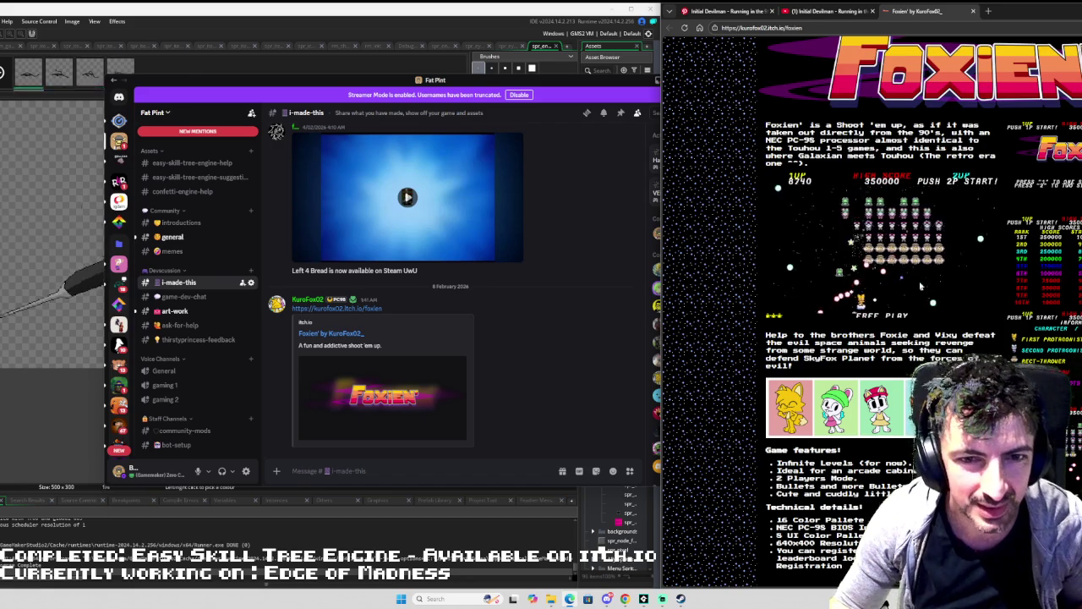
scroll(921, 287, "down", 1)
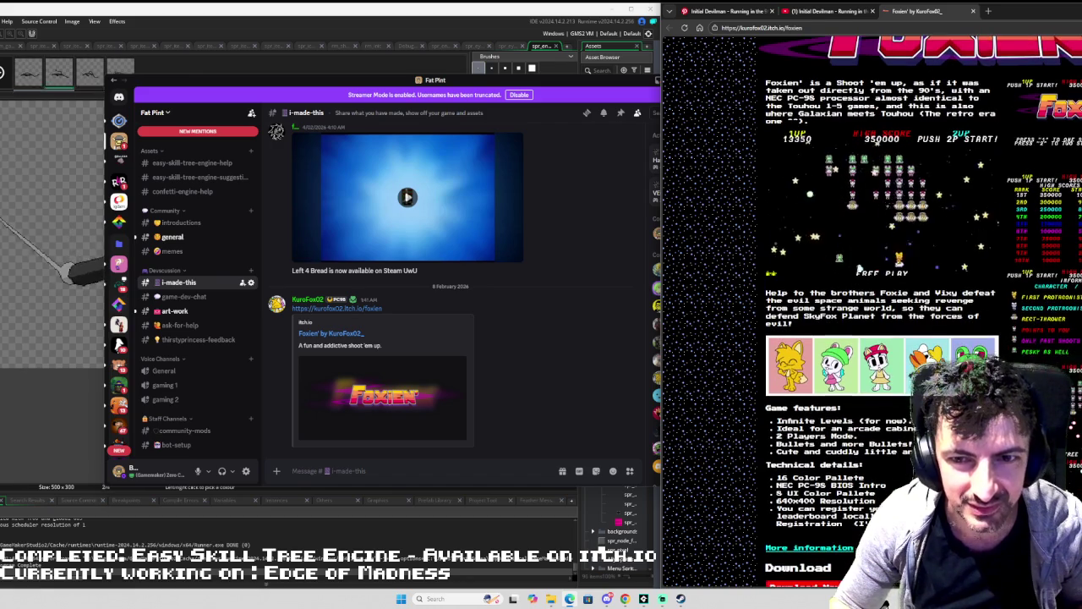
scroll(879, 321, "down", 1)
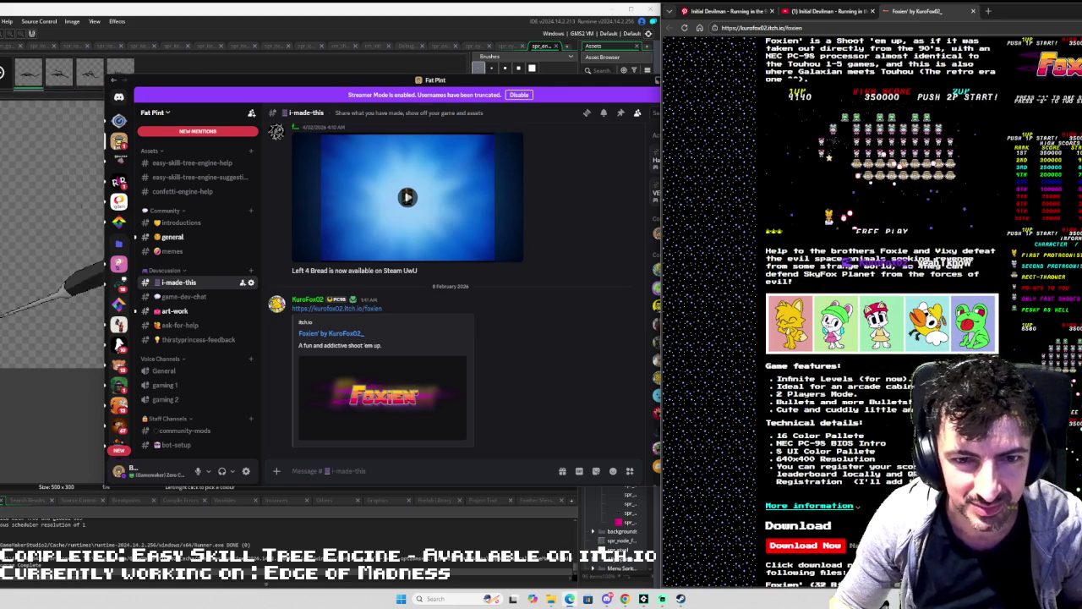
scroll(879, 313, "down", 3)
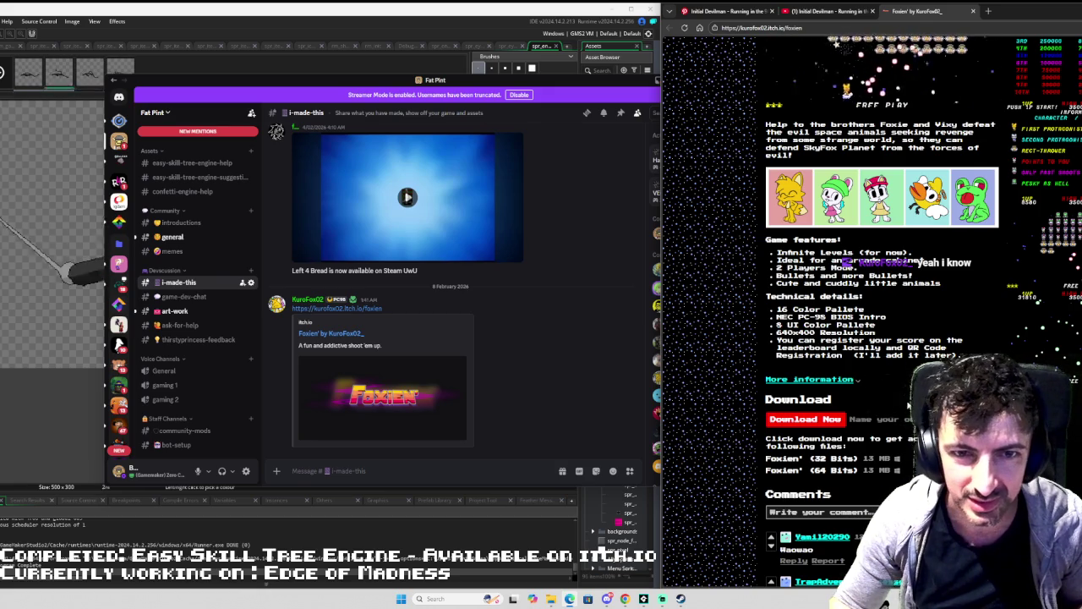
scroll(890, 355, "up", 1)
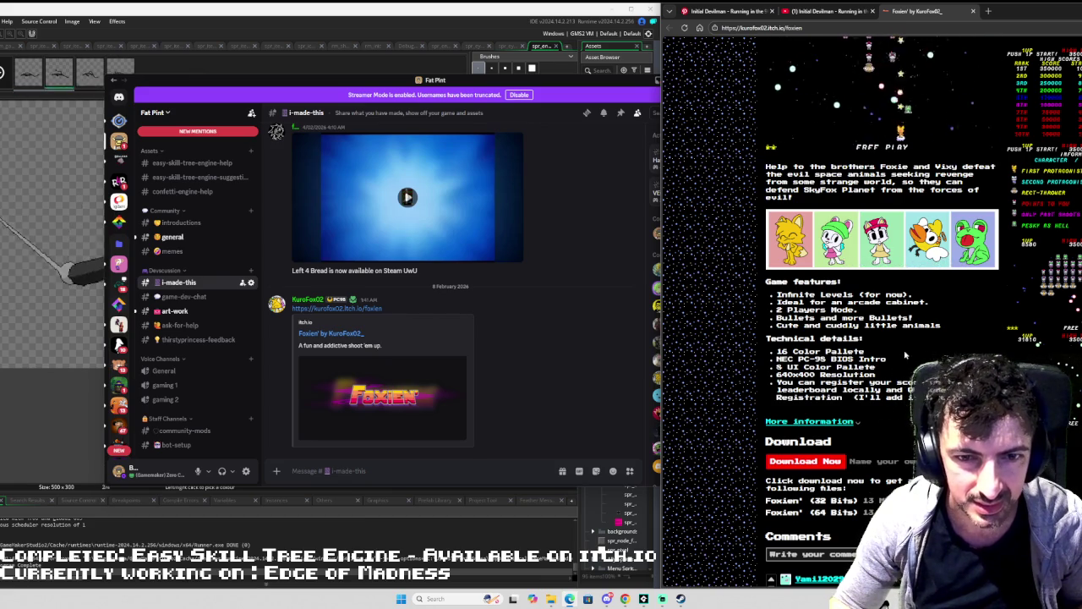
scroll(924, 345, "down", 1)
scroll(1064, 218, "up", 5)
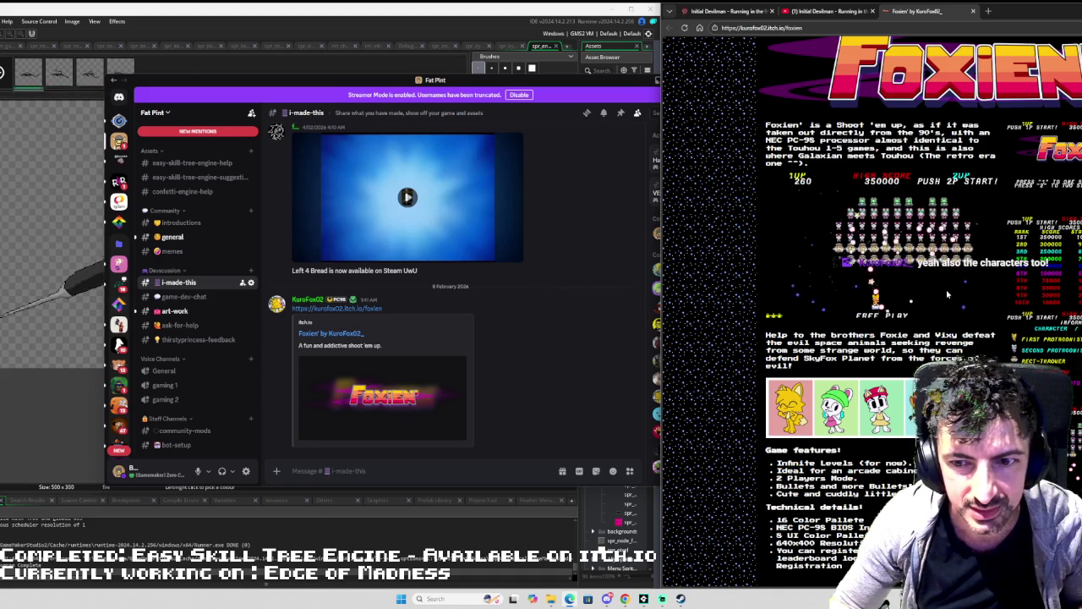
Scroll down through the Foxien itch.io game page.
scroll(979, 318, "down", 3)
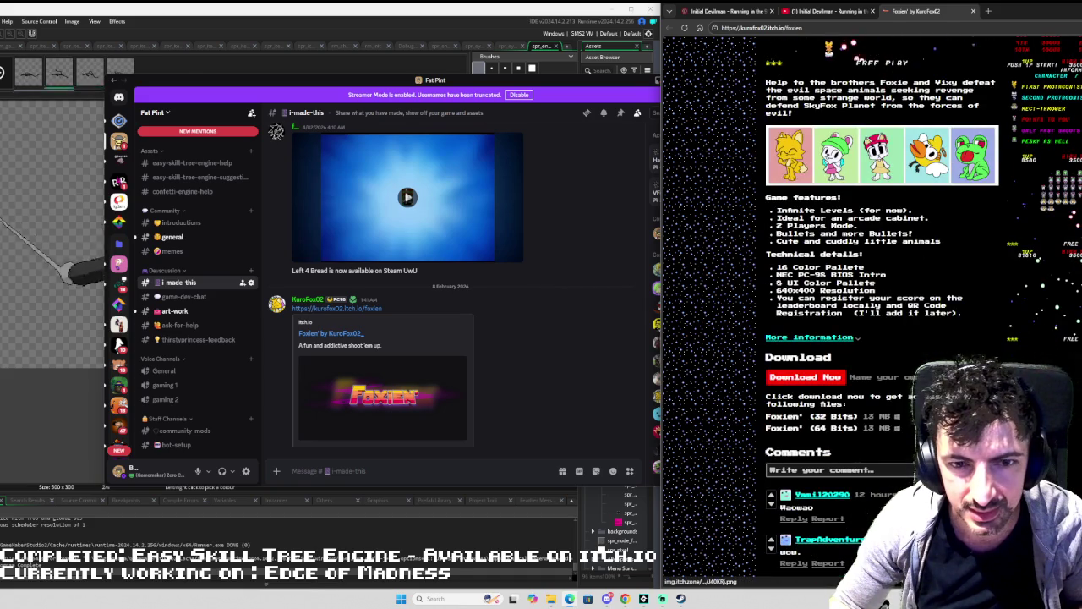
scroll(922, 304, "down", 1)
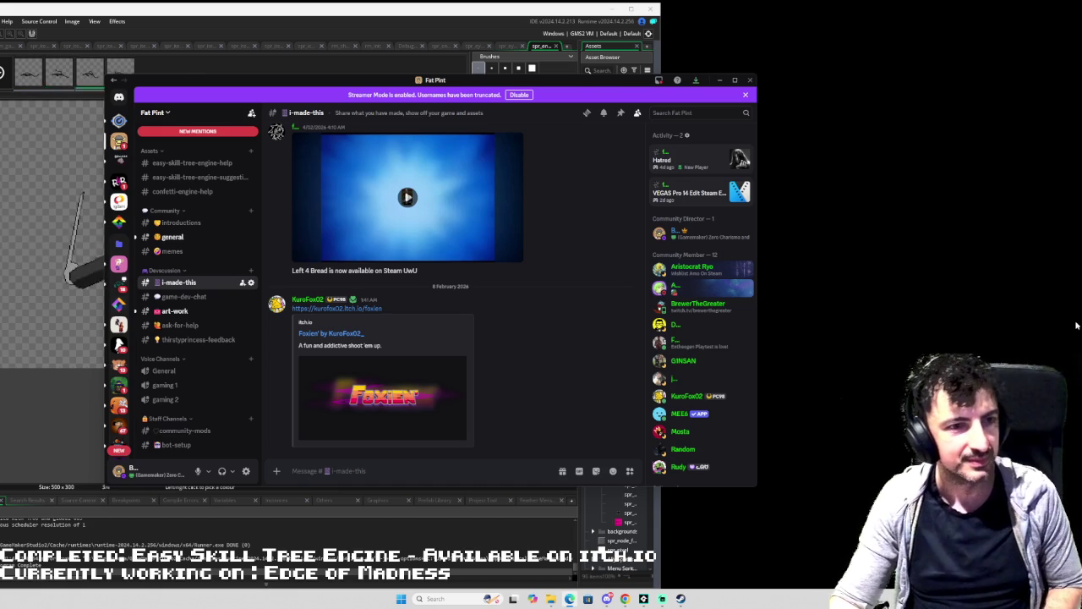
Drag the Discord window off the right edge of the screen.
mouse_move(599, 91)
left_mouse_down()
mouse_move(854, 115)
mouse_move(1081, 118)
left_mouse_up()
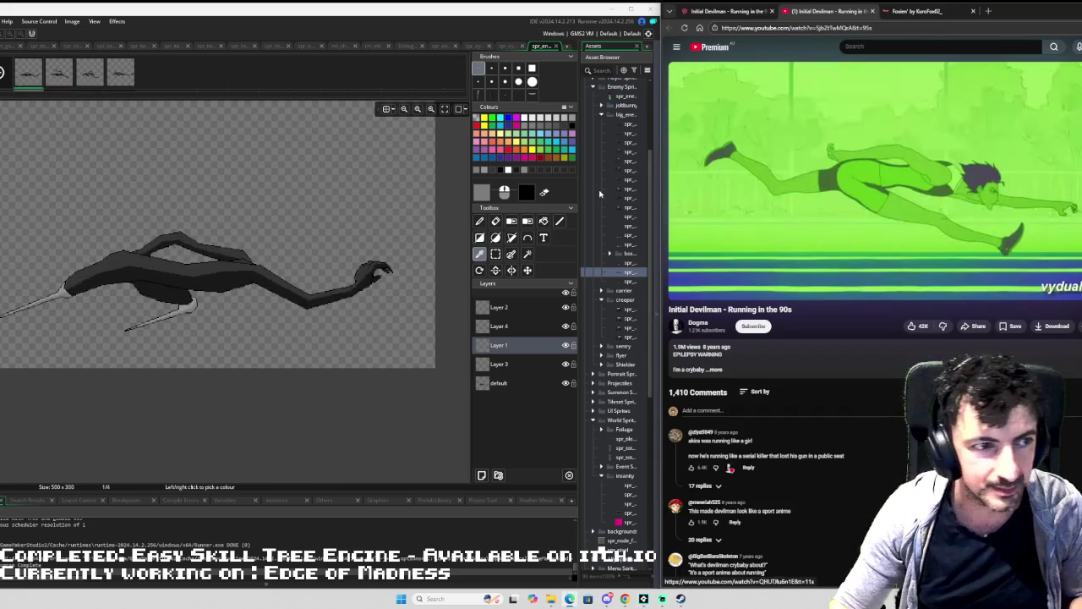
On frame 4, pick black and darken a patch of the arm near the hand.
left_click(121, 74)
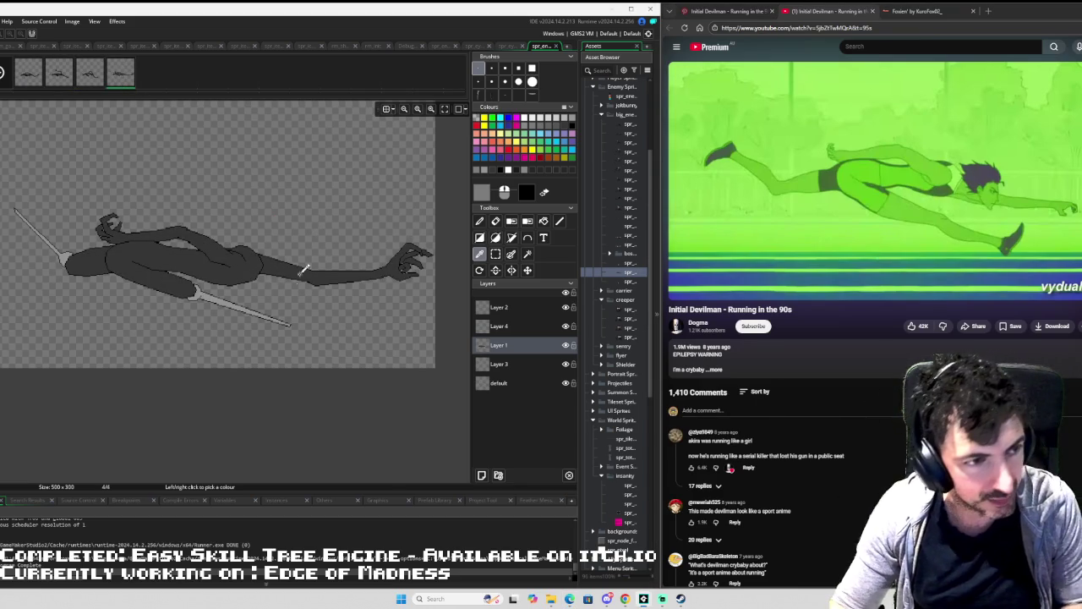
key("Left")
left_click(272, 300)
key("Right")
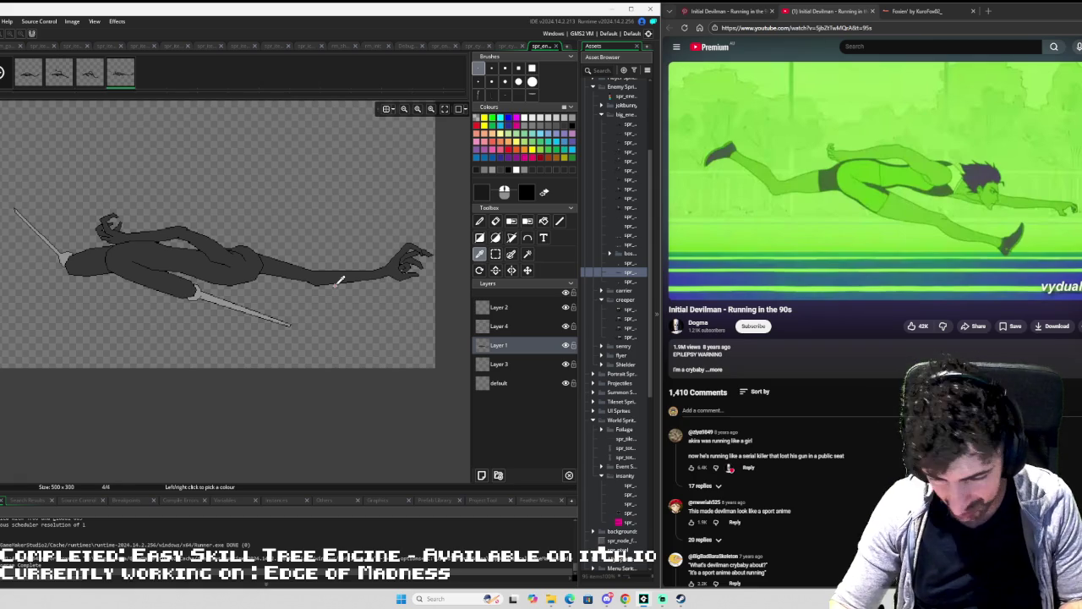
left_click_drag(338, 281, 352, 263)
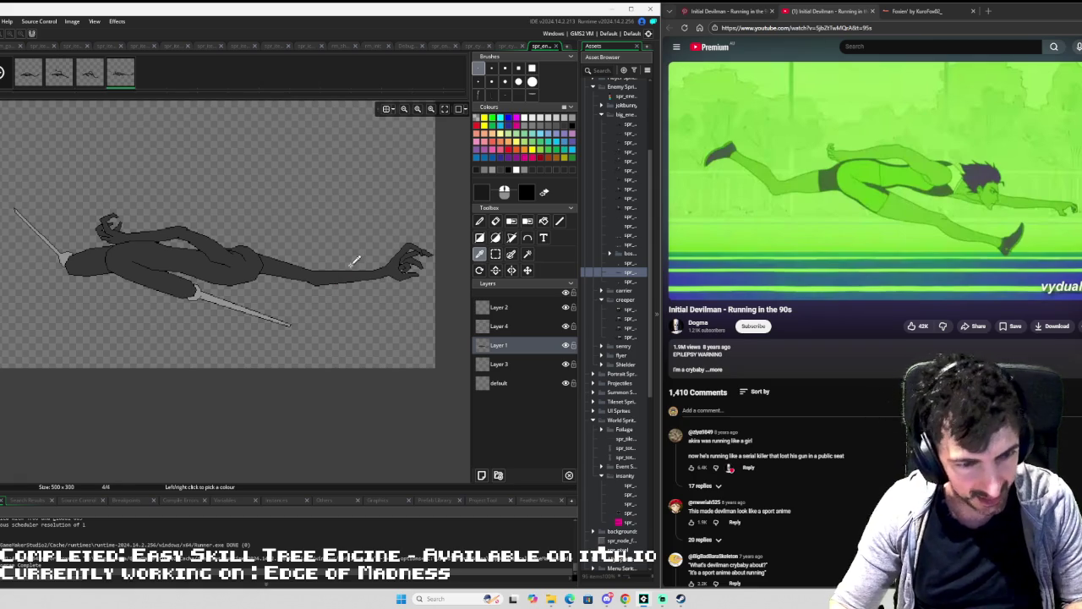
Draw a line along the arm's lower edge and fill the arm's interior darker.
key("l")
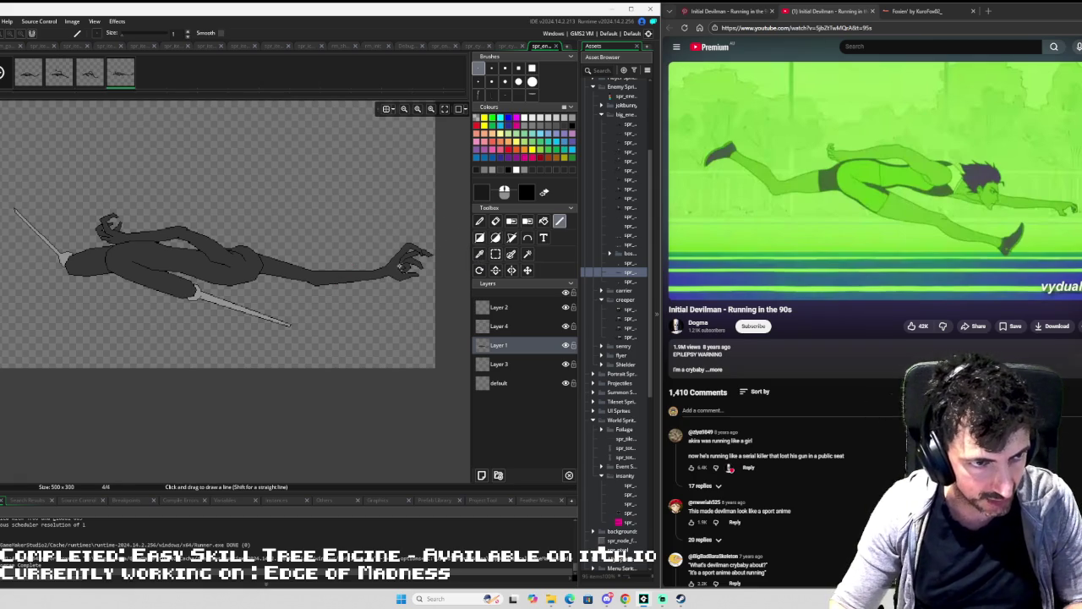
scroll(399, 268, "up", 1)
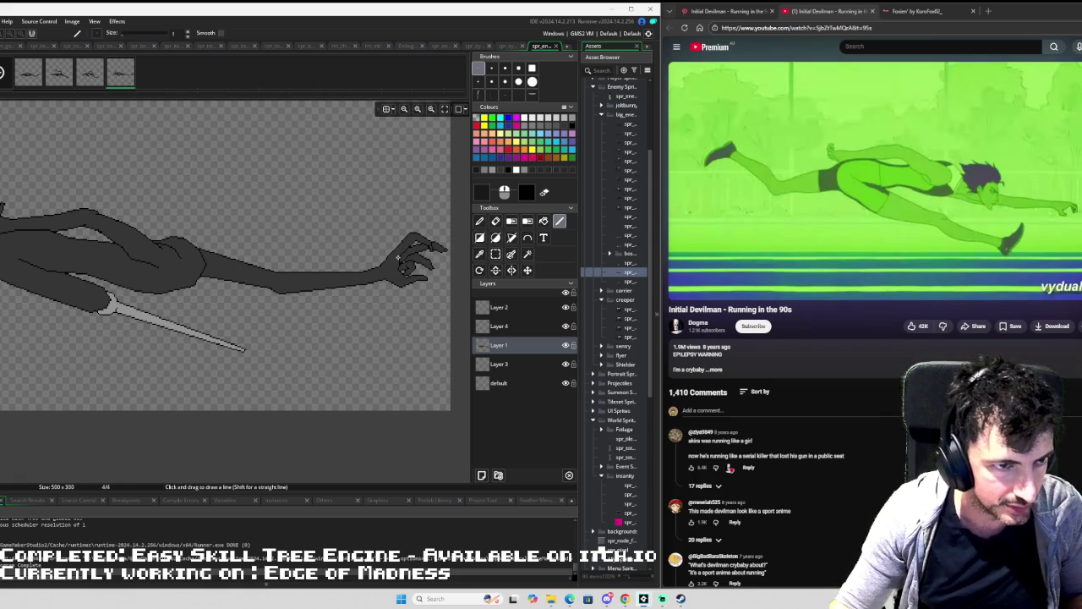
scroll(398, 257, "up", 1)
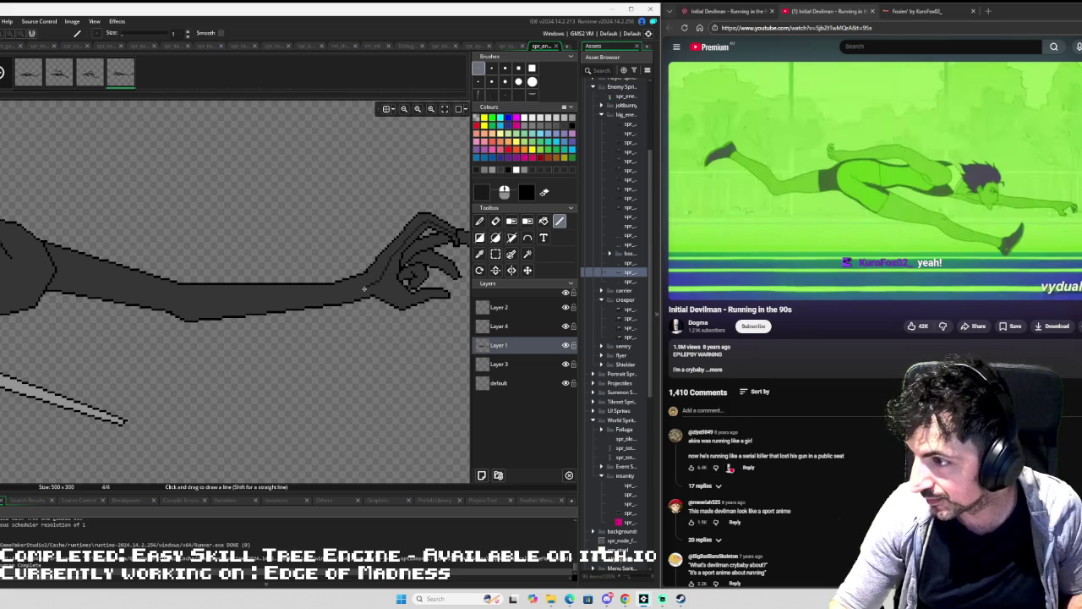
mouse_move(363, 289)
left_mouse_down()
mouse_move(207, 306)
mouse_move(58, 273)
left_mouse_up()
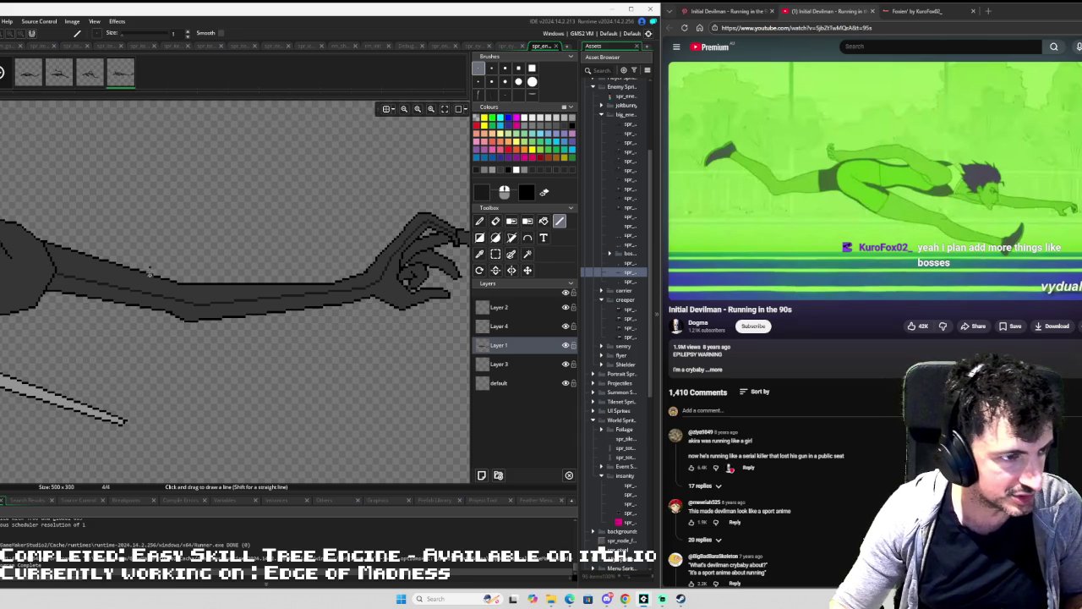
key("f")
left_click(236, 305)
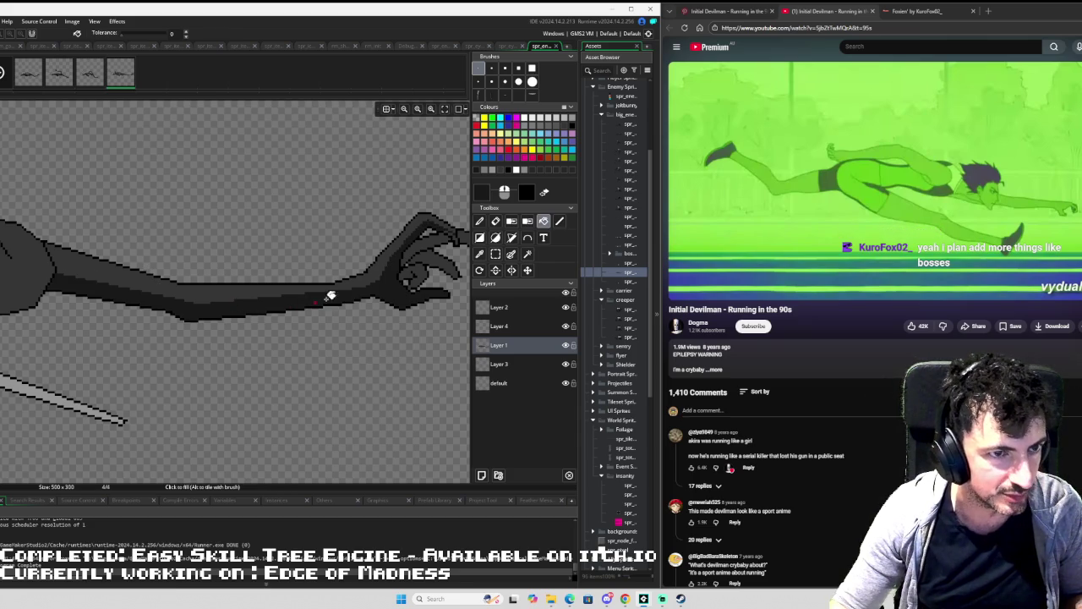
Draw a dark line along a finger and fill the gap between the fingers darker.
scroll(369, 245, "up", 3)
scroll(369, 245, "up", 2)
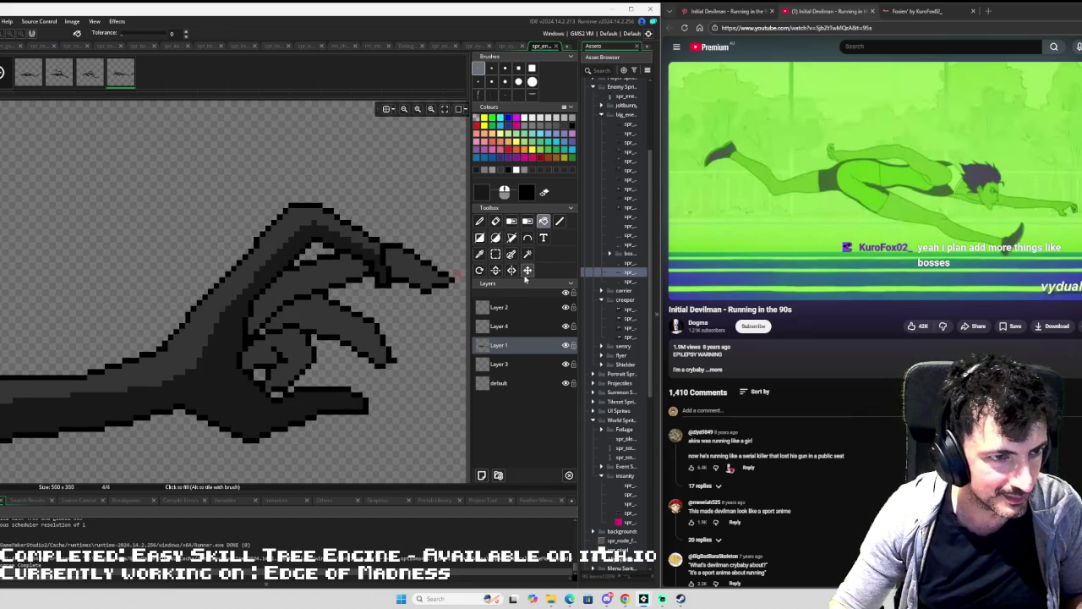
scroll(407, 291, "down", 1)
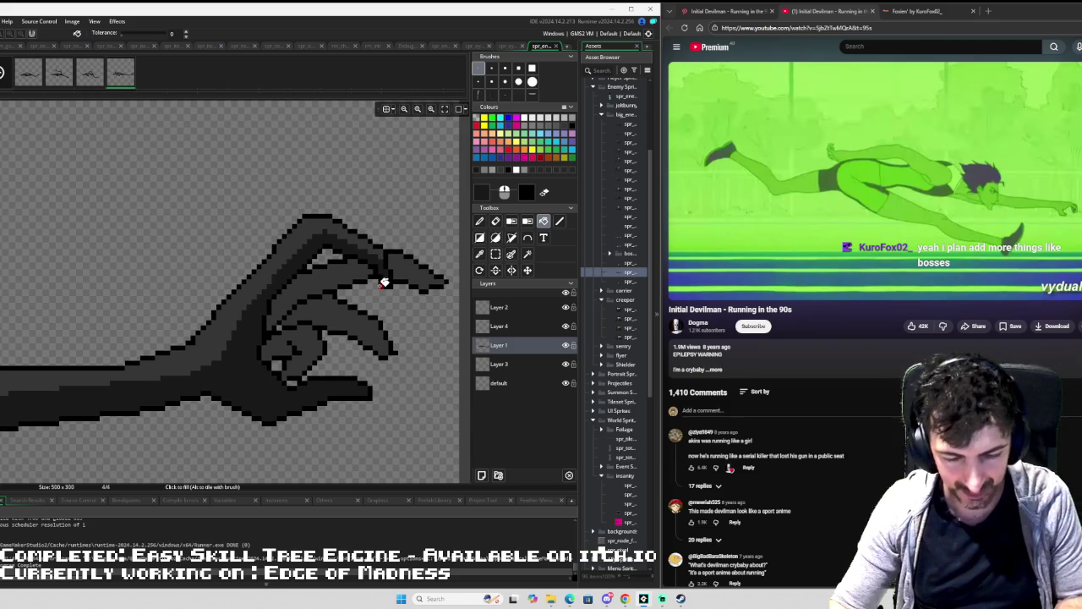
key("l")
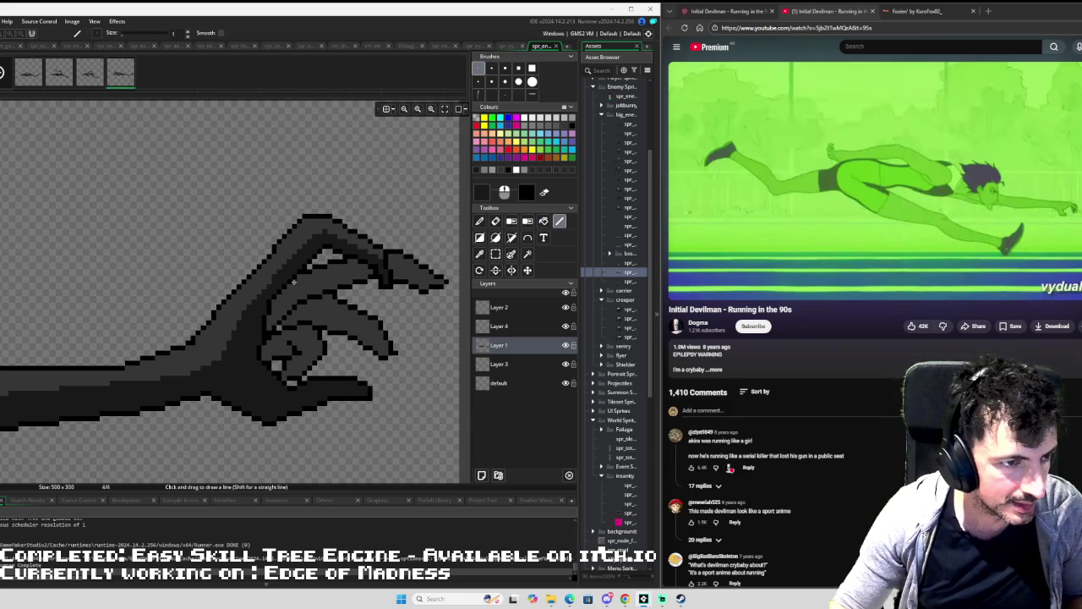
mouse_move(289, 287)
left_mouse_down()
mouse_move(363, 264)
mouse_move(430, 272)
mouse_move(424, 281)
left_mouse_up()
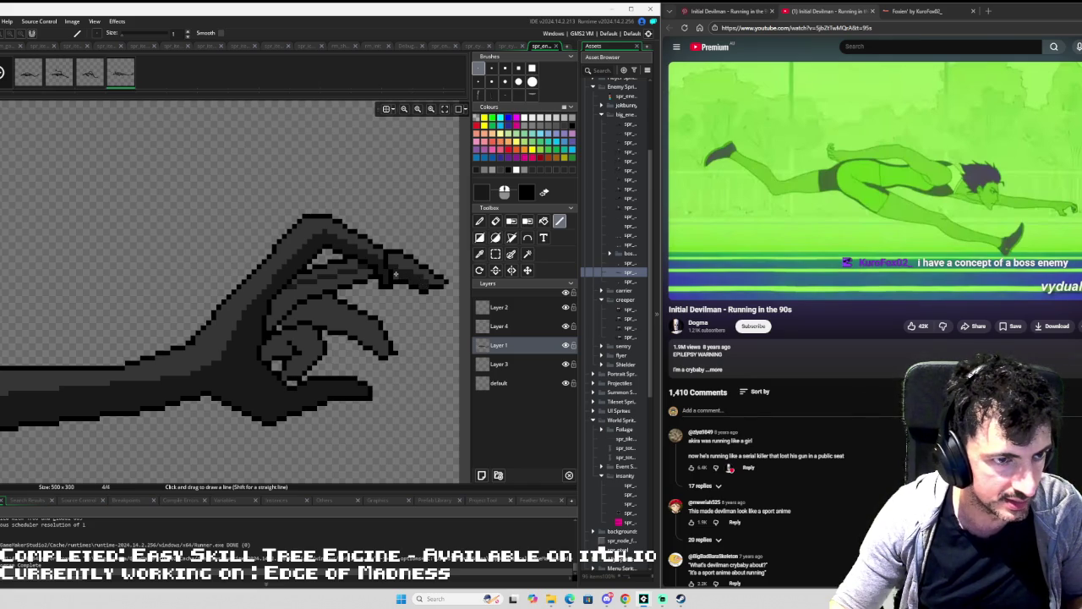
key("f")
left_click(354, 277)
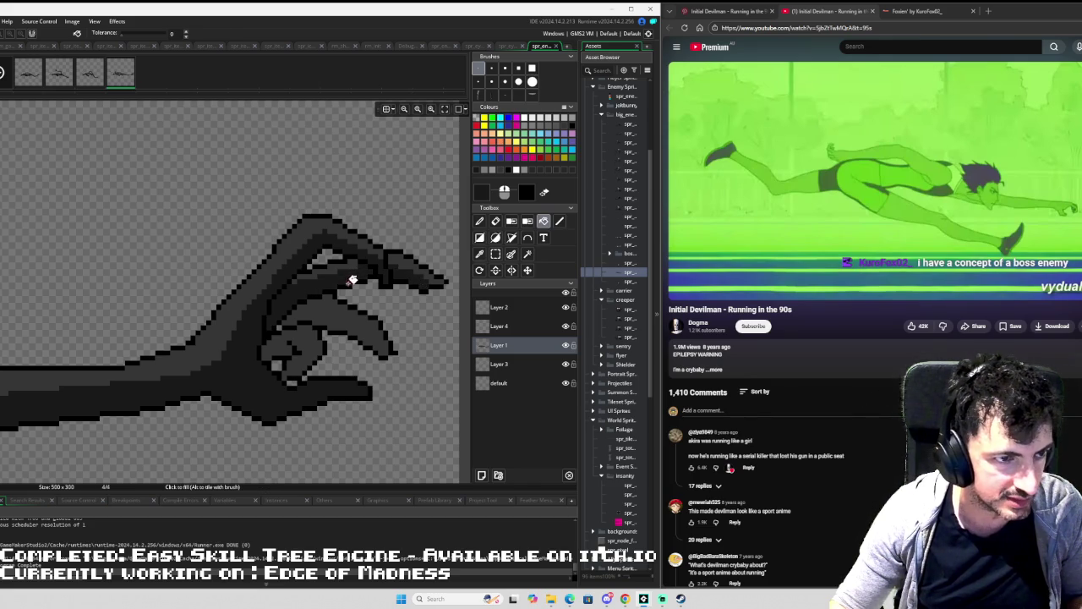
Add a dark line across the fingers, fill another gap, and draw a palm crease.
key("l")
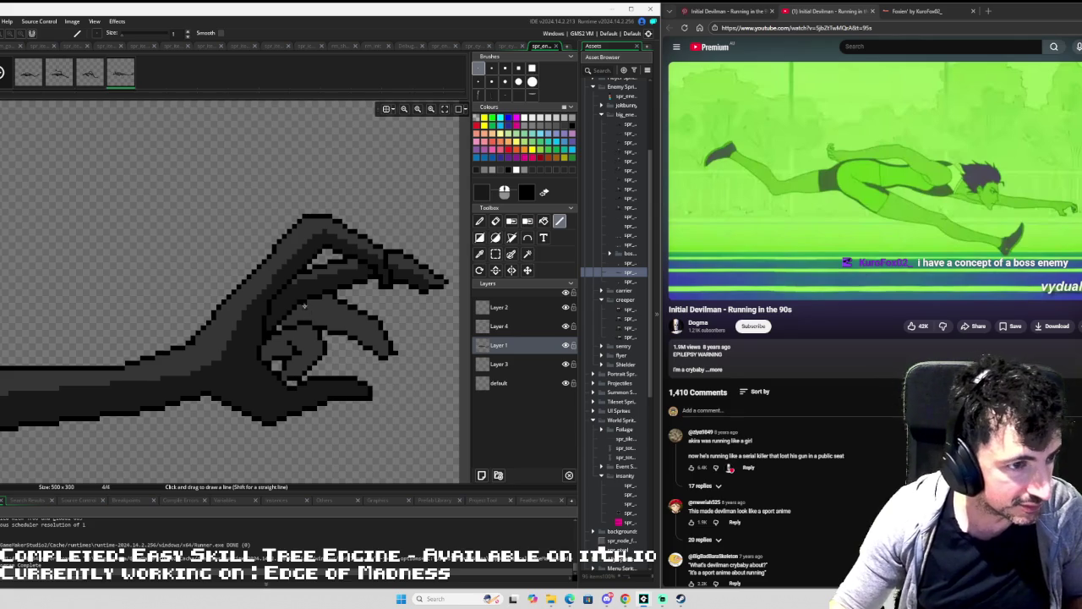
mouse_move(301, 306)
left_mouse_down()
mouse_move(346, 315)
mouse_move(381, 343)
left_mouse_up()
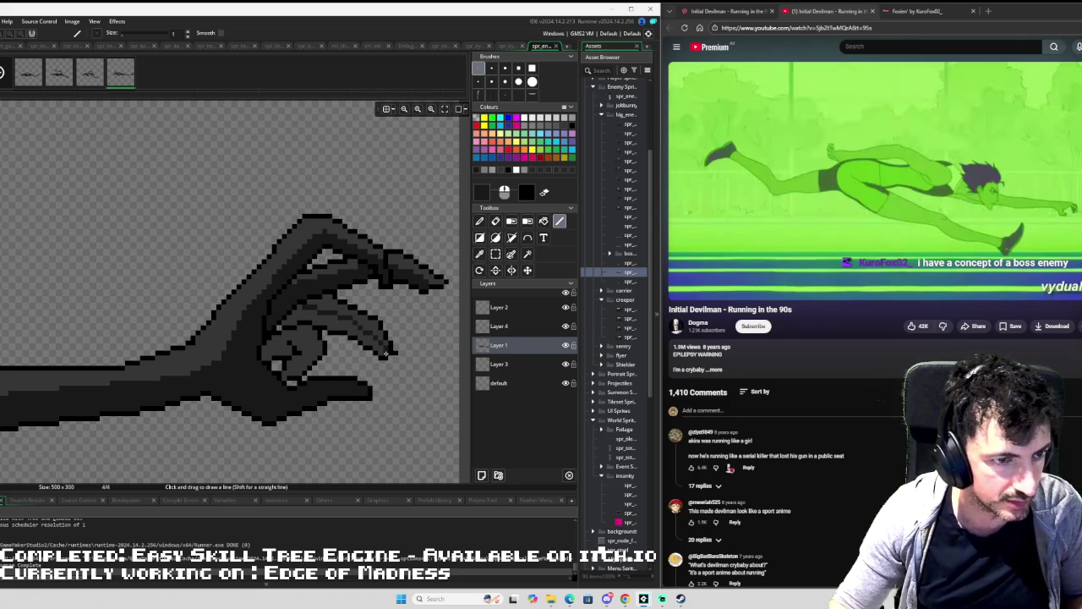
key("f")
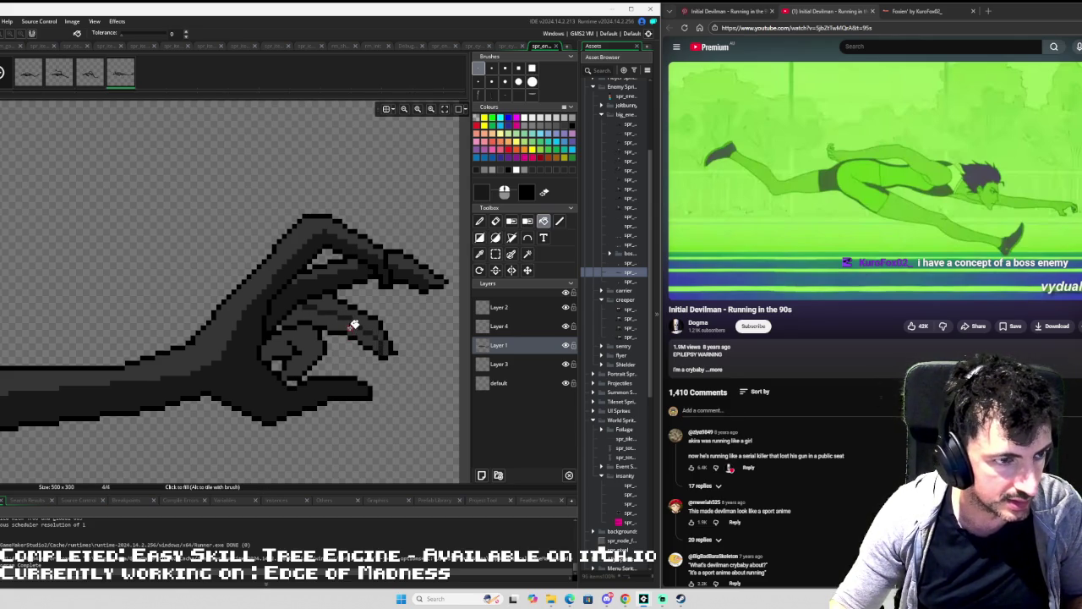
left_click(355, 322)
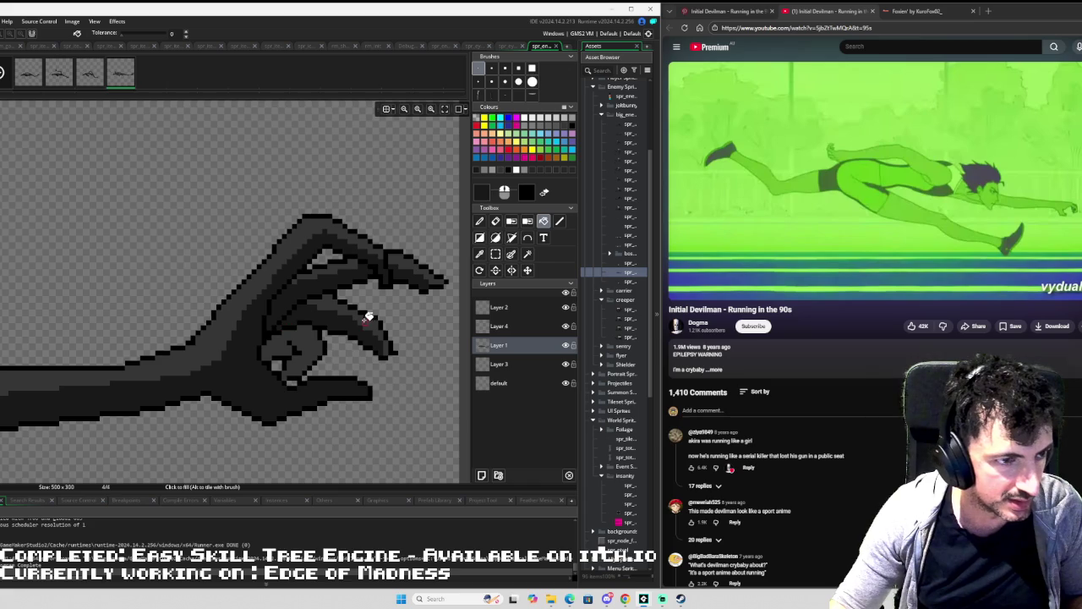
key("l")
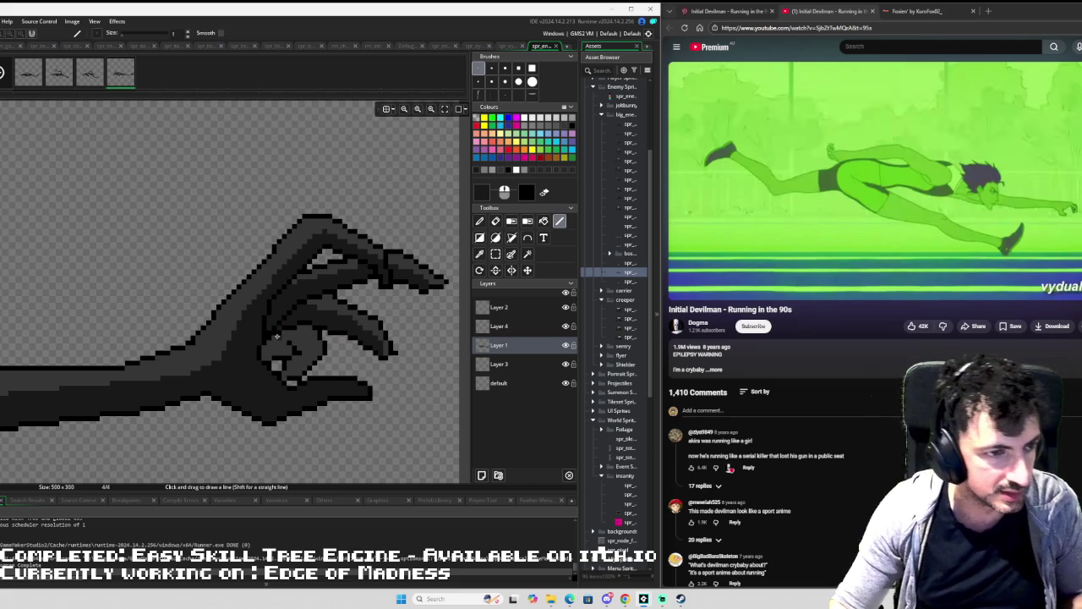
left_click_drag(289, 333, 310, 341)
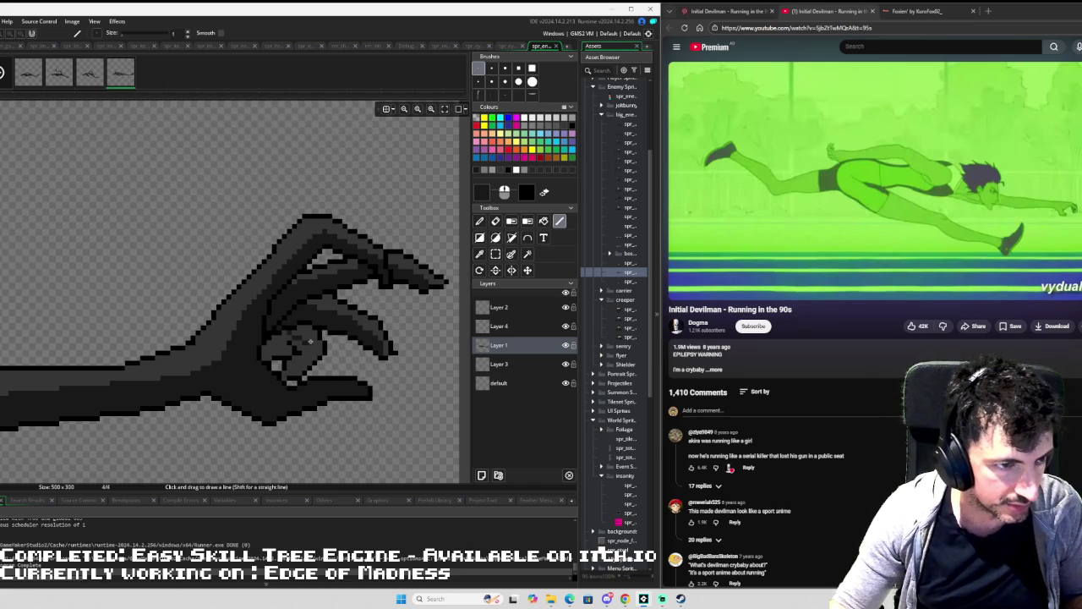
scroll(48, 323, "up", 2)
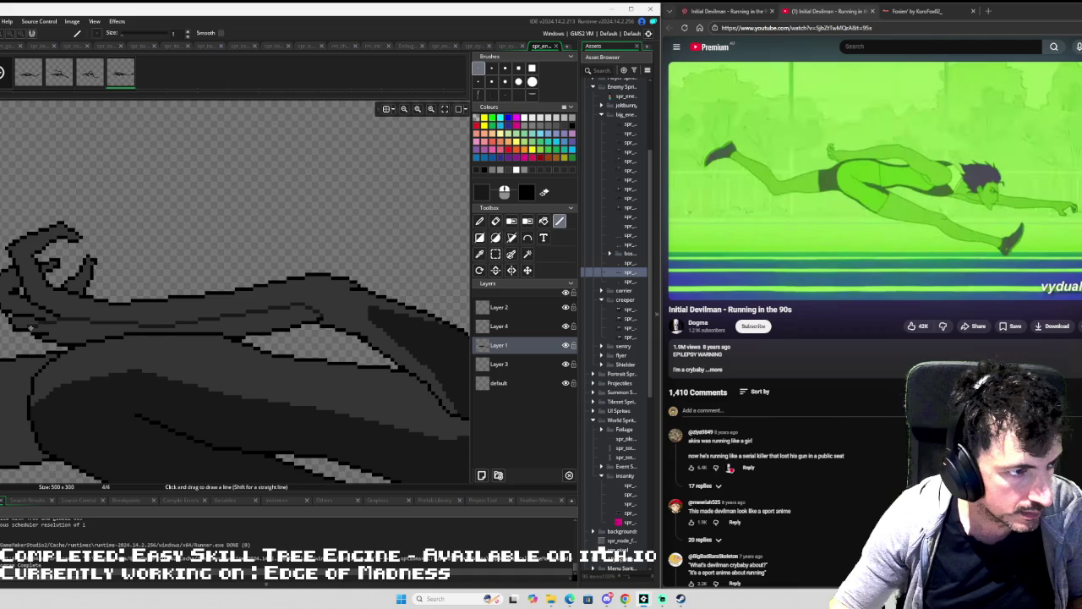
Fill the lighter grey band on the arm with a darker shade.
key("d")
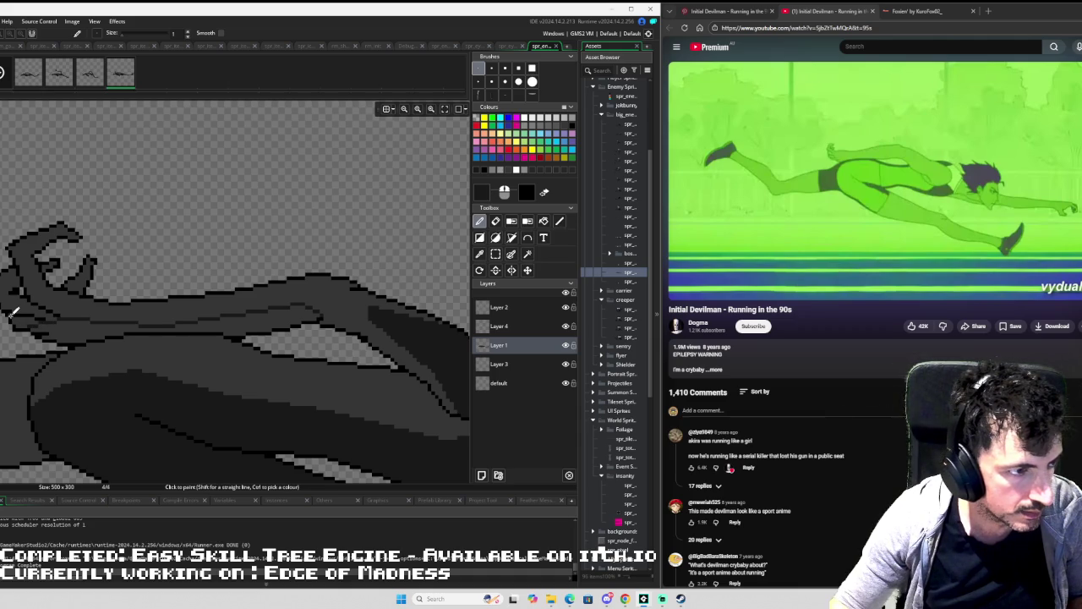
key("f")
left_click(115, 312)
scroll(253, 271, "down", 3)
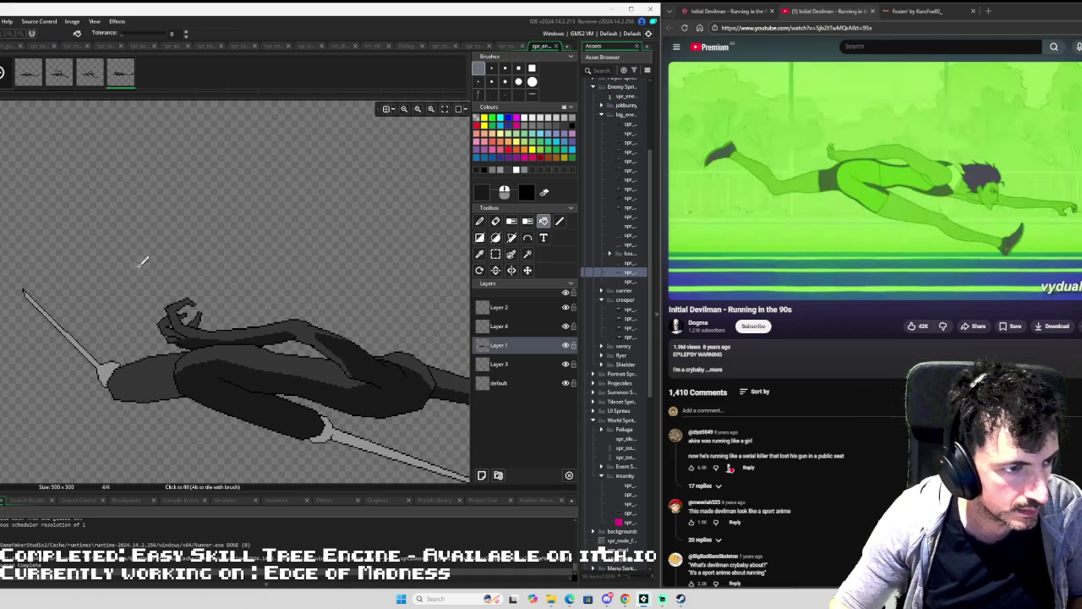
scroll(206, 284, "up", 5)
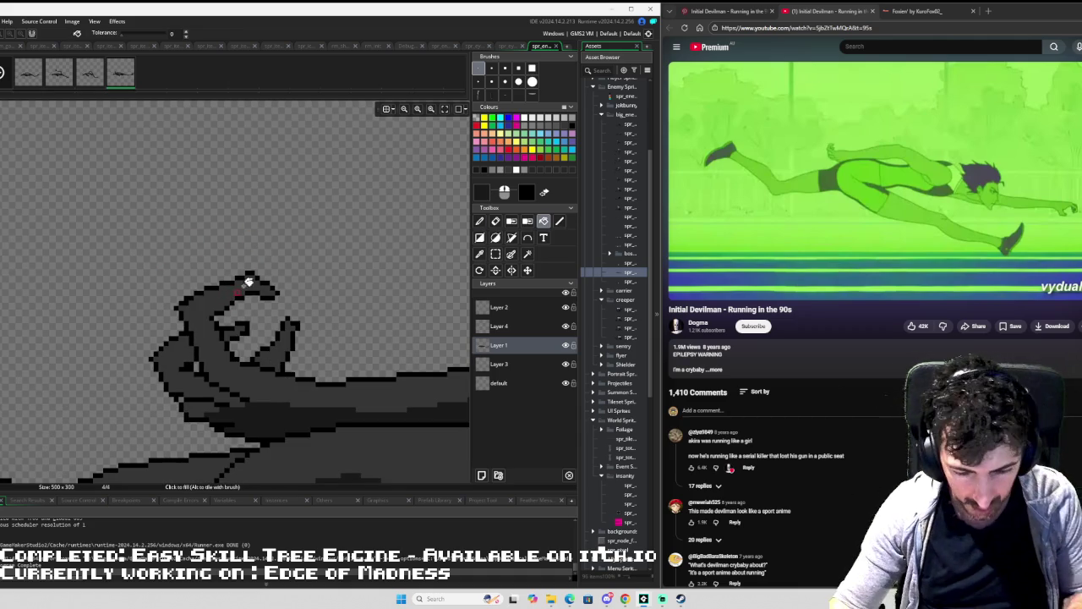
Draw a dark shadow stroke on the claw and darken two grey areas inside its curl.
key("l")
scroll(267, 293, "up", 1)
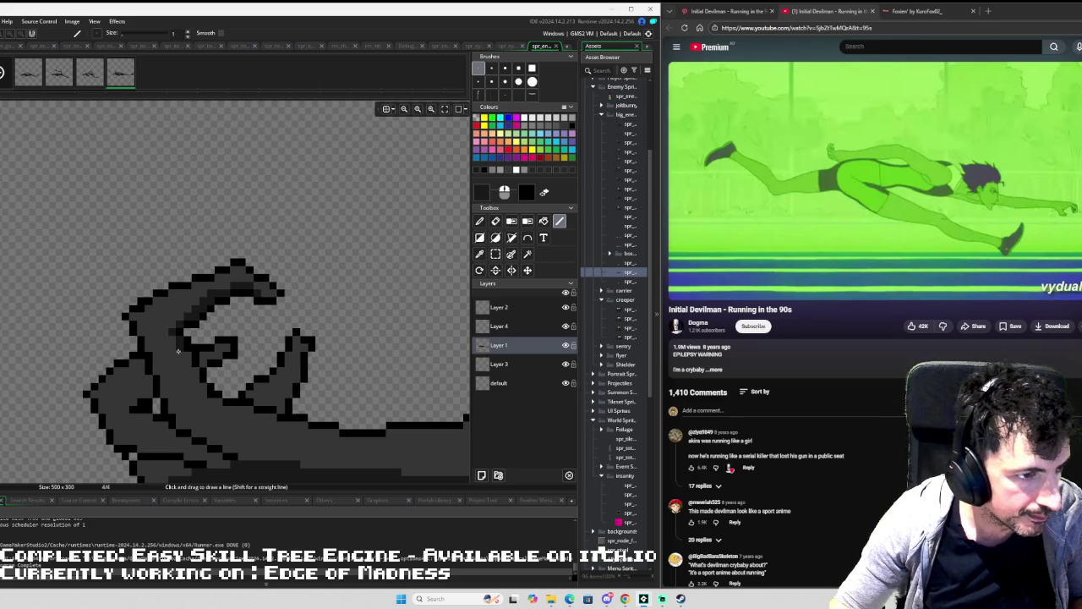
mouse_move(173, 354)
left_mouse_down()
mouse_move(202, 407)
mouse_move(319, 436)
left_mouse_up()
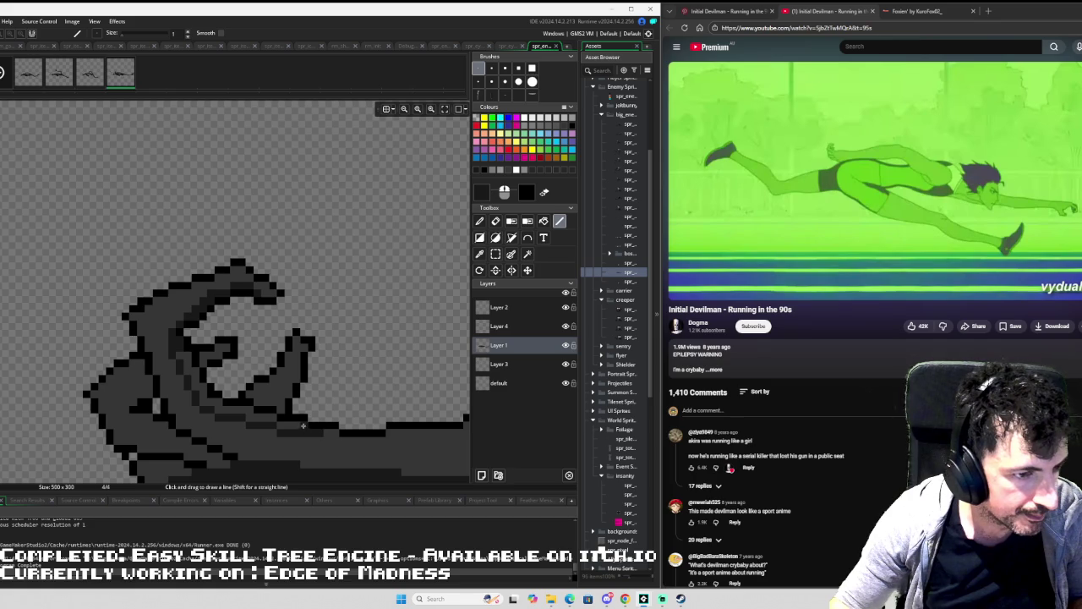
key("f")
left_click(253, 413)
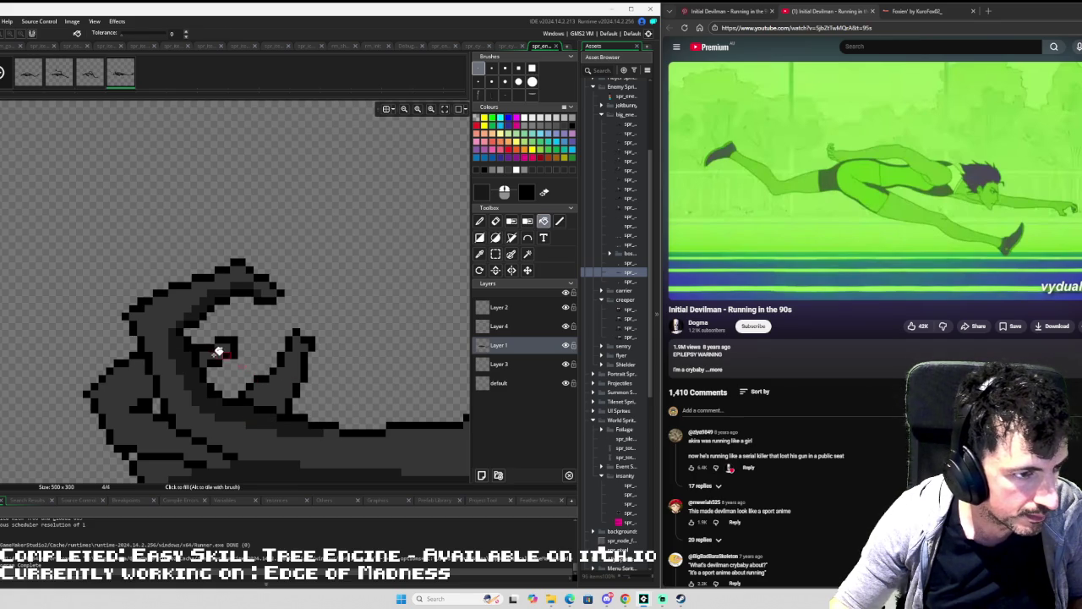
left_click(213, 354)
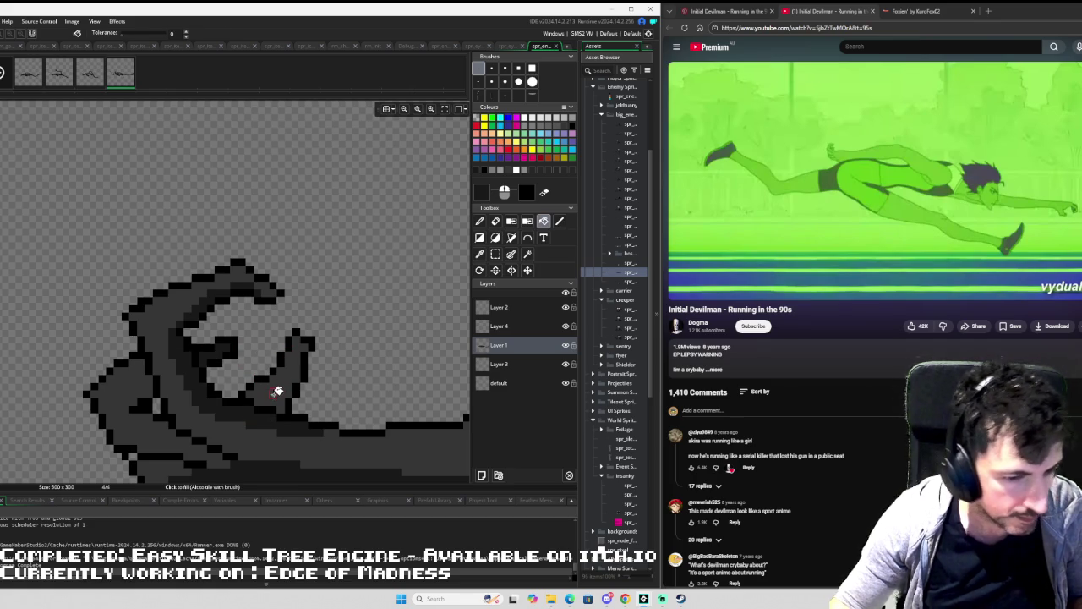
Add short dark diagonals inside the curled fingers and wrist, and darken the claw's lower part.
key("l")
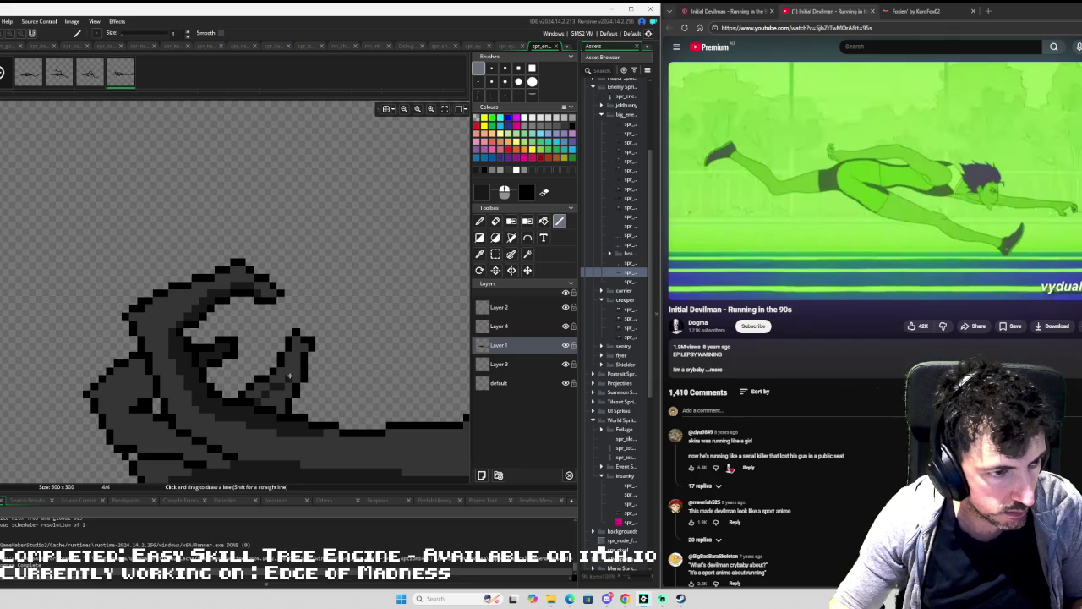
left_click_drag(294, 369, 280, 379)
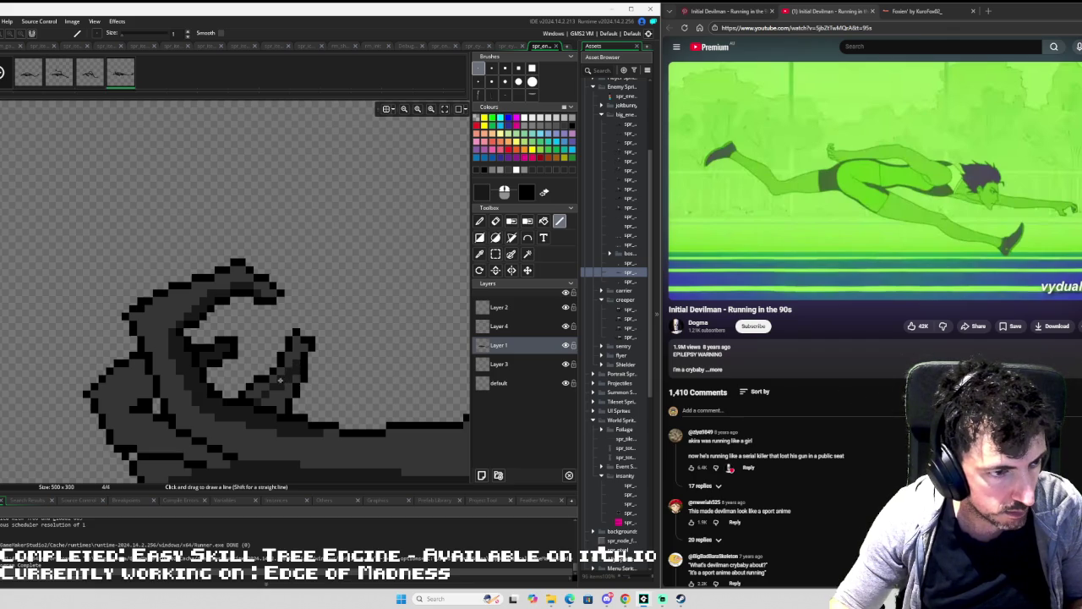
key("f")
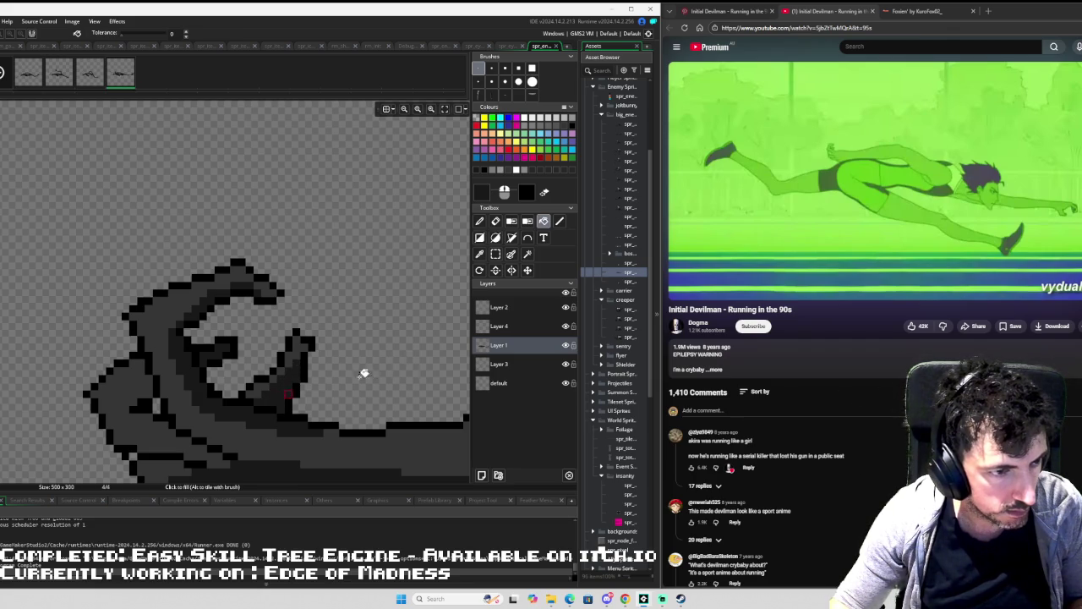
left_click_drag(198, 341, 217, 302)
key("l")
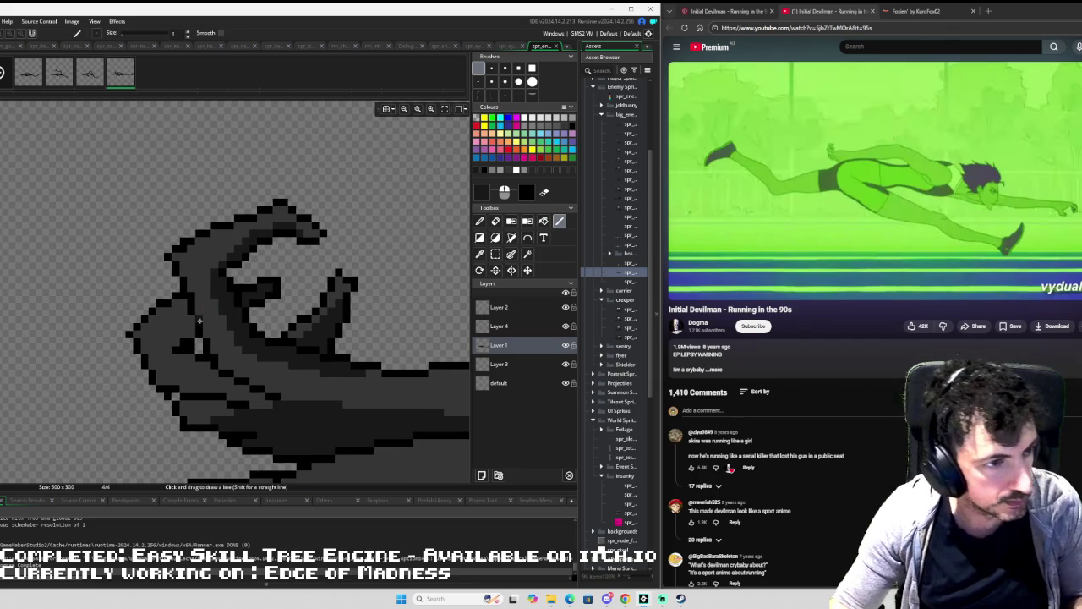
mouse_move(180, 320)
left_mouse_down()
mouse_move(158, 340)
mouse_move(164, 360)
mouse_move(177, 381)
mouse_move(169, 366)
mouse_move(201, 383)
left_mouse_up()
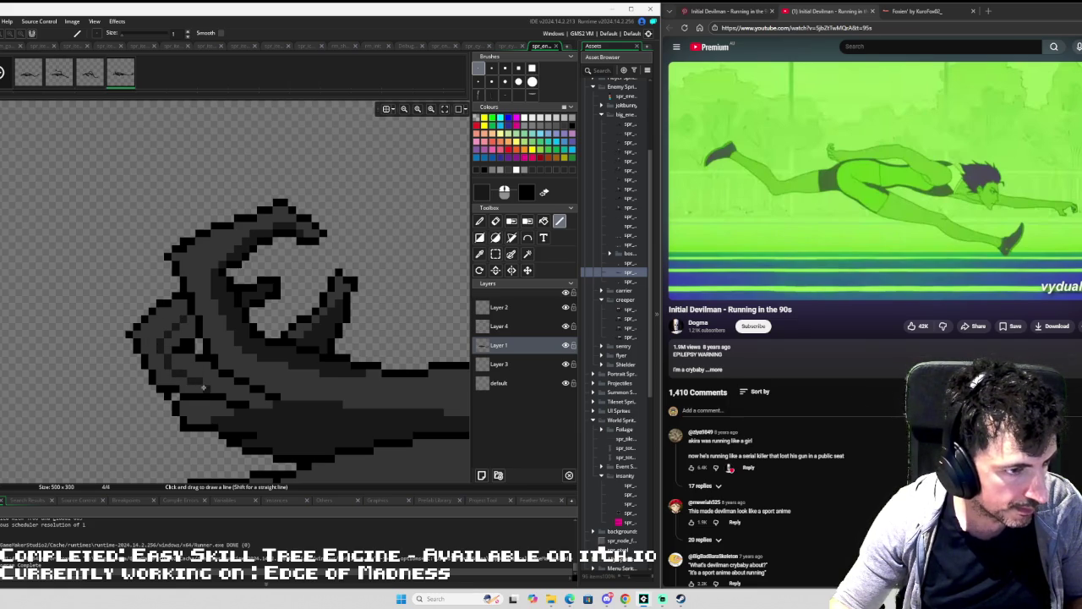
key("f")
left_click(203, 369)
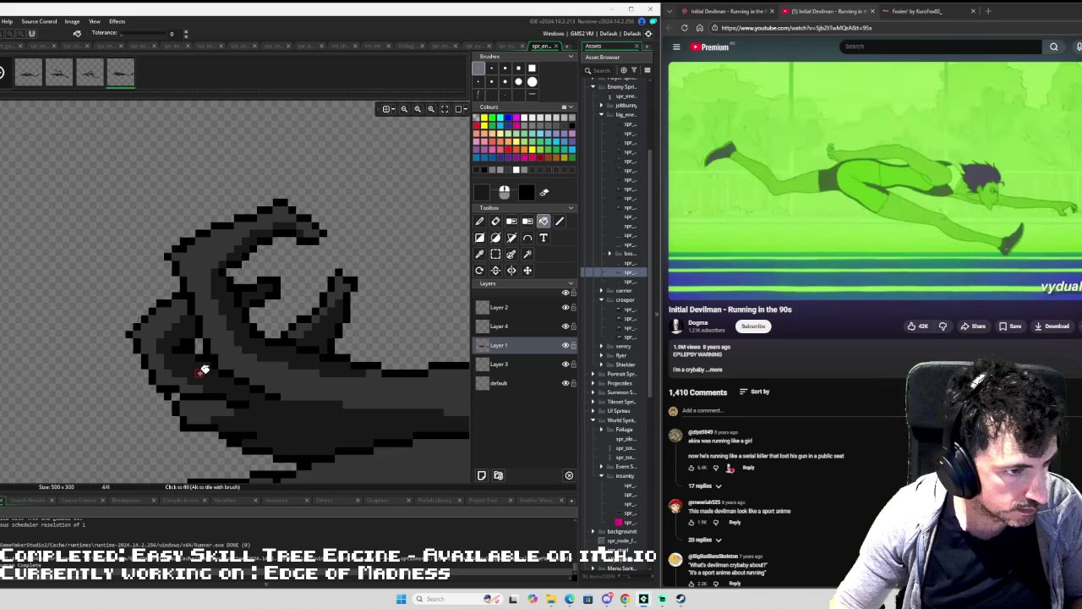
Draw a dark contour line along the lower body and fill the area below it darker.
scroll(258, 320, "down", 2)
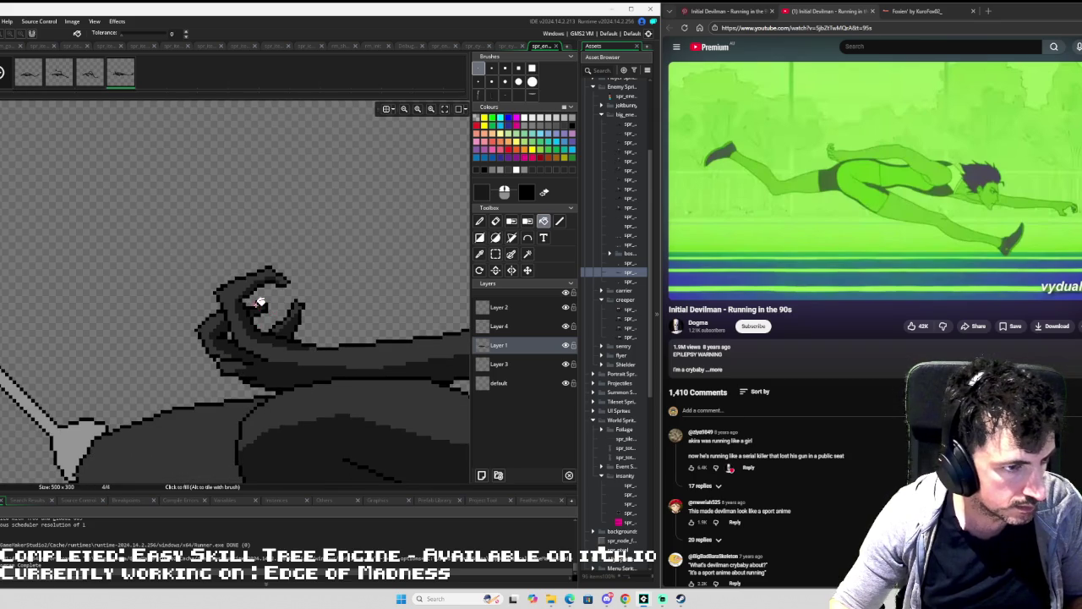
mouse_move(169, 290)
left_mouse_down()
mouse_move(189, 314)
mouse_move(217, 314)
mouse_move(208, 294)
left_mouse_up()
left_click_drag(271, 342, 279, 281)
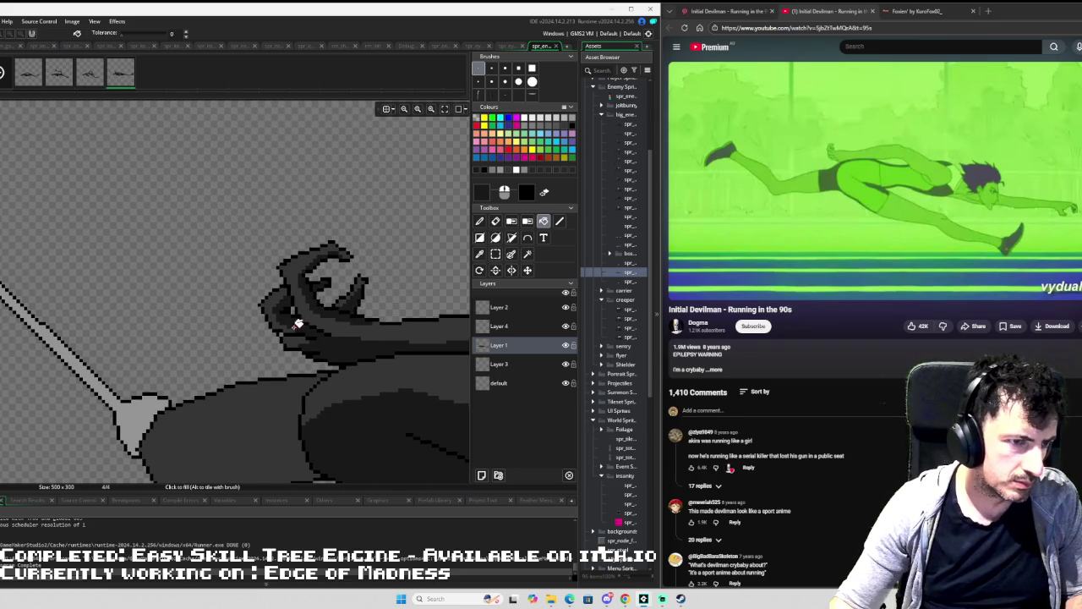
key("d")
scroll(387, 310, "down", 2)
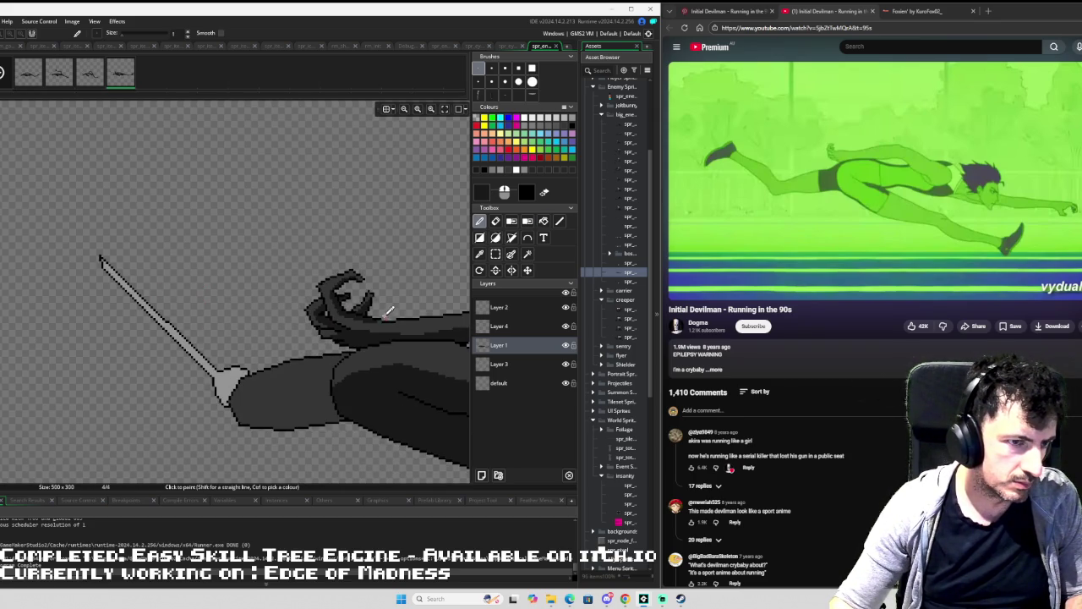
scroll(246, 300, "down", 2)
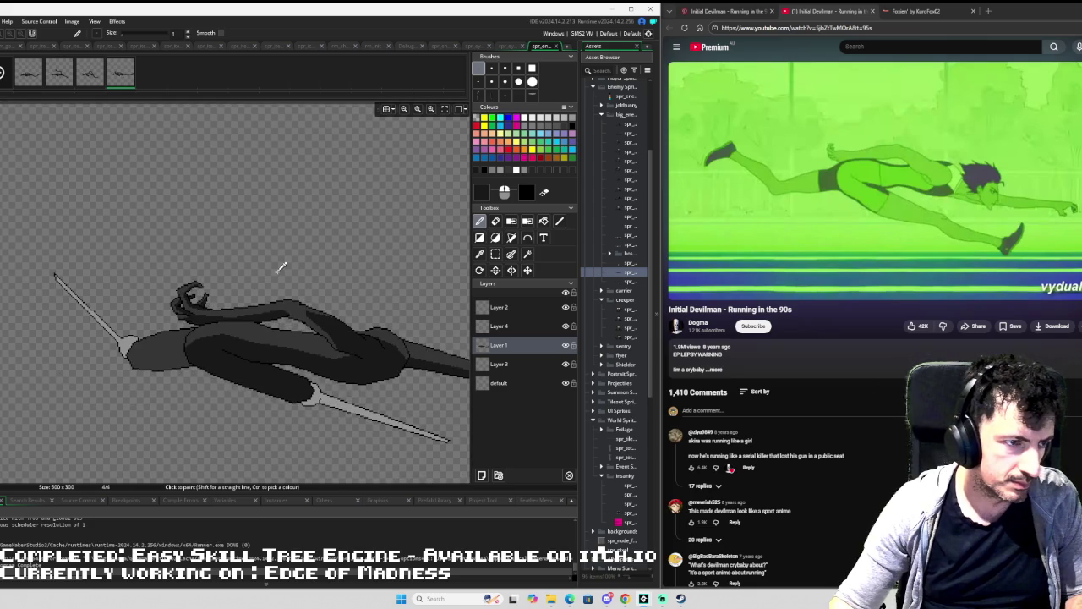
scroll(167, 296, "down", 1)
scroll(168, 296, "up", 2)
scroll(282, 338, "down", 3)
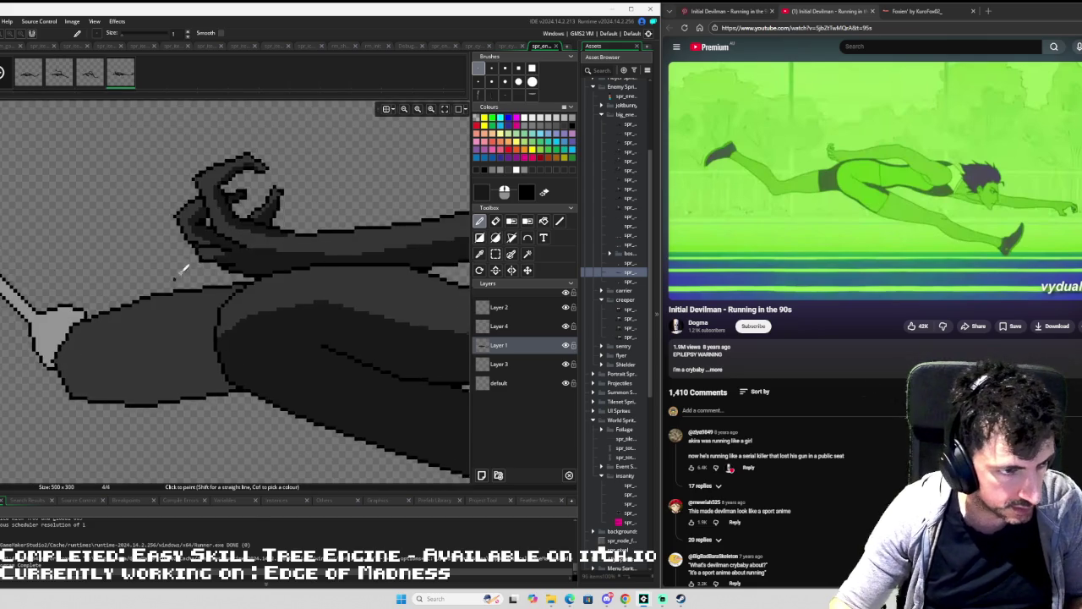
key("l")
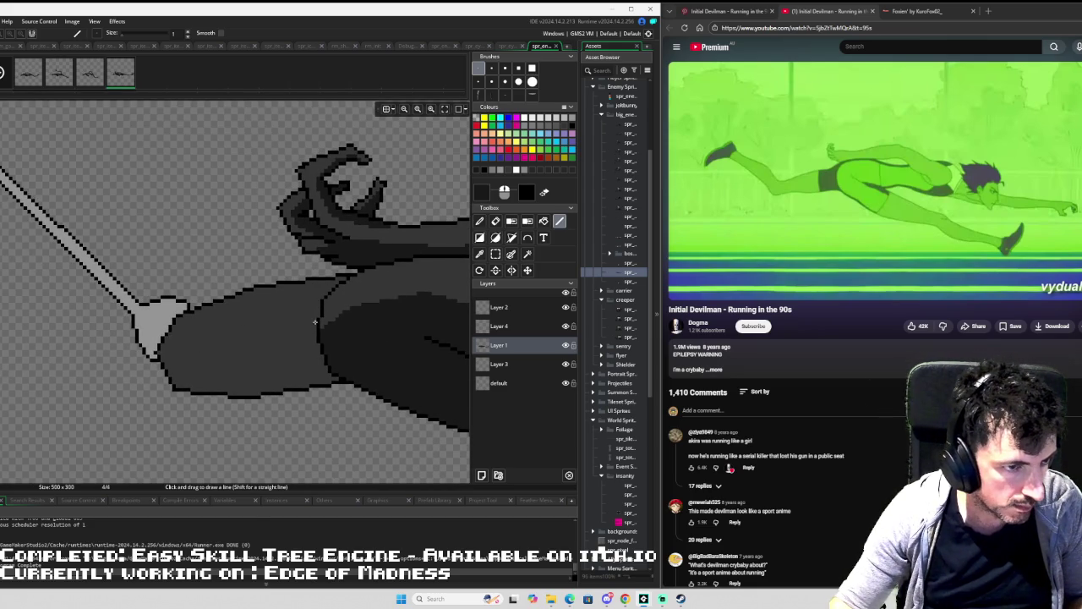
left_click_drag(311, 325, 162, 351)
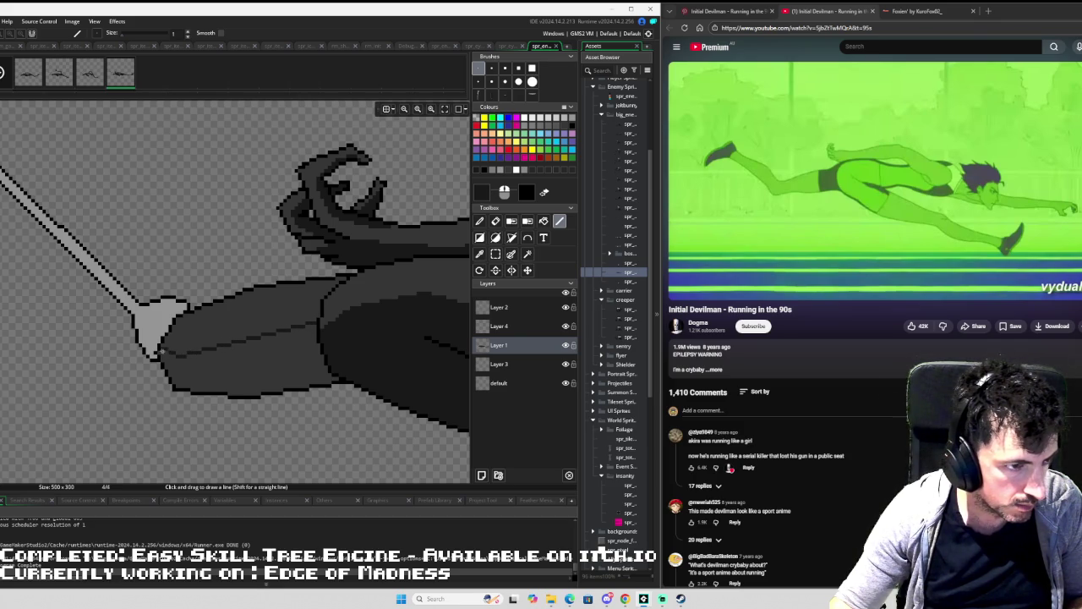
key("f")
left_click(205, 362)
scroll(333, 301, "down", 3)
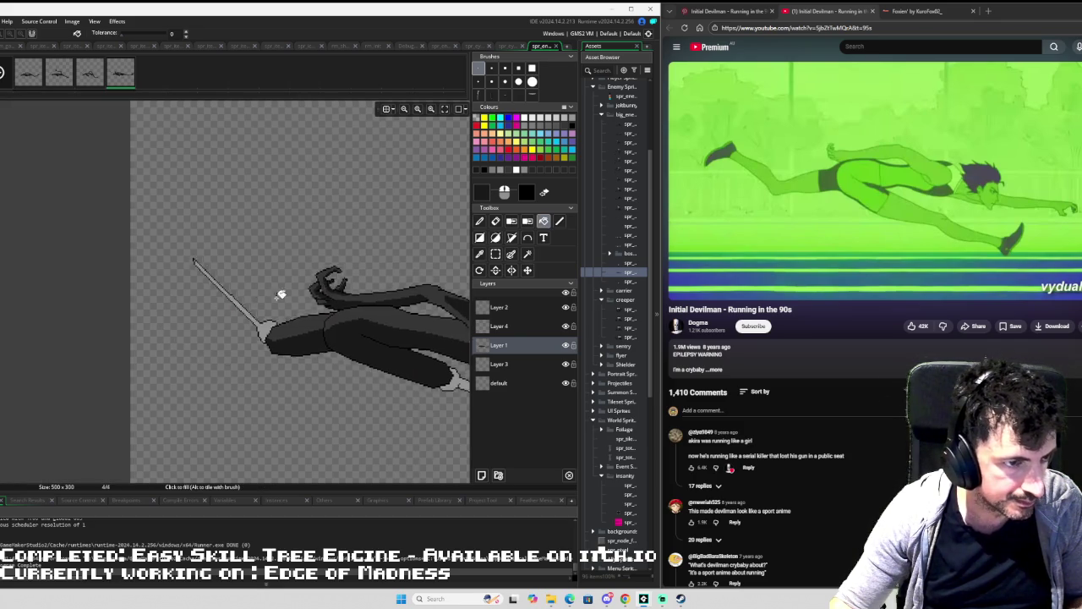
Review the third, fourth and other frames, then reopen the creature sprite's editor window.
scroll(334, 301, "up", 2)
scroll(150, 268, "down", 1)
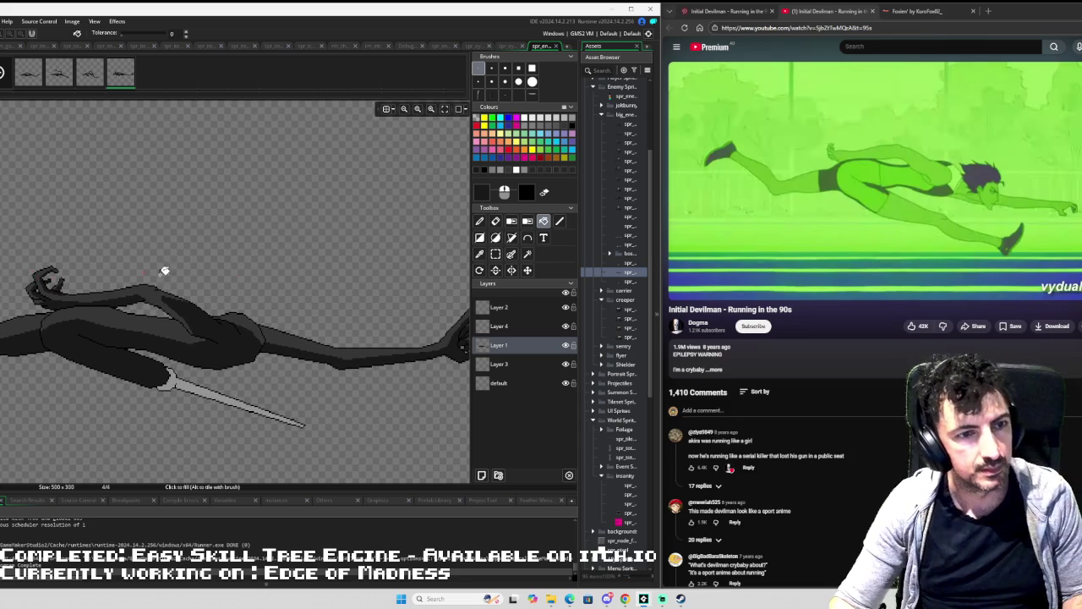
scroll(234, 276, "up", 1)
scroll(174, 289, "down", 3)
scroll(270, 310, "down", 1)
key("Right")
key("Right")
key("Right")
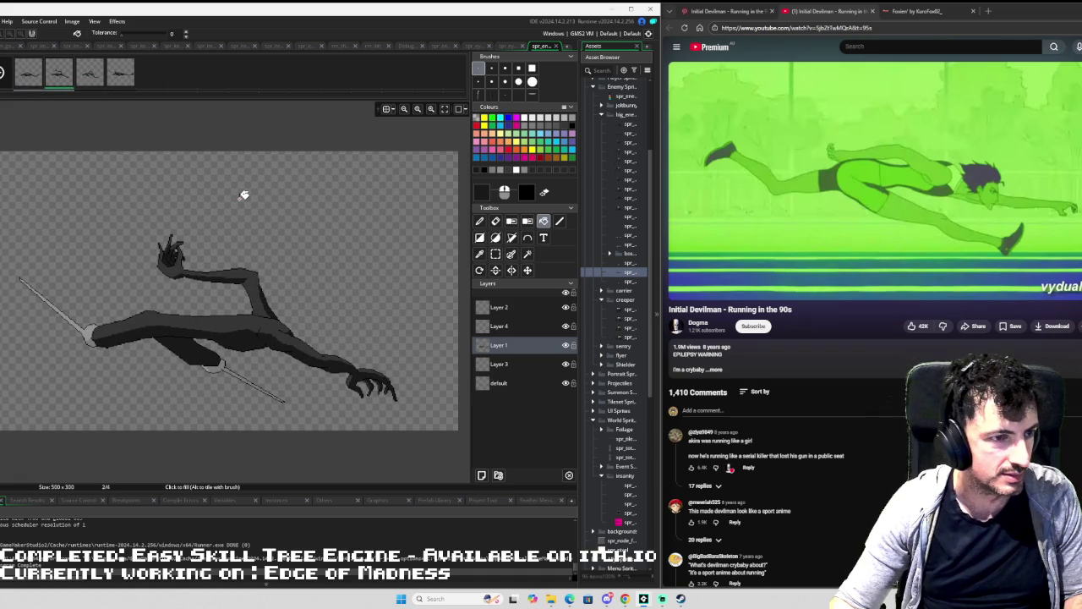
left_click(124, 81)
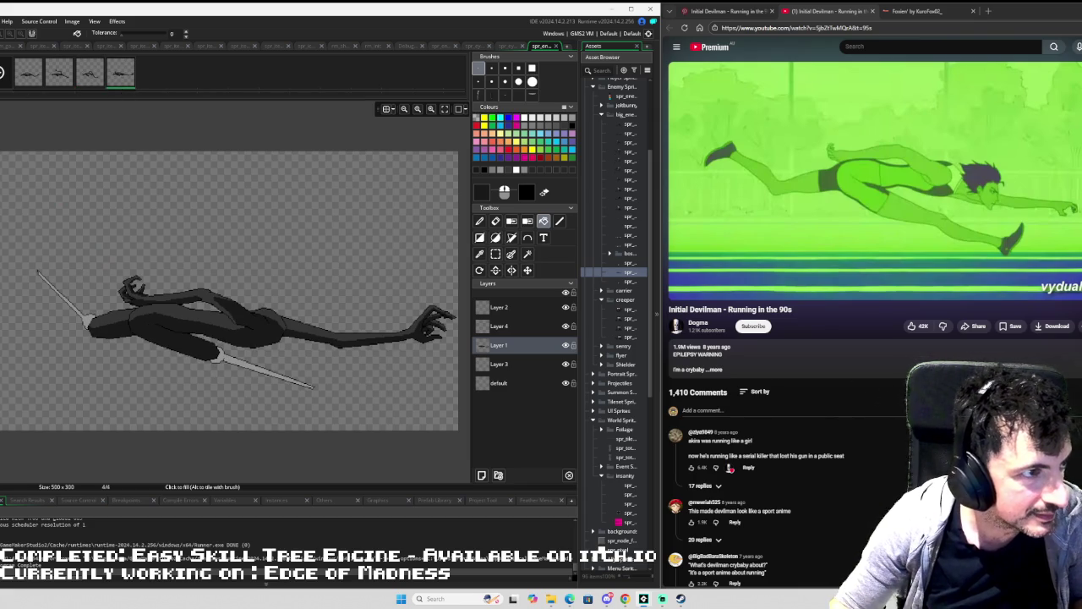
left_click(51, 68)
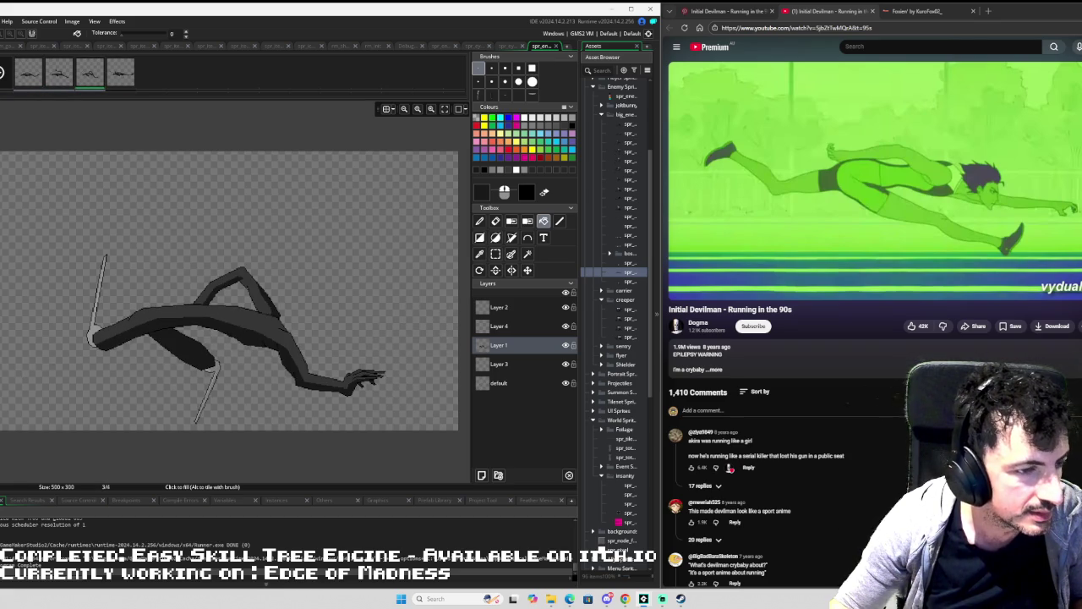
double_click(634, 272)
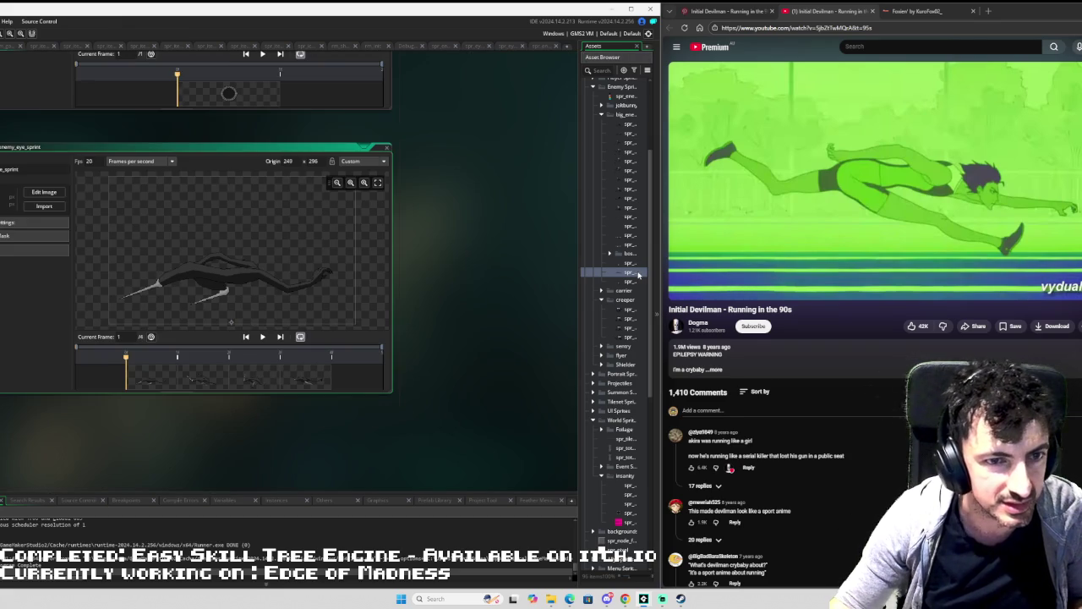
Preview the animation, set its speed to 15 fps, and reopen the frame in the image editor.
double_click(88, 160)
type("20")
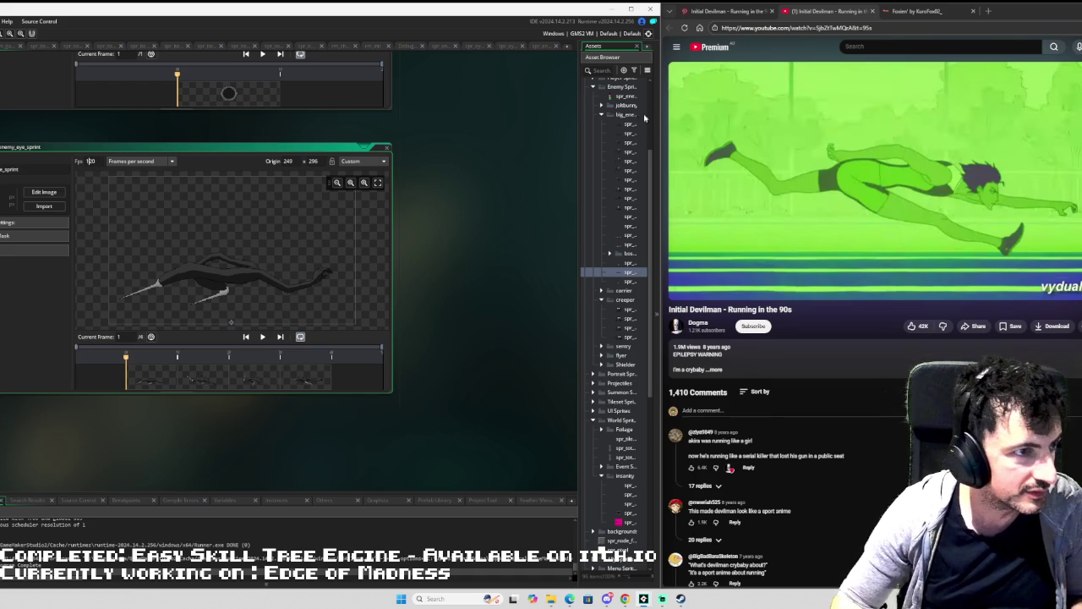
mouse_move(748, 144)
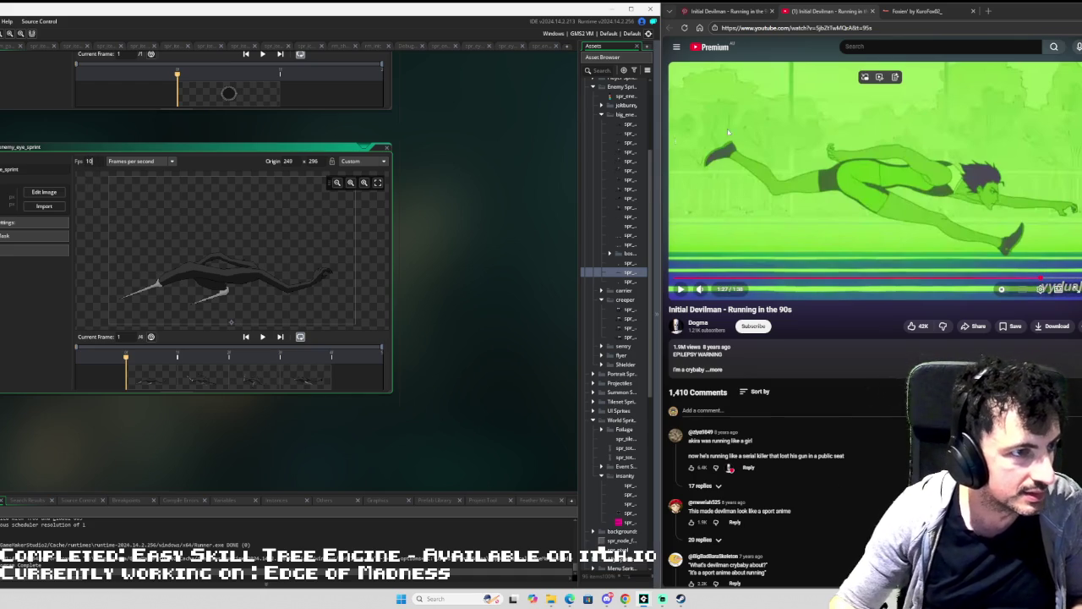
left_click(262, 336)
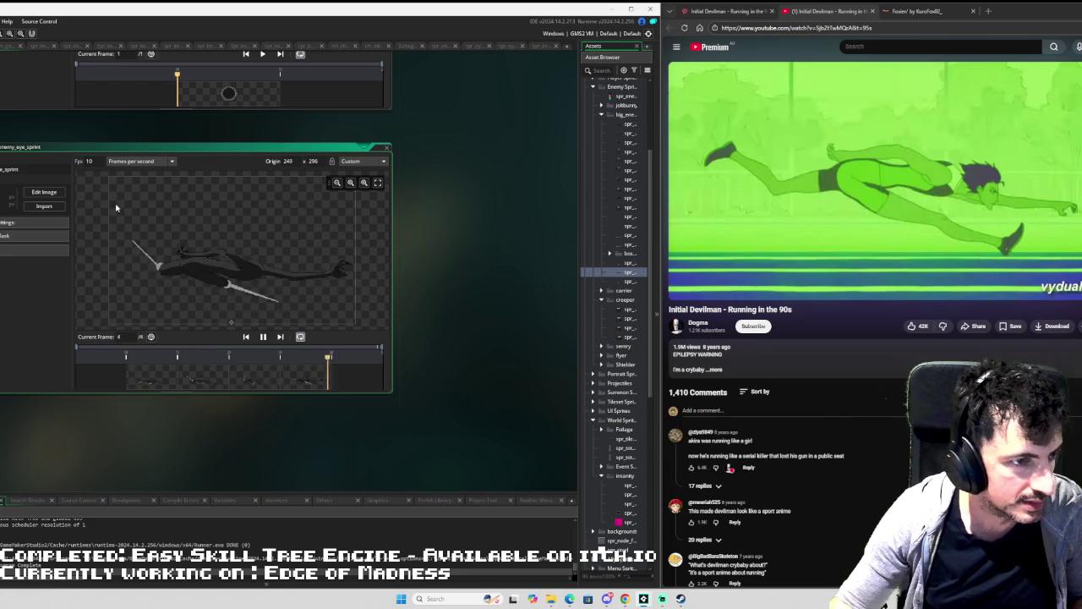
type("15")
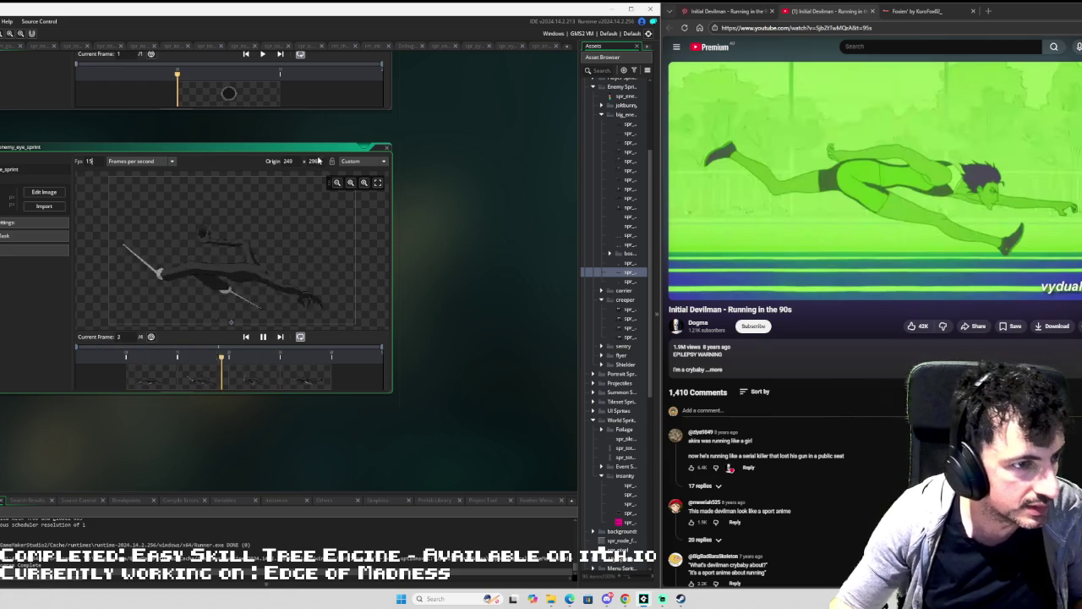
left_click(46, 192)
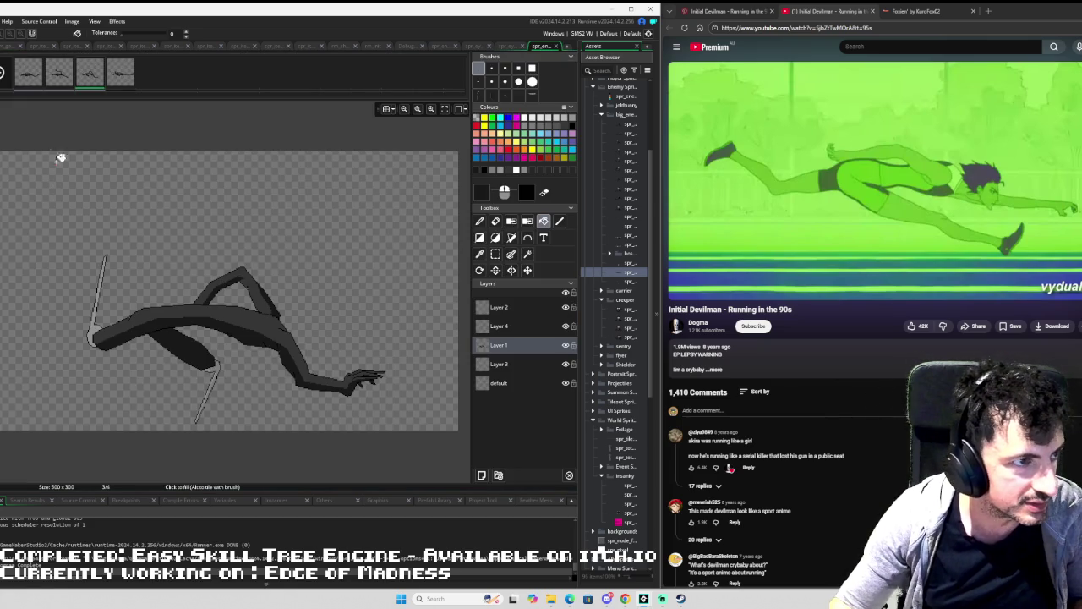
key("Right")
key("Right")
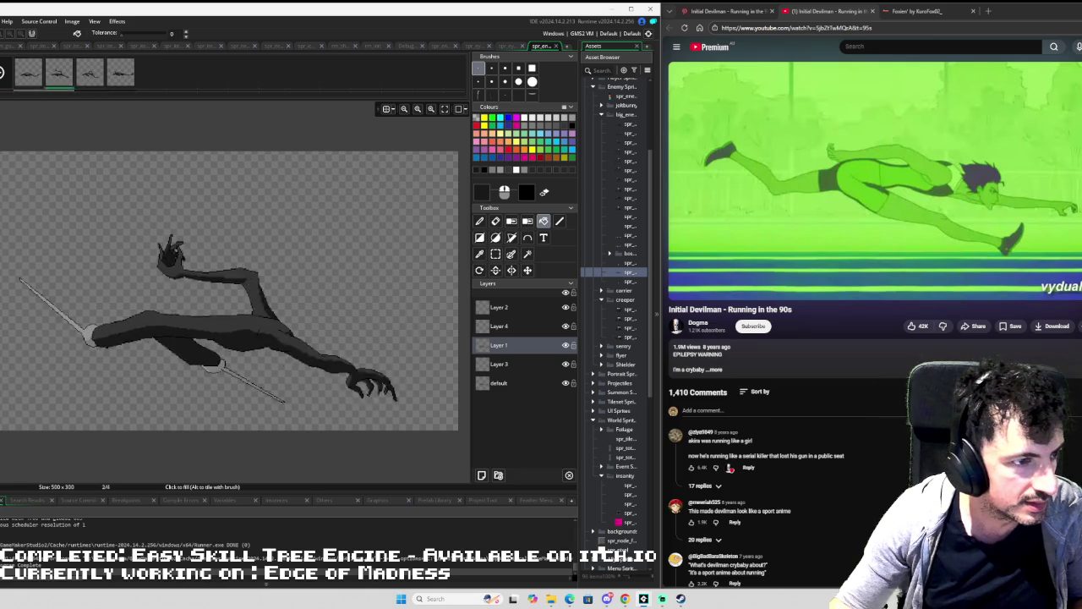
key("Left")
key("Left")
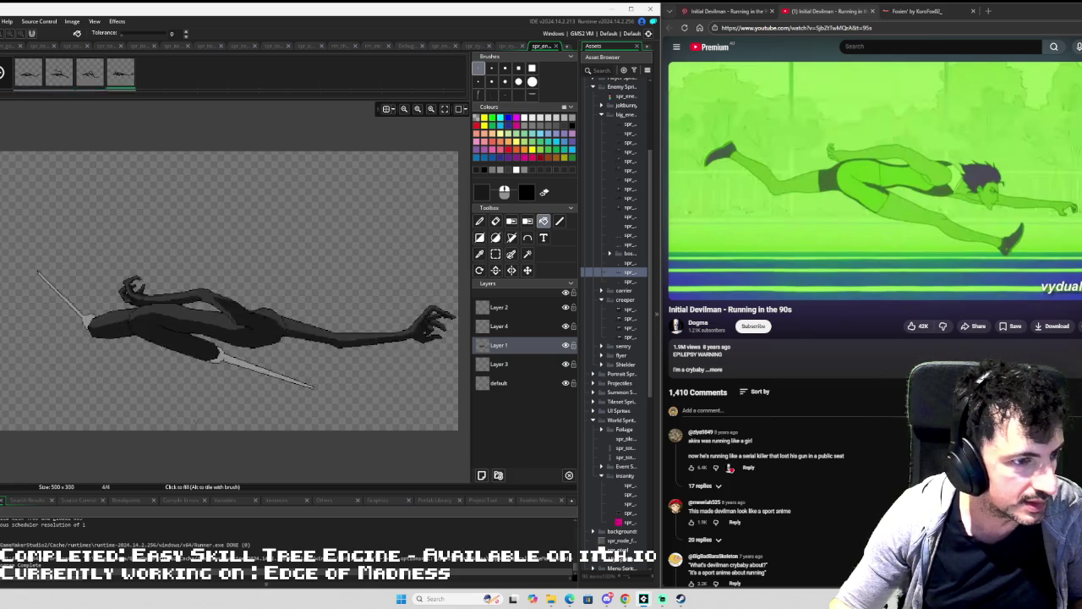
key("Right")
key("Right")
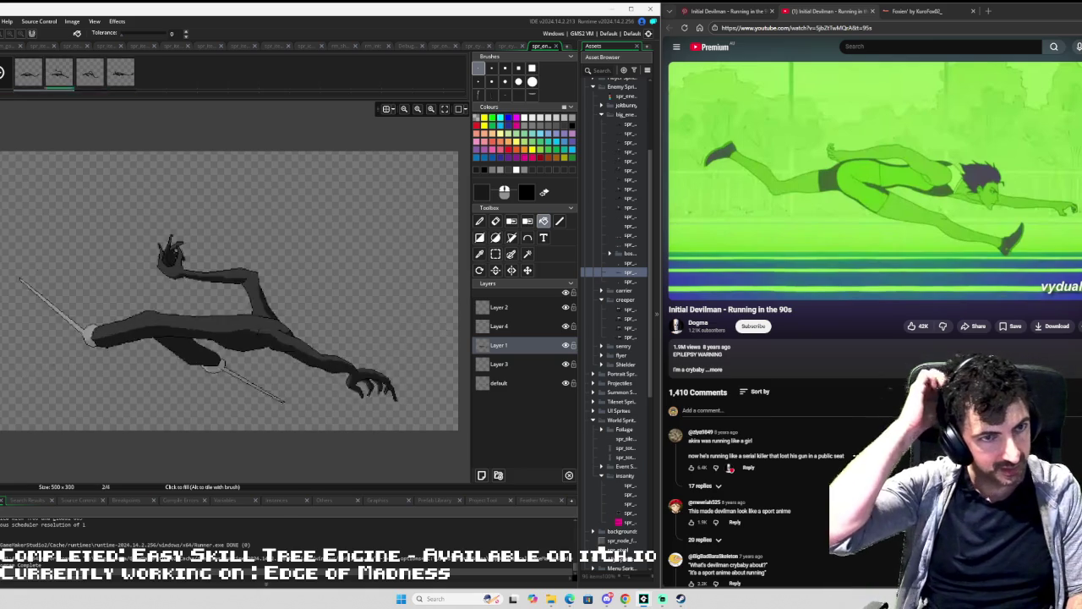
key("Left")
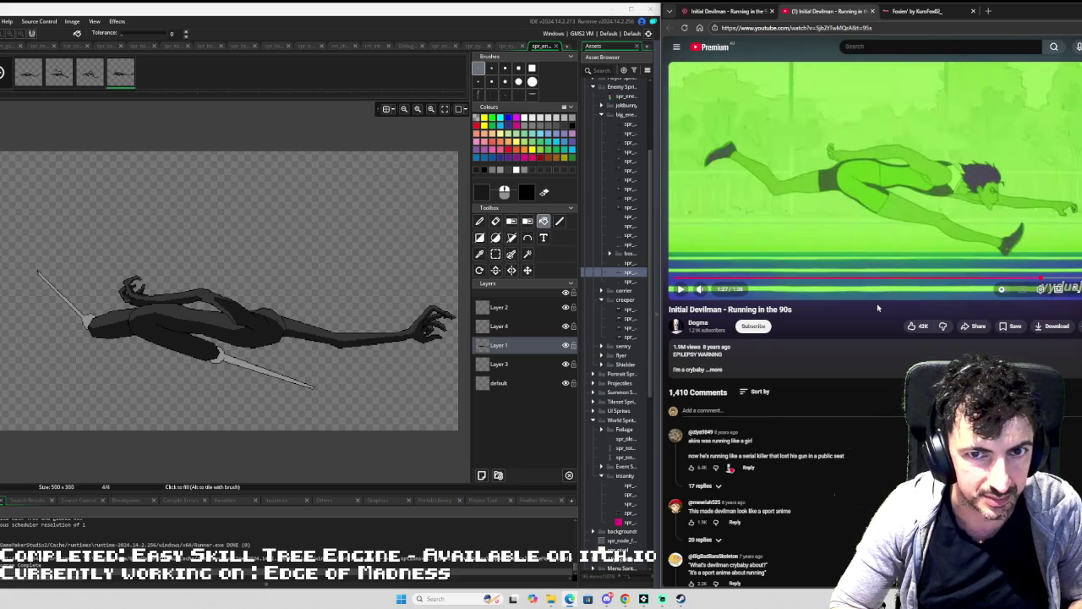
left_click(148, 77)
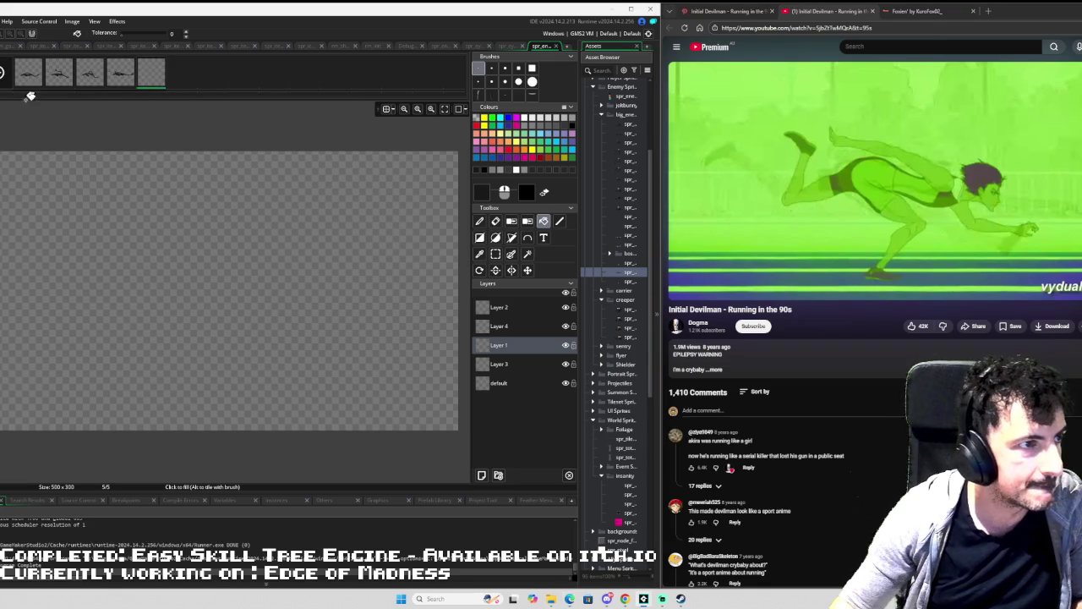
Enable onion skinning, choose black straight lines, and outline the body's upper edge and end.
key("o")
scroll(148, 247, "up", 2)
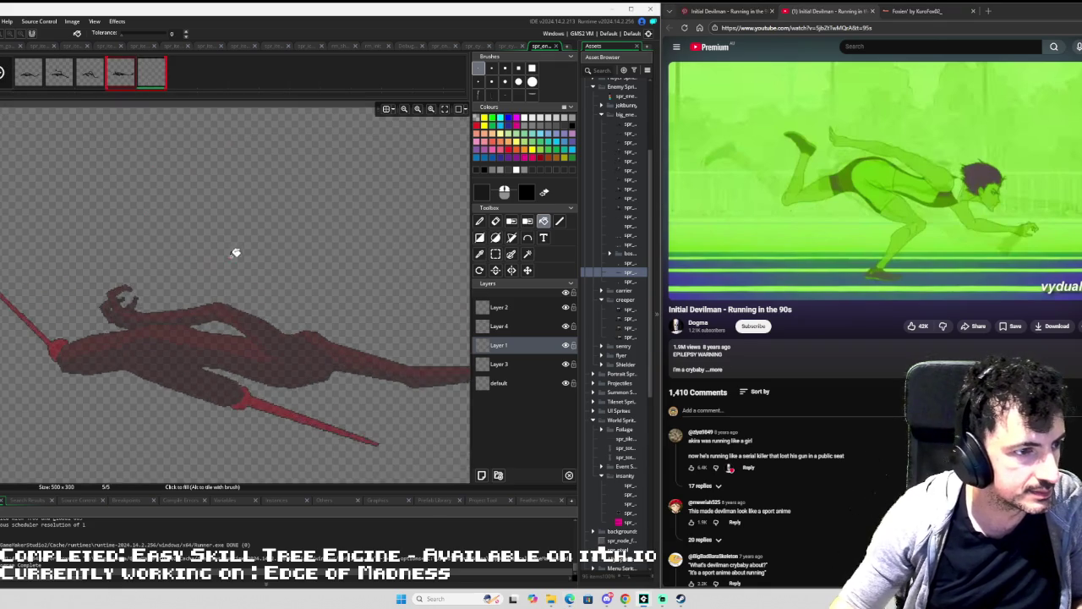
left_click(559, 220)
left_click(575, 128)
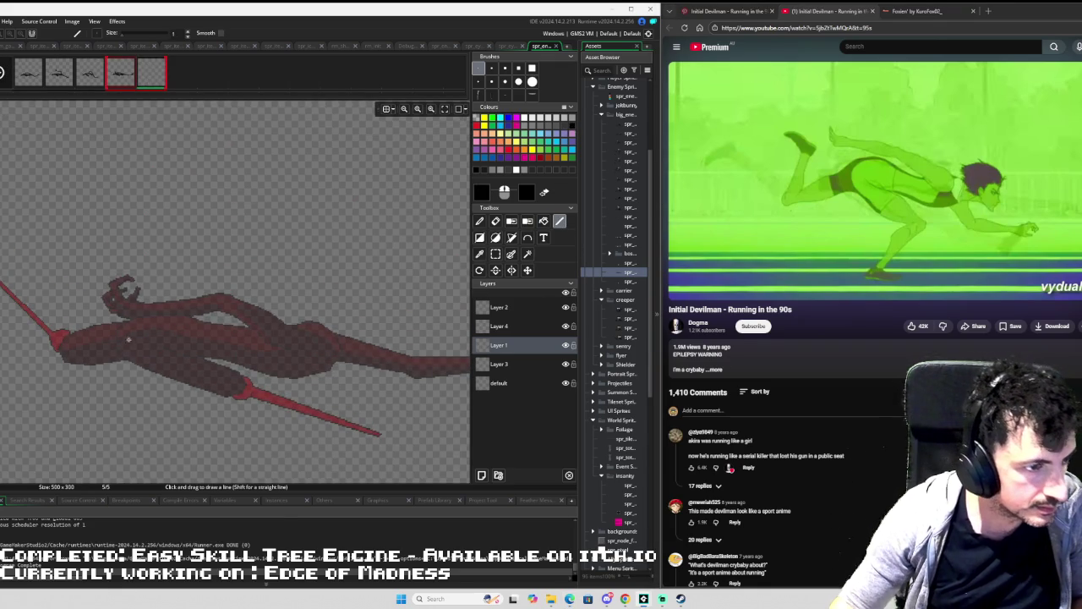
scroll(125, 343, "up", 2)
mouse_move(116, 278)
left_mouse_down()
mouse_move(156, 271)
mouse_move(210, 282)
mouse_move(155, 271)
mouse_move(191, 274)
left_mouse_up()
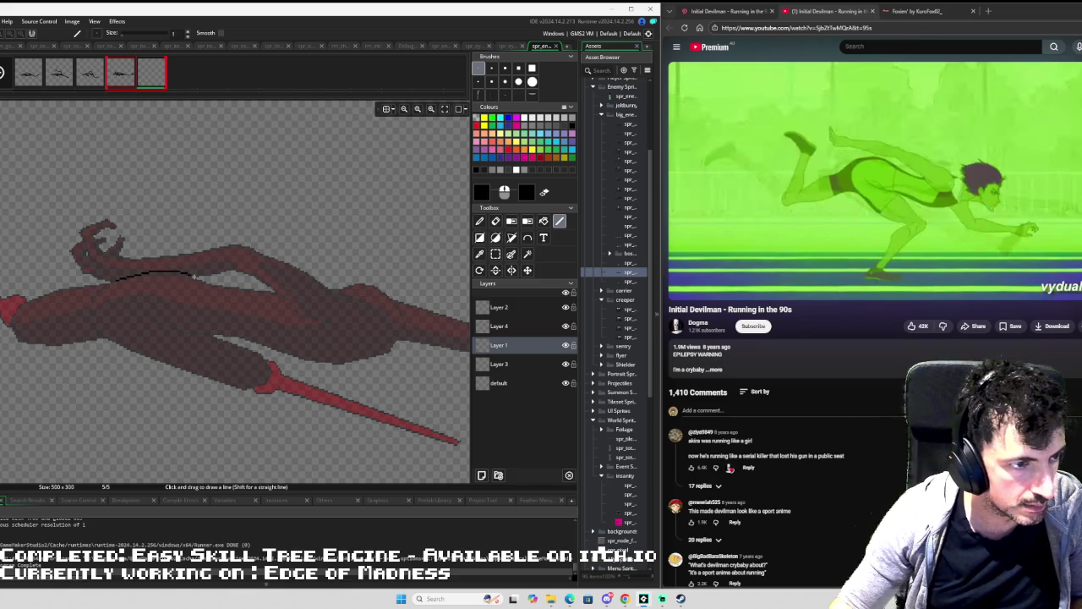
mouse_move(212, 294)
left_mouse_down()
mouse_move(286, 322)
mouse_move(347, 320)
mouse_move(372, 300)
mouse_move(397, 309)
mouse_move(405, 342)
mouse_move(391, 357)
left_mouse_up()
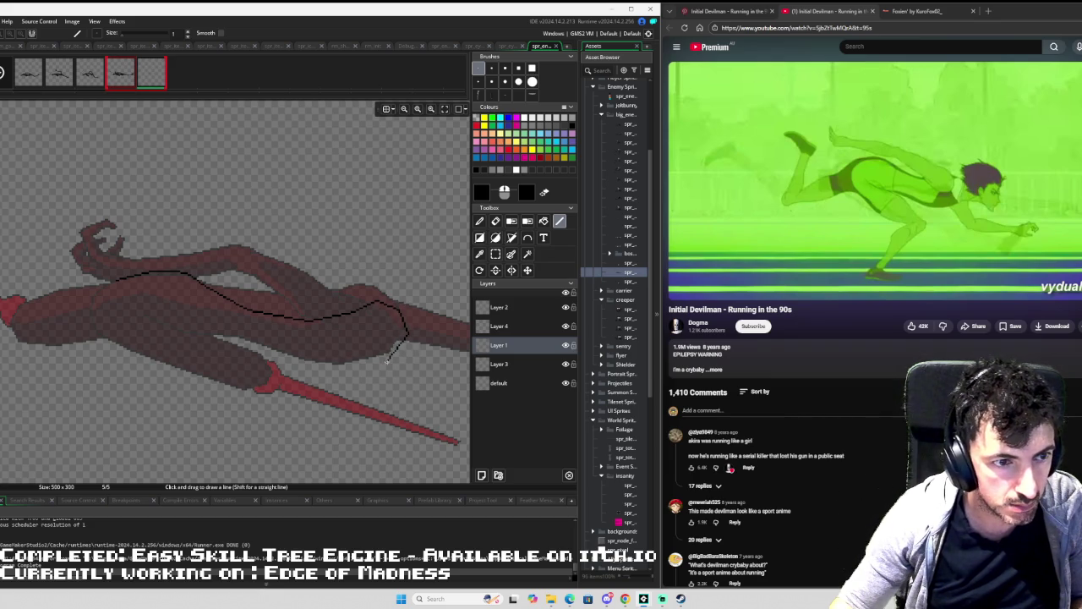
mouse_move(394, 364)
left_mouse_down()
mouse_move(370, 383)
mouse_move(326, 388)
mouse_move(223, 353)
left_mouse_up()
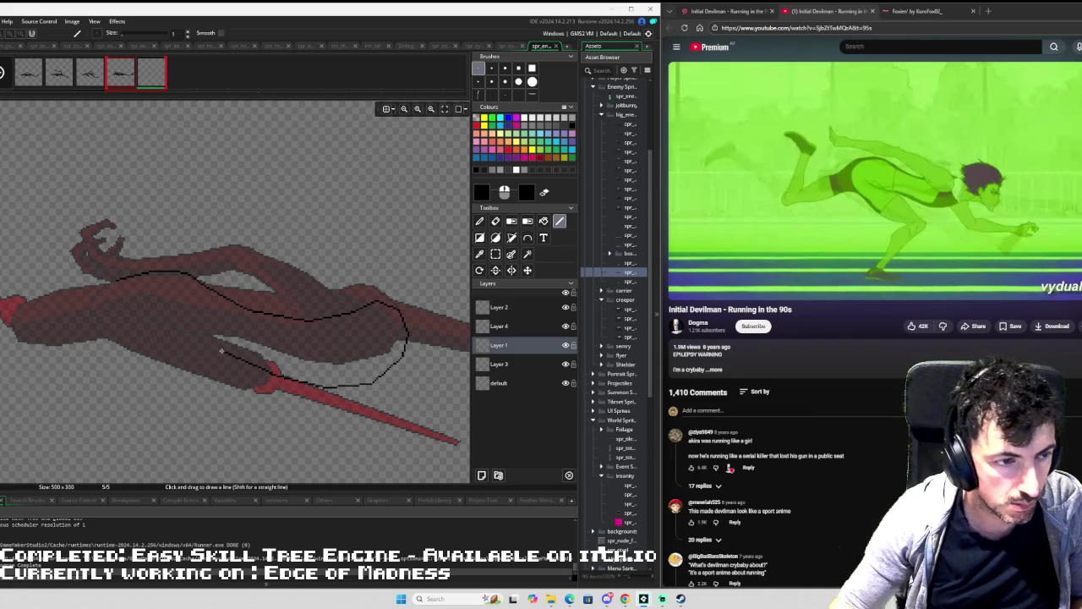
Undo the last segment, redraw it toward the spear, and outline the body's left side.
key("ctrl+z")
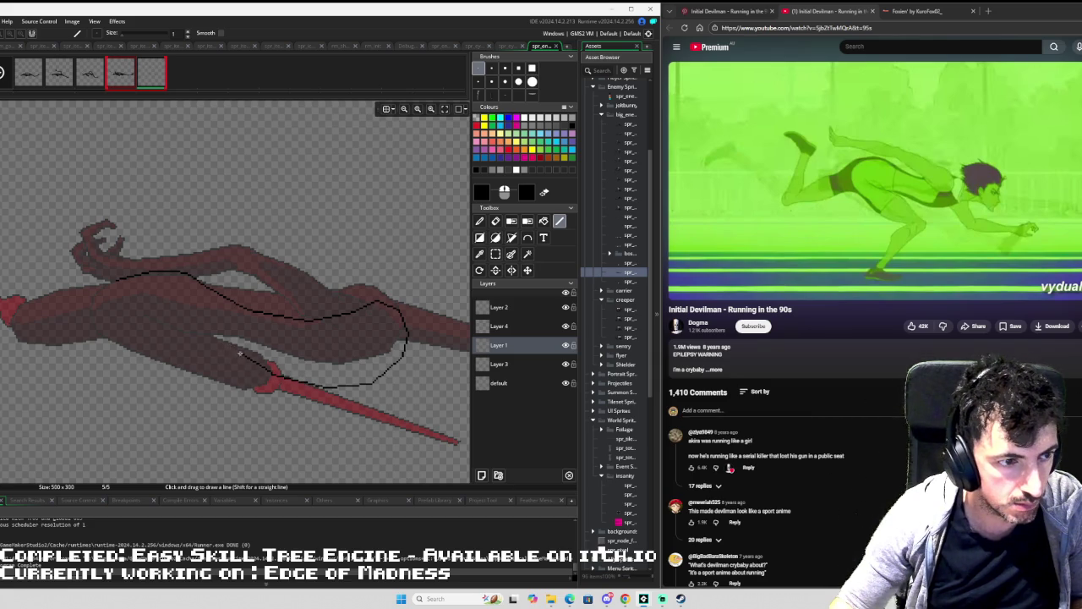
left_click_drag(245, 357, 194, 336)
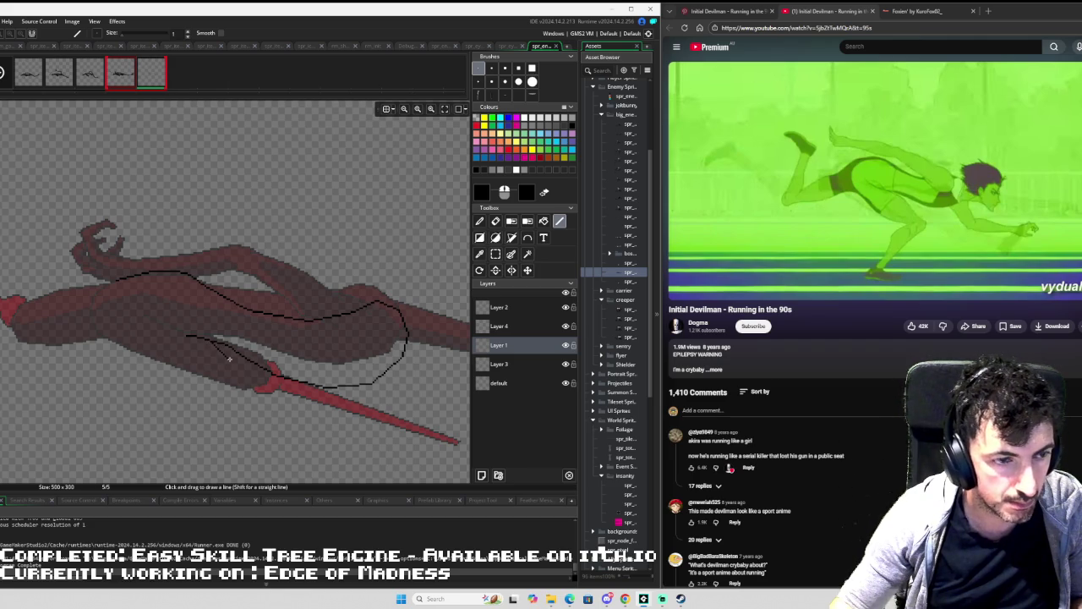
mouse_move(229, 358)
left_mouse_down()
mouse_move(263, 401)
mouse_move(254, 427)
mouse_move(226, 429)
mouse_move(147, 361)
mouse_move(129, 306)
mouse_move(144, 275)
left_mouse_up()
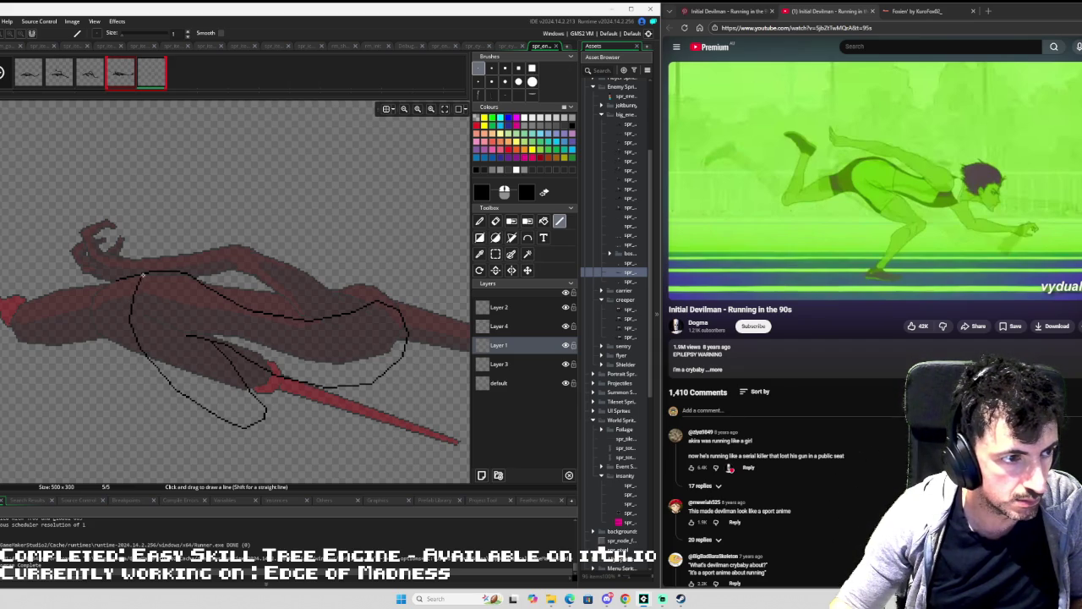
left_click_drag(28, 282, 263, 300)
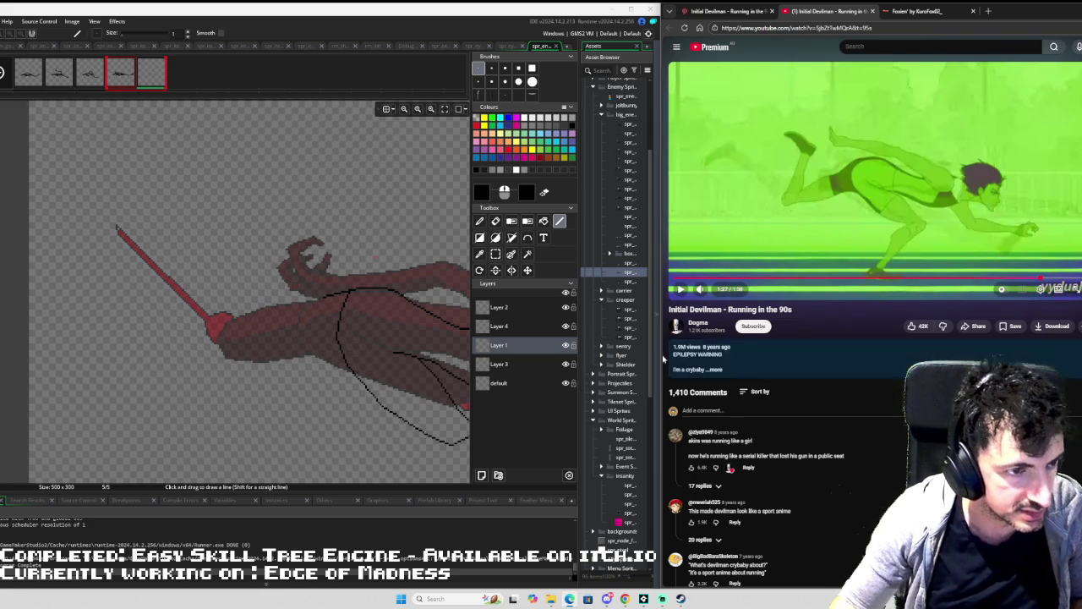
scroll(361, 268, "up", 4)
scroll(175, 206, "up", 5)
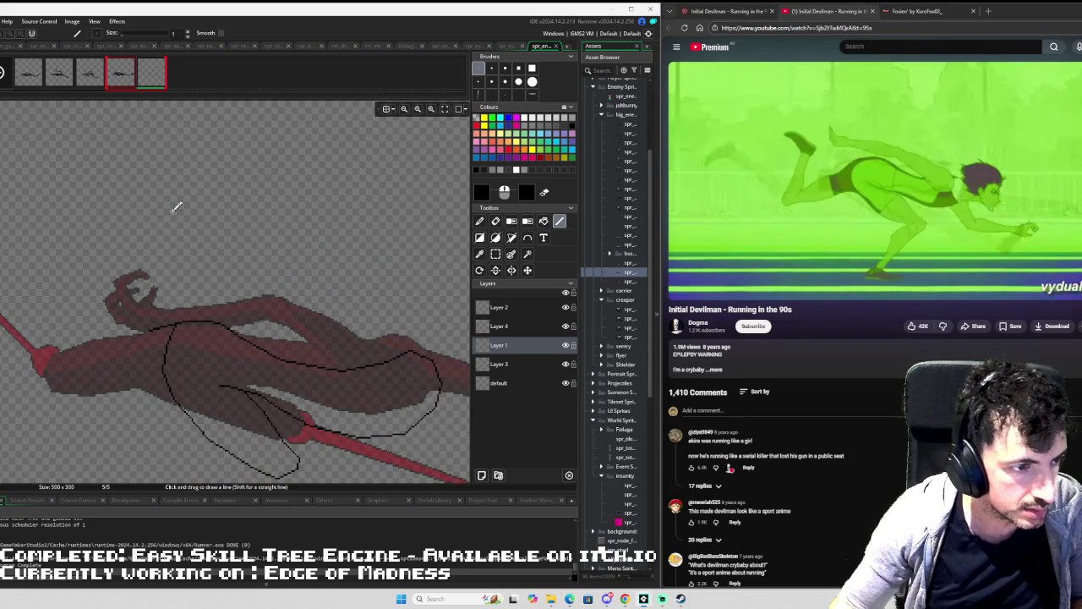
Extend the outline down-left and draw two parallel limb lines near the spear base.
left_click_drag(248, 322, 181, 346)
mouse_move(166, 355)
left_mouse_down()
mouse_move(91, 380)
mouse_move(73, 413)
mouse_move(59, 403)
mouse_move(61, 450)
mouse_move(100, 466)
mouse_move(282, 431)
left_mouse_up()
key("ctrl+z")
scroll(268, 359, "down", 3)
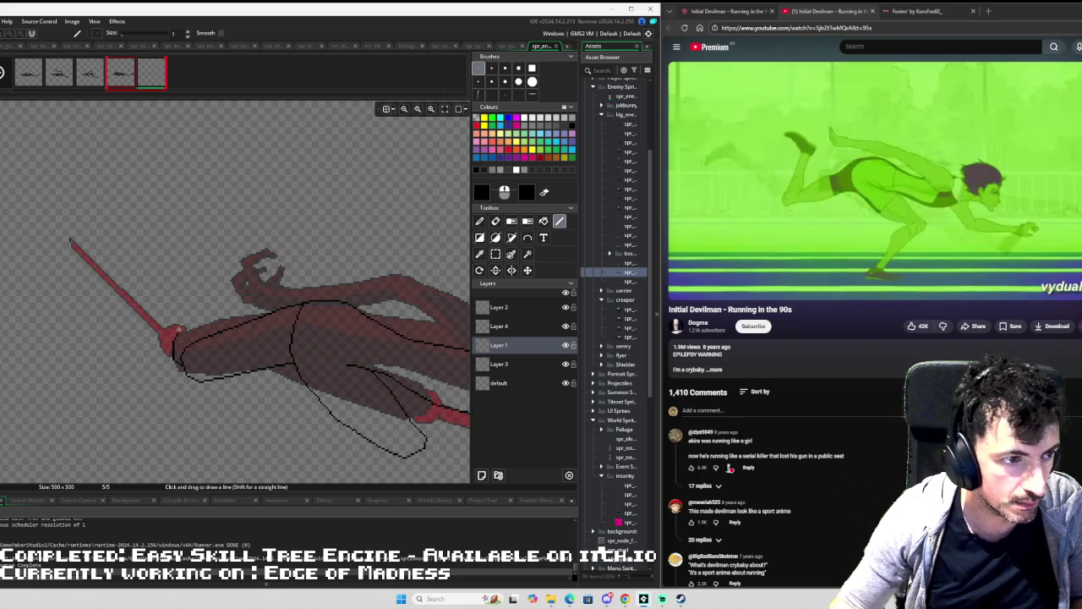
mouse_move(180, 330)
left_mouse_down()
mouse_move(217, 193)
mouse_move(206, 276)
mouse_move(180, 336)
left_mouse_up()
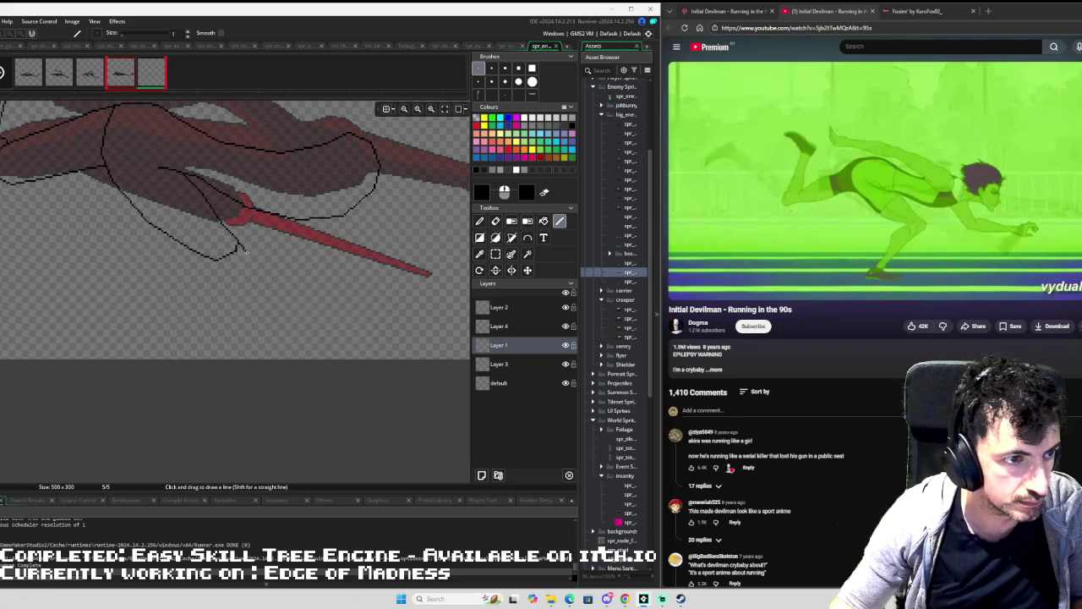
mouse_move(245, 252)
left_mouse_down()
mouse_move(247, 267)
mouse_move(189, 344)
mouse_move(153, 352)
left_mouse_up()
mouse_move(152, 353)
left_mouse_down()
mouse_move(238, 270)
mouse_move(208, 259)
left_mouse_up()
Flip through the earlier frames to compare their poses with the frame 5 sketch.
scroll(253, 237, "down", 2)
scroll(268, 227, "up", 2)
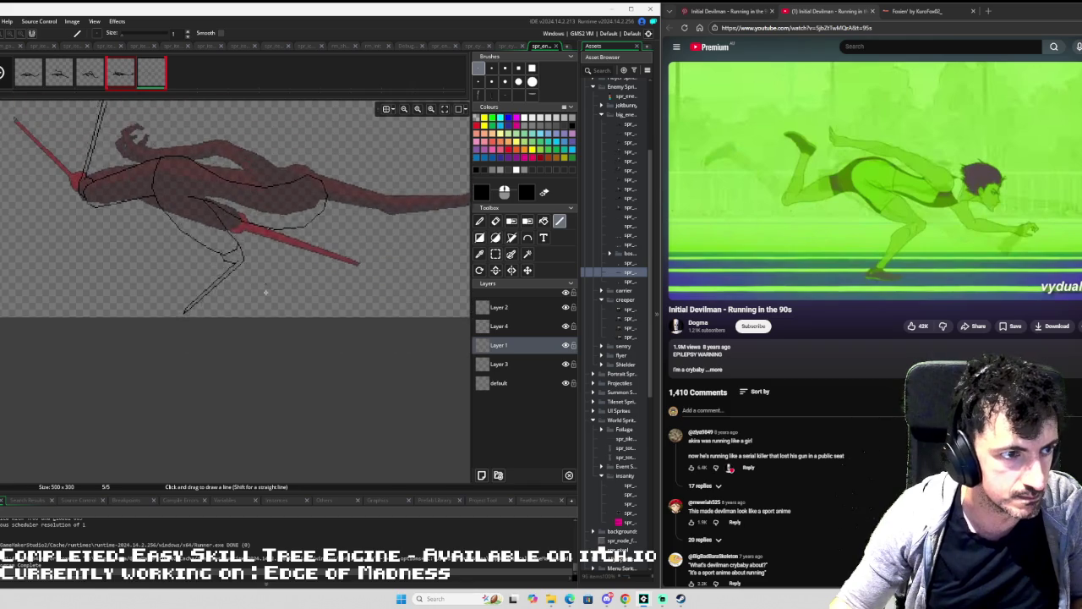
scroll(310, 242, "down", 2)
scroll(287, 224, "down", 3)
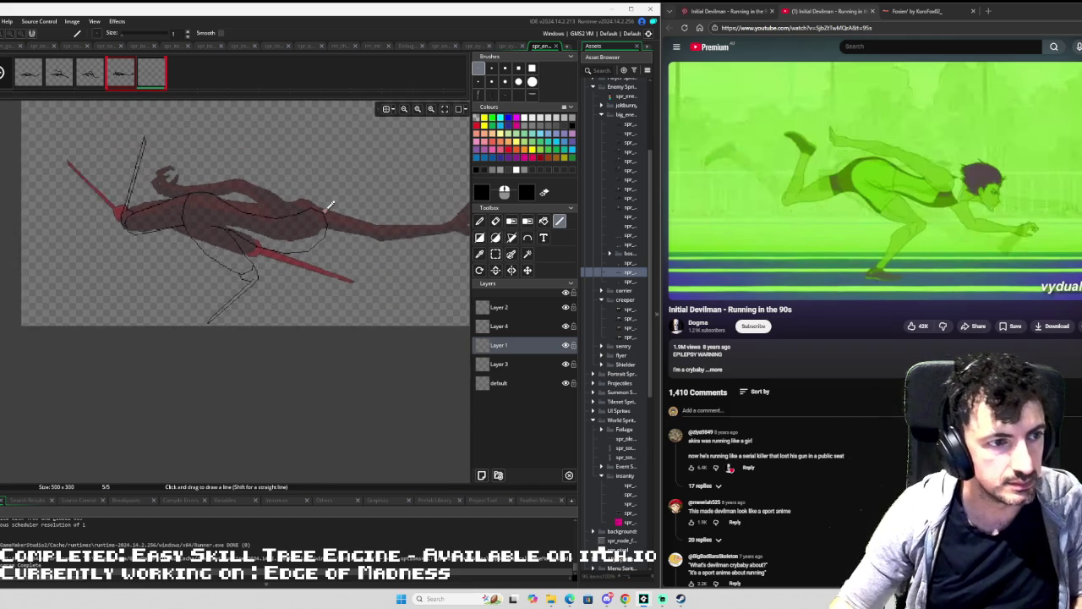
scroll(230, 224, "down", 2)
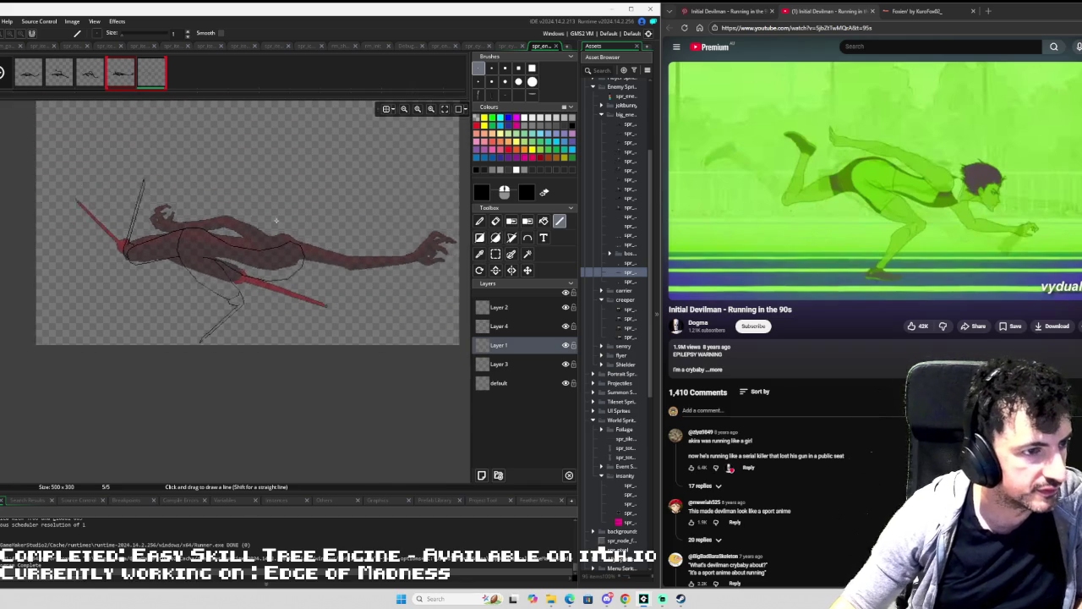
left_click(31, 73)
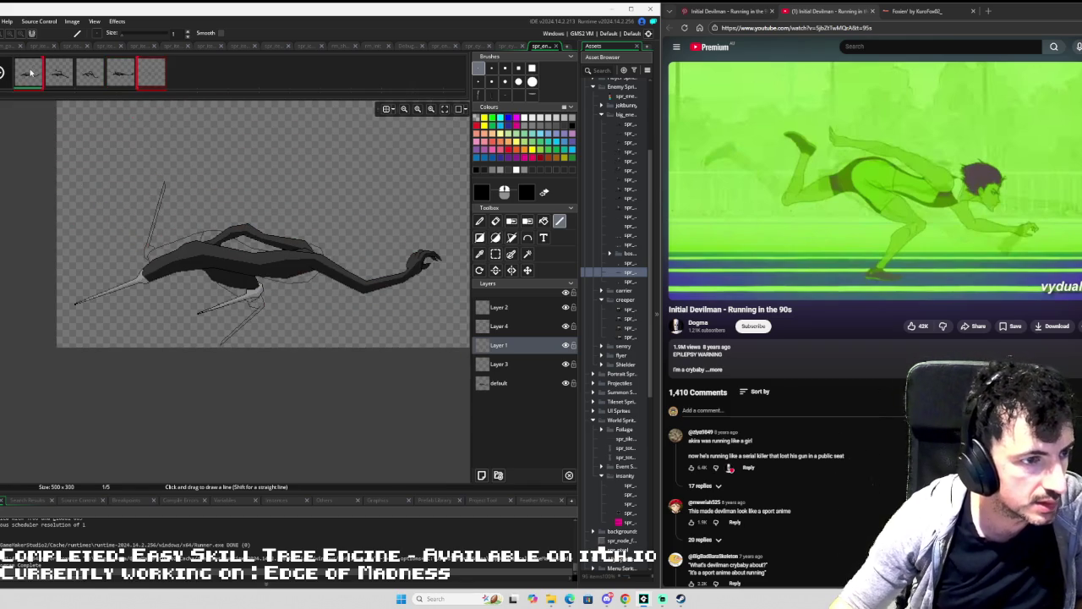
key("Right")
key("Right")
key("Right")
key("Right")
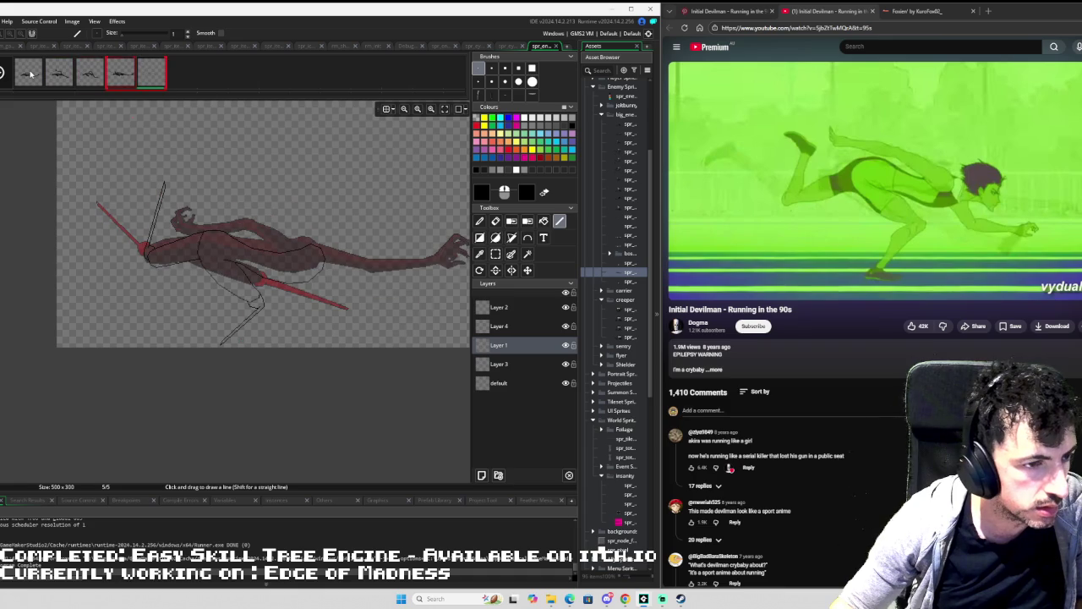
key("Left")
key("Left")
key("Left")
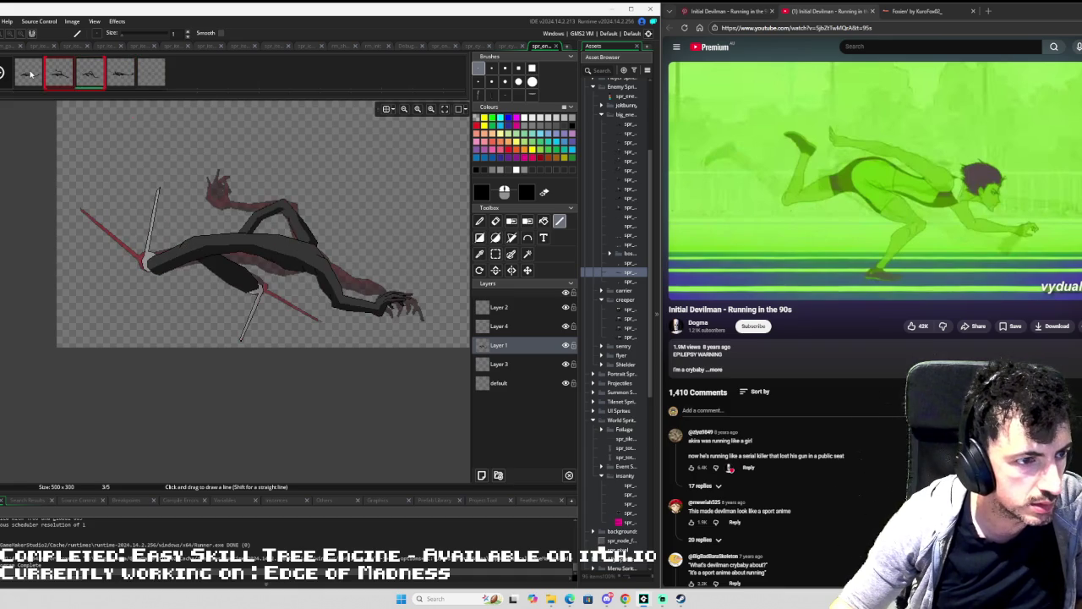
Flip back and forth through frames 1 to 4 with onion skin, ending on the empty frame 5.
key("Left")
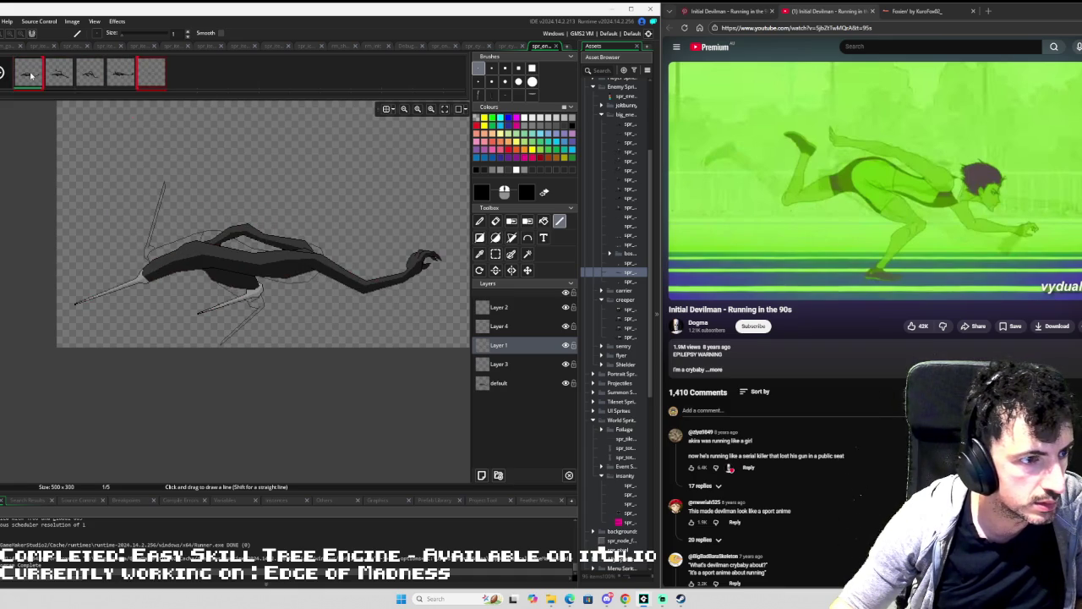
key("Right")
key("Left")
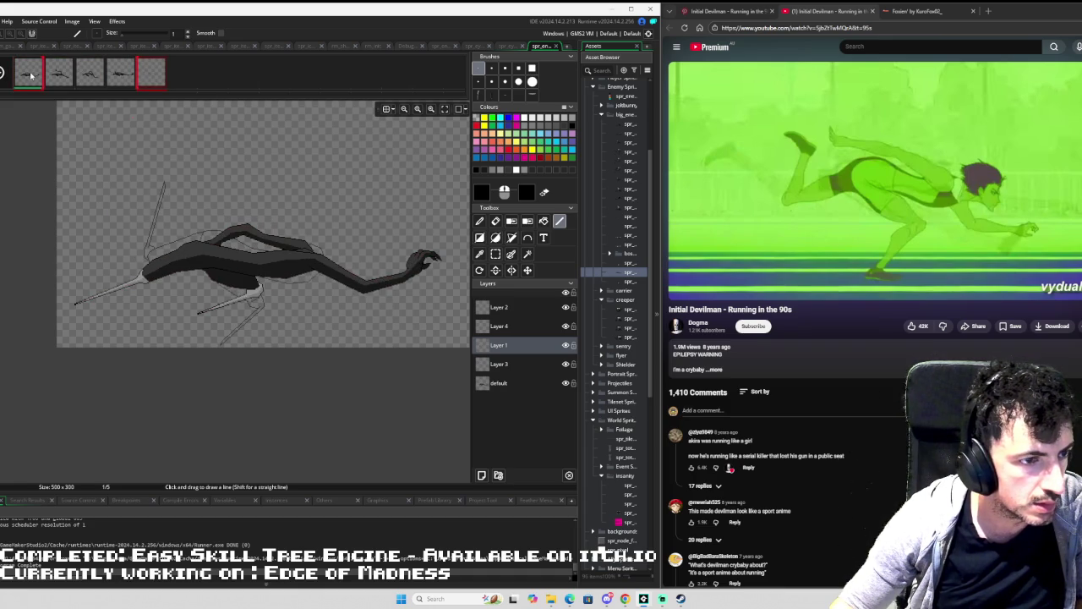
key("Right")
key("Right")
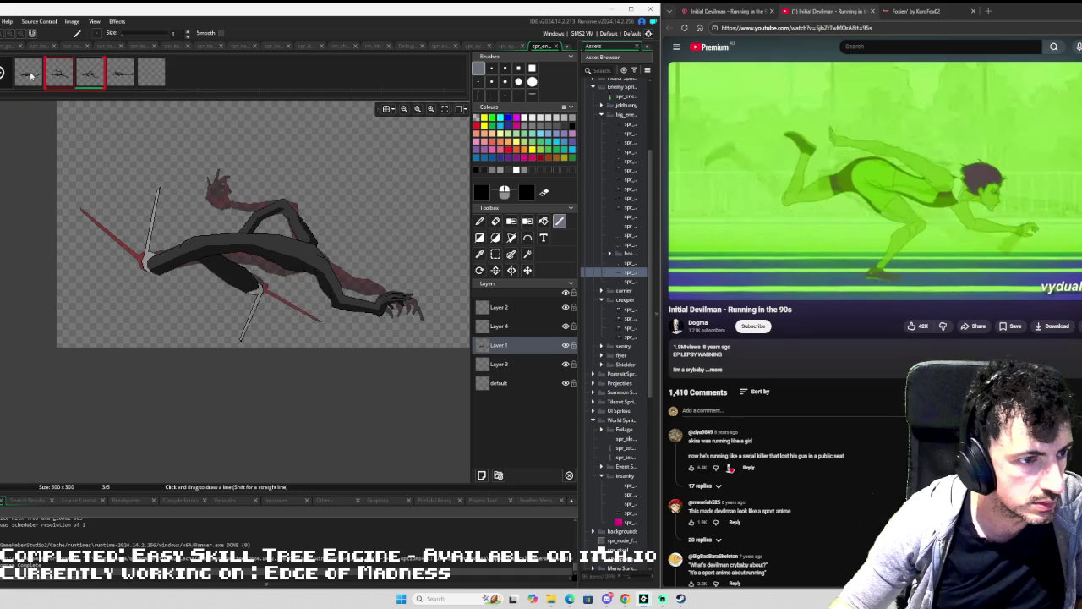
key("Right")
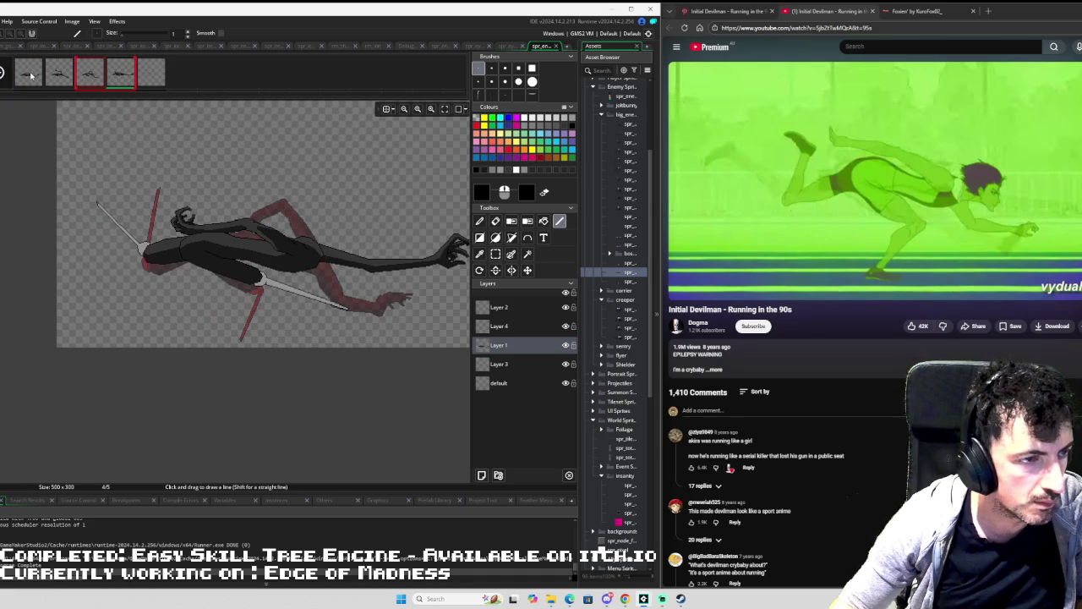
key("Left")
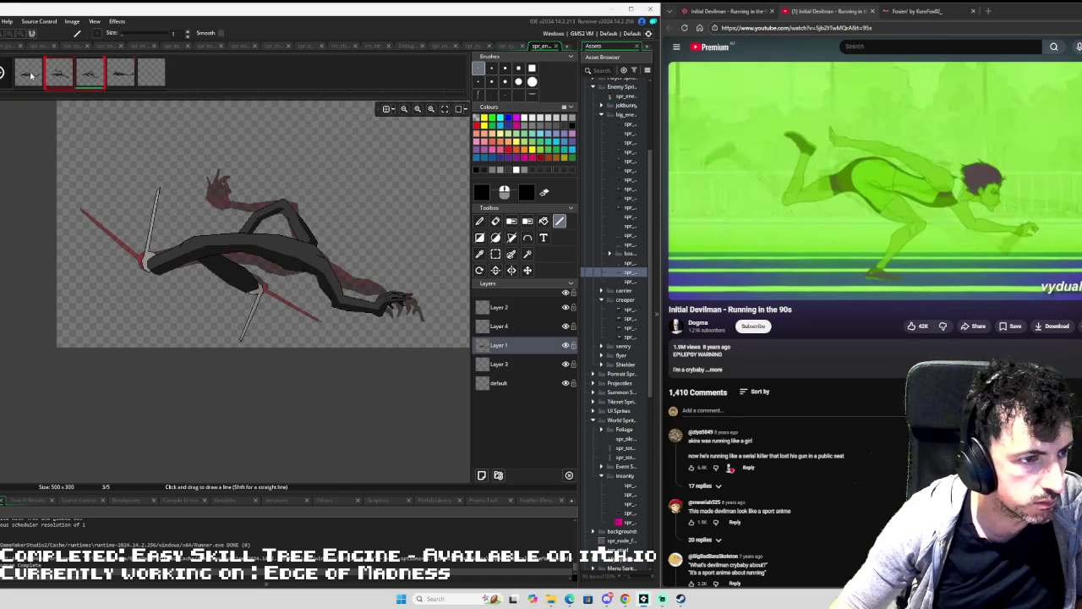
key("Right")
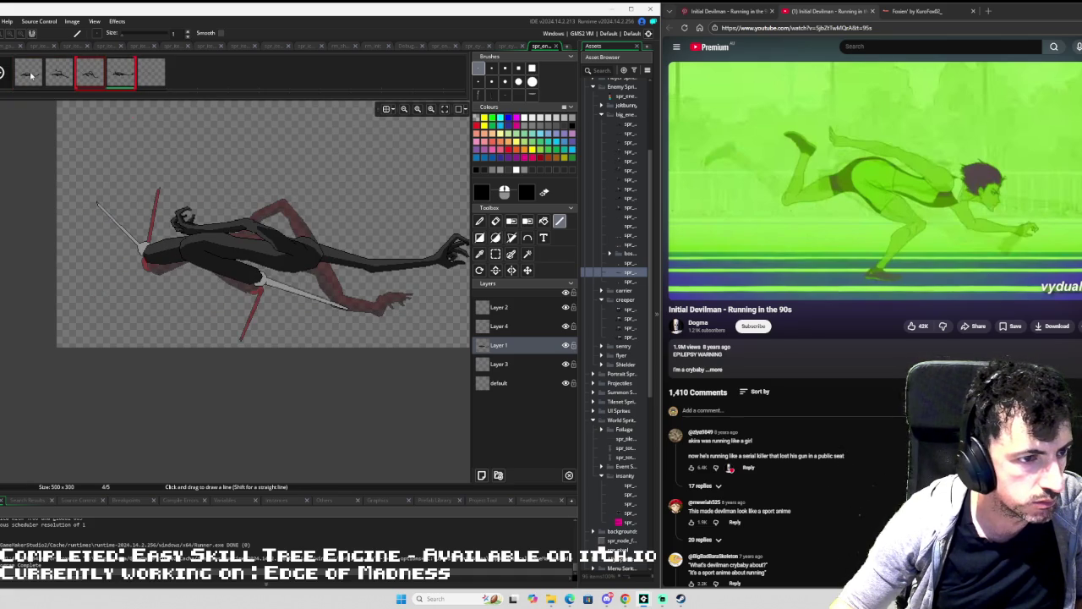
key("Right")
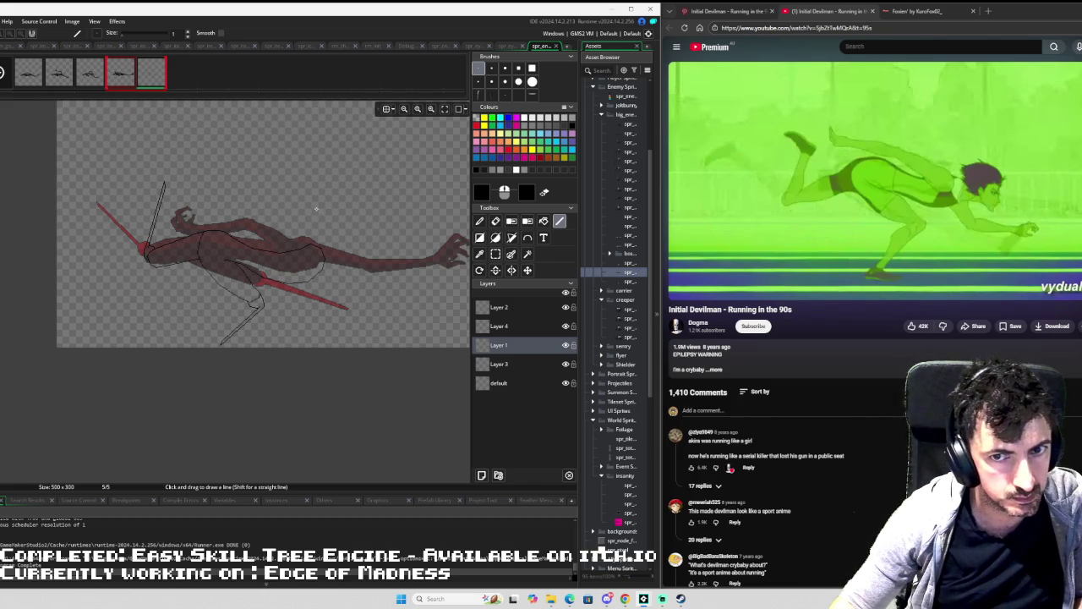
scroll(309, 214, "up", 3)
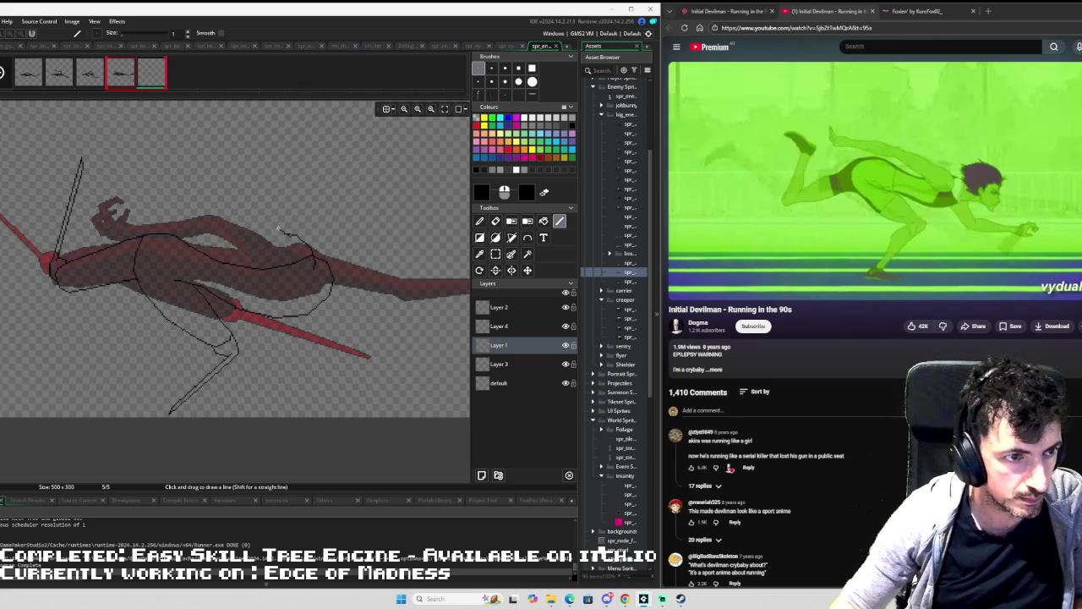
Draw the raised arm line up-left and the outer edge of the clawed hand on frame 5.
mouse_move(263, 218)
left_mouse_down()
mouse_move(185, 186)
mouse_move(129, 179)
mouse_move(116, 153)
mouse_move(132, 139)
mouse_move(124, 133)
mouse_move(110, 167)
left_mouse_up()
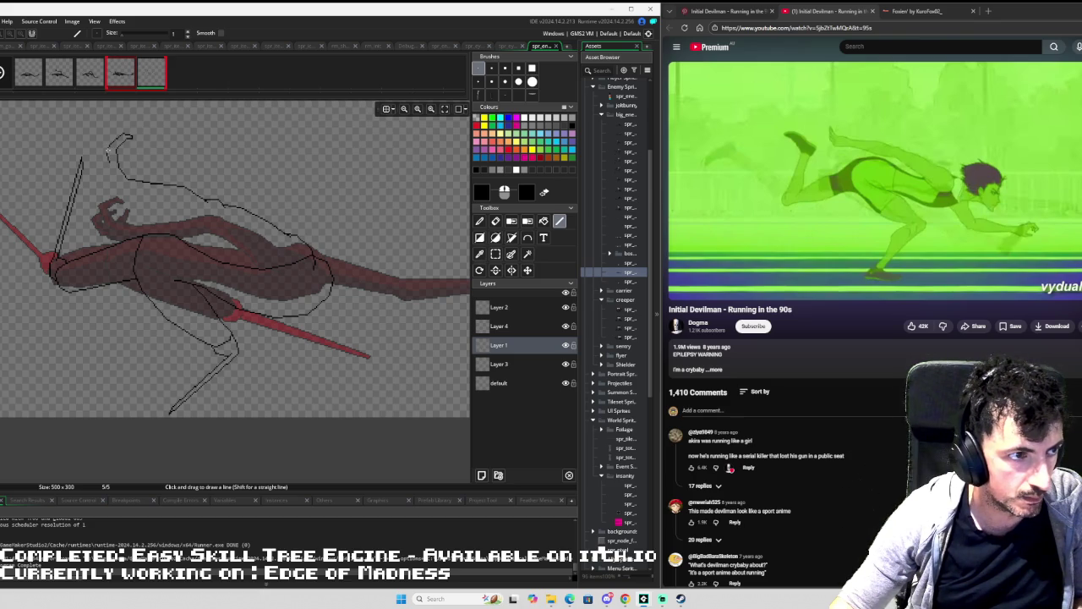
mouse_move(107, 150)
left_mouse_down()
mouse_move(114, 119)
mouse_move(99, 120)
mouse_move(98, 146)
left_mouse_up()
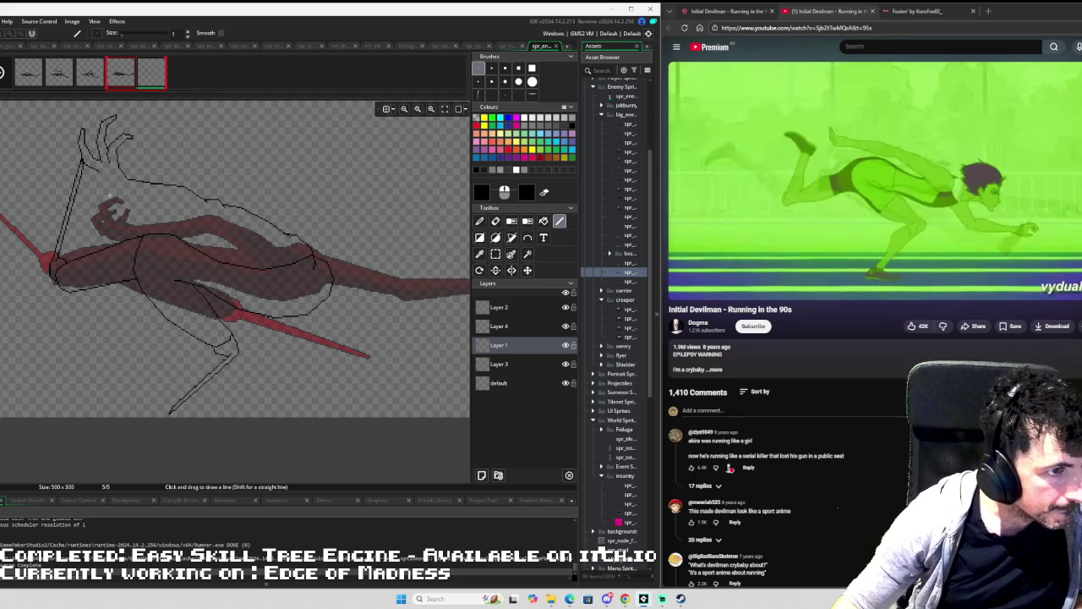
Erase the stray arm line with a bigger eraser and redraw the arm's upper edge in 1px.
scroll(109, 200, "up", 3)
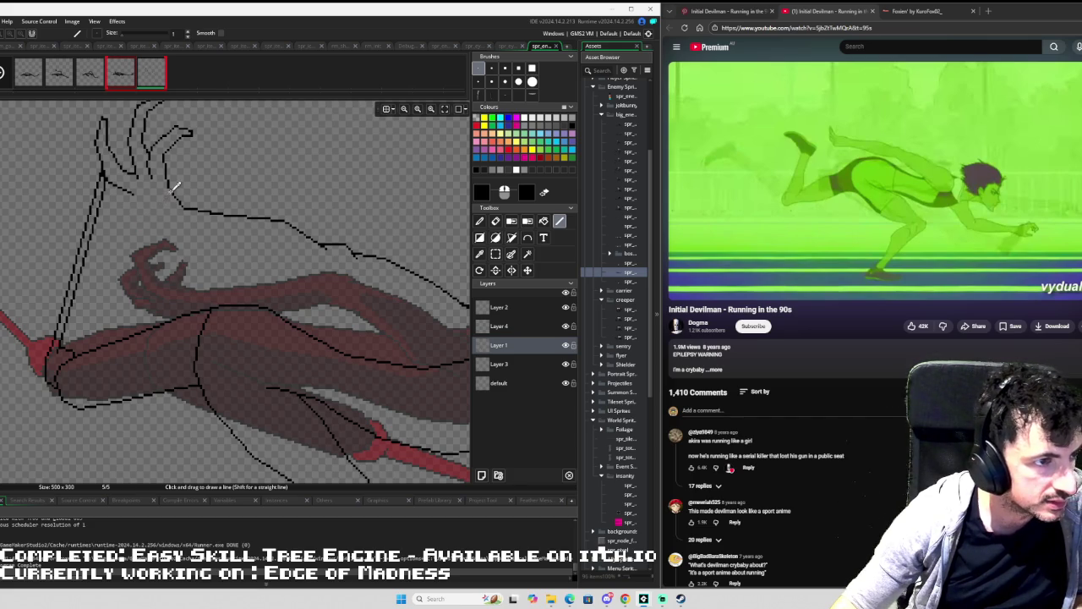
scroll(172, 187, "down", 2)
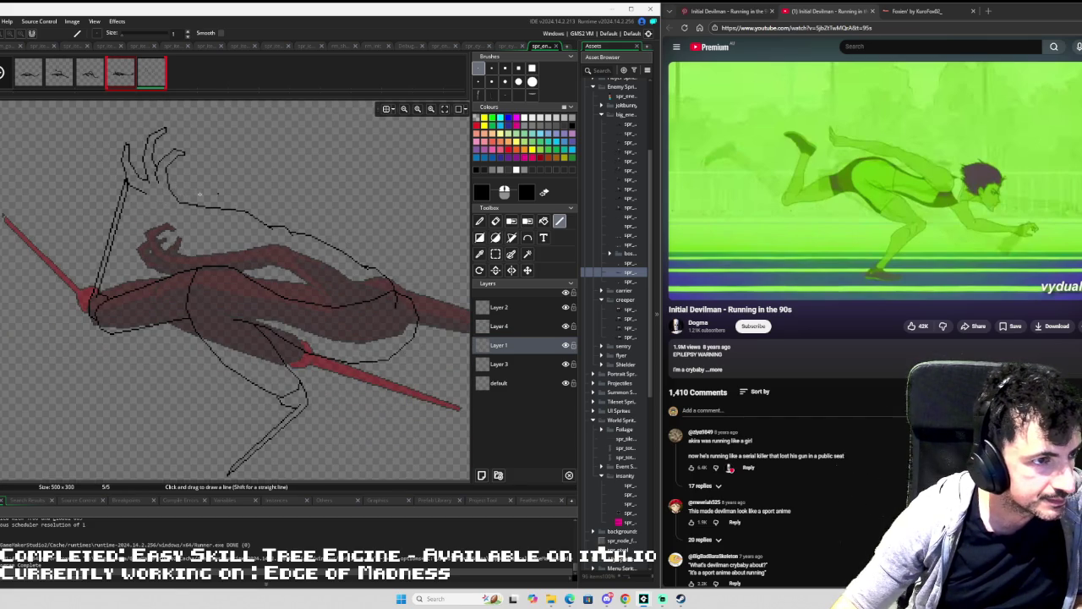
scroll(185, 186, "up", 2)
left_click_drag(203, 206, 236, 219)
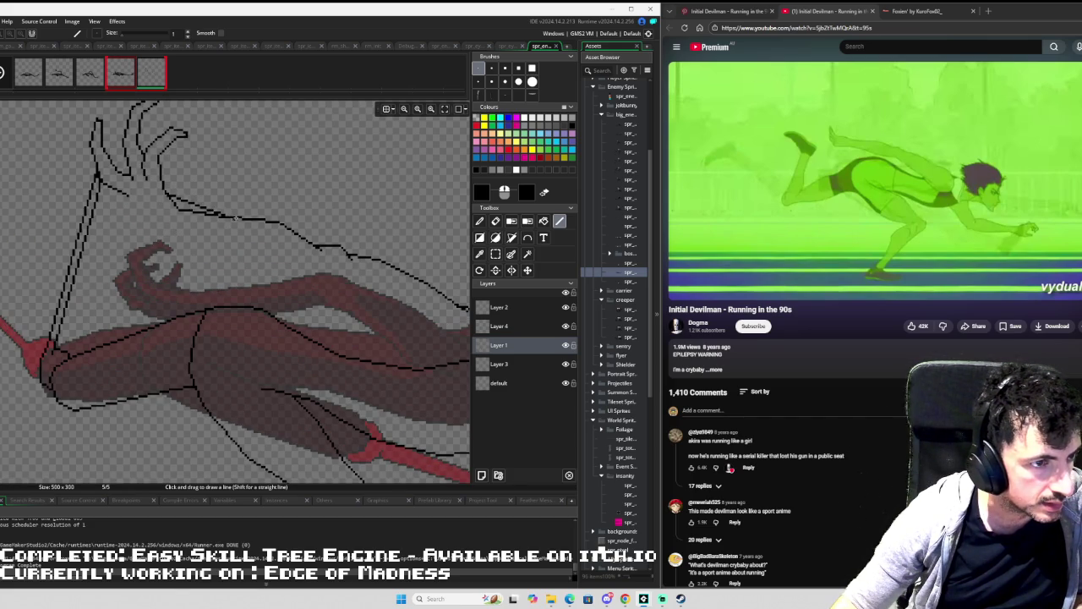
left_click(504, 68)
key("e")
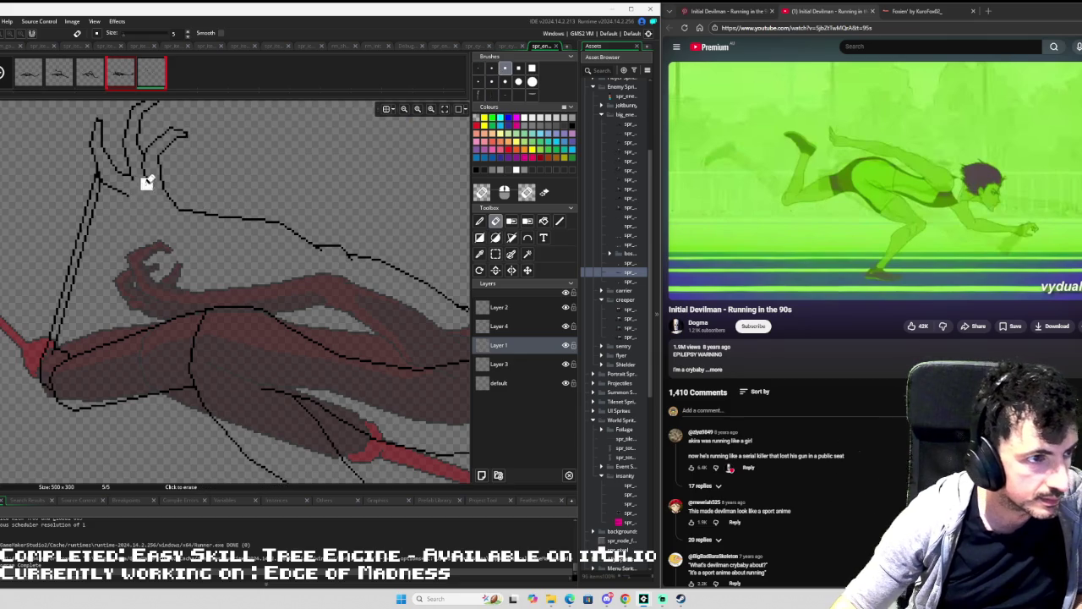
left_click_drag(202, 218, 277, 219)
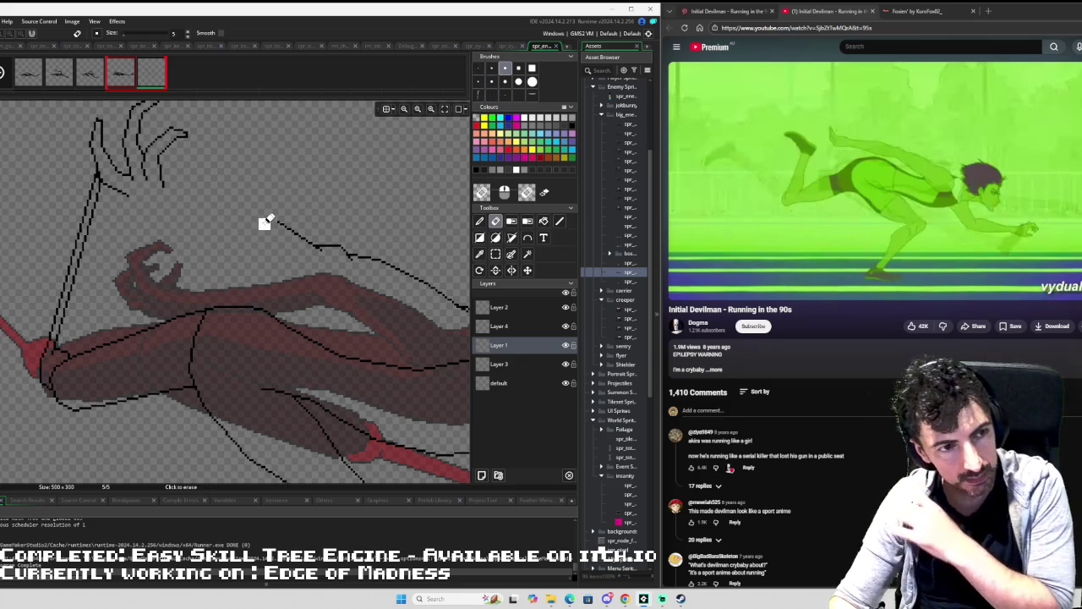
left_click(559, 220)
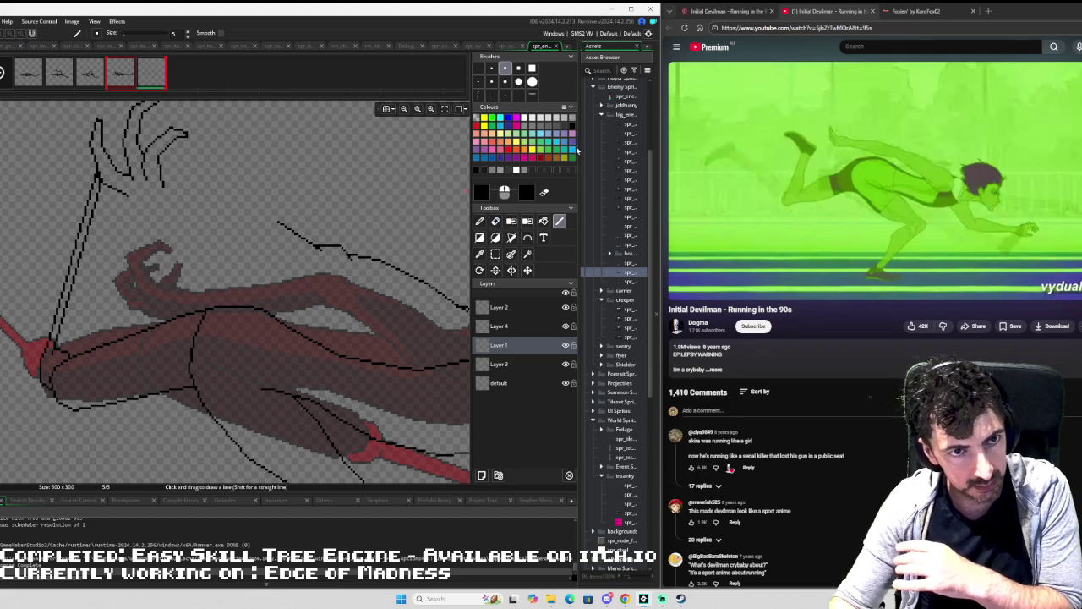
left_click(479, 68)
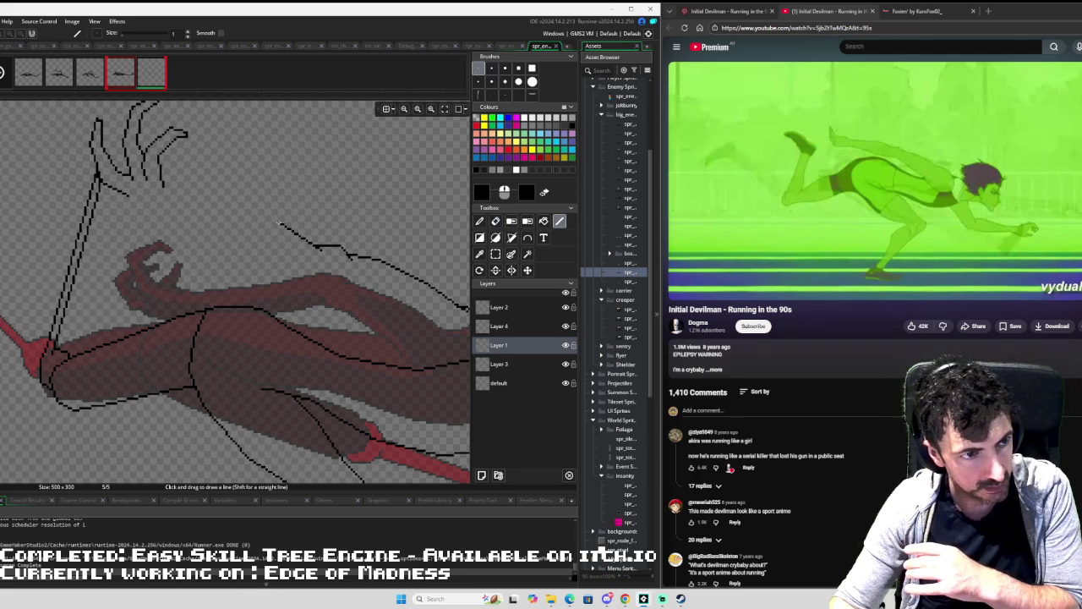
mouse_move(275, 221)
left_mouse_down()
mouse_move(177, 193)
mouse_move(115, 191)
mouse_move(128, 209)
mouse_move(249, 248)
mouse_move(290, 280)
mouse_move(336, 286)
left_mouse_up()
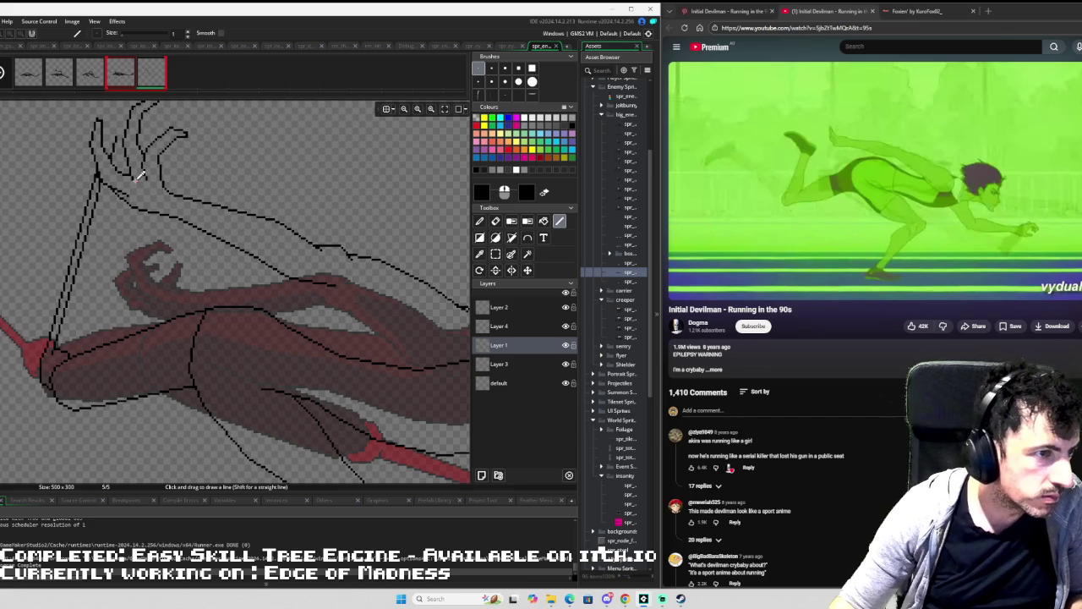
Thicken the finger edges of the raised hand with pencil strokes and short lines.
left_click_drag(137, 177, 163, 228)
scroll(203, 245, "up", 2)
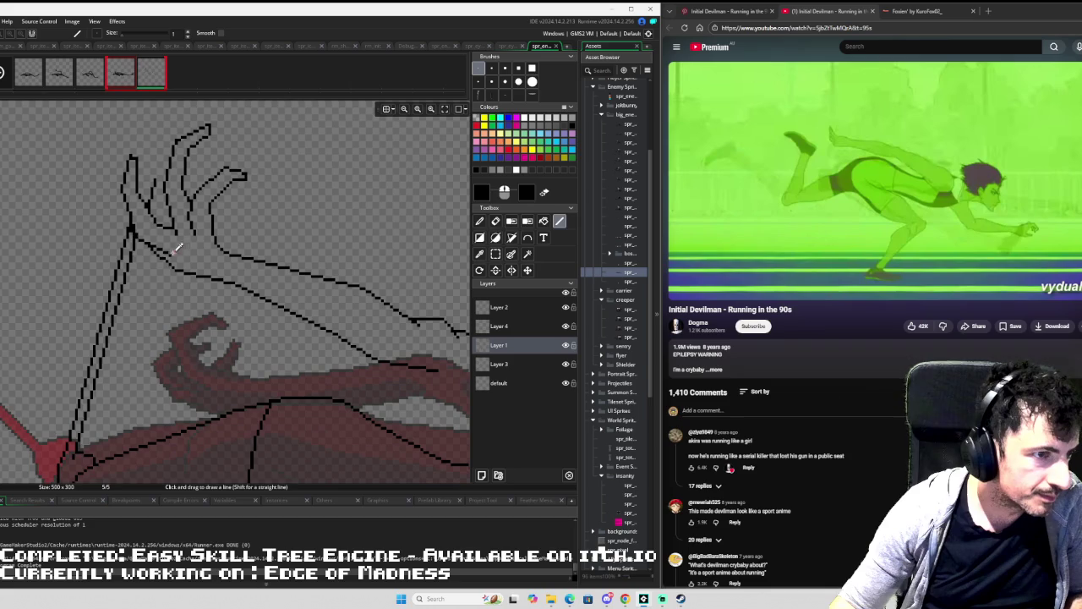
key("e")
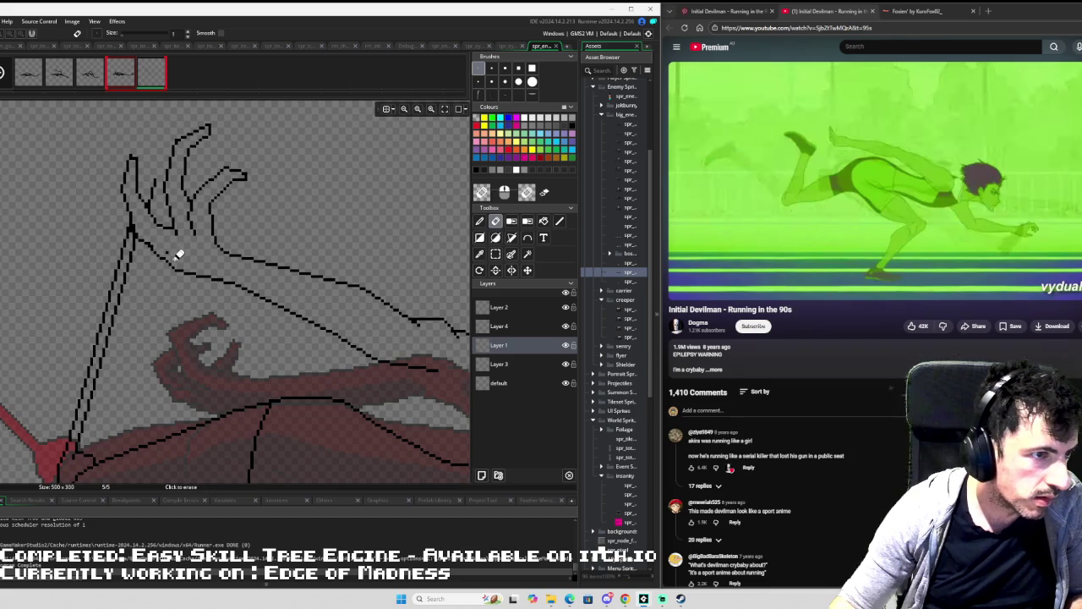
key("d")
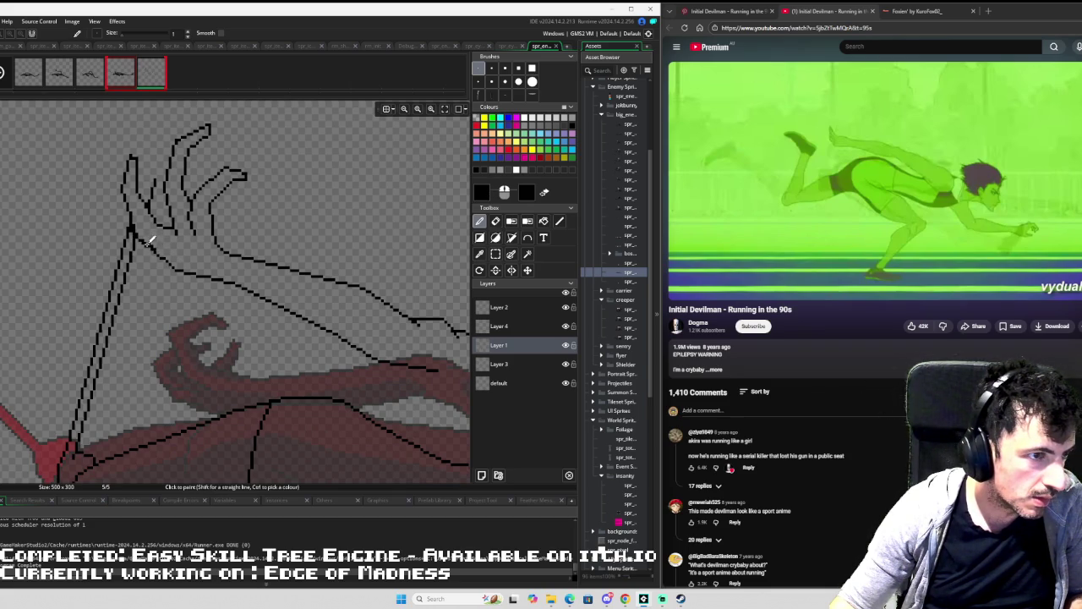
left_click_drag(151, 242, 167, 254)
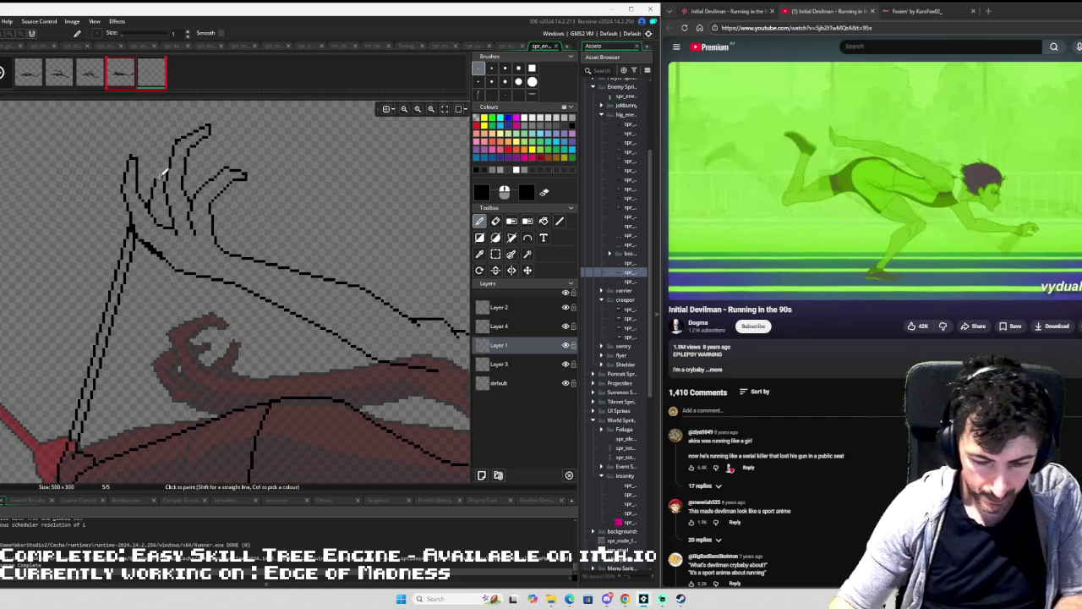
key("l")
scroll(162, 173, "up", 2)
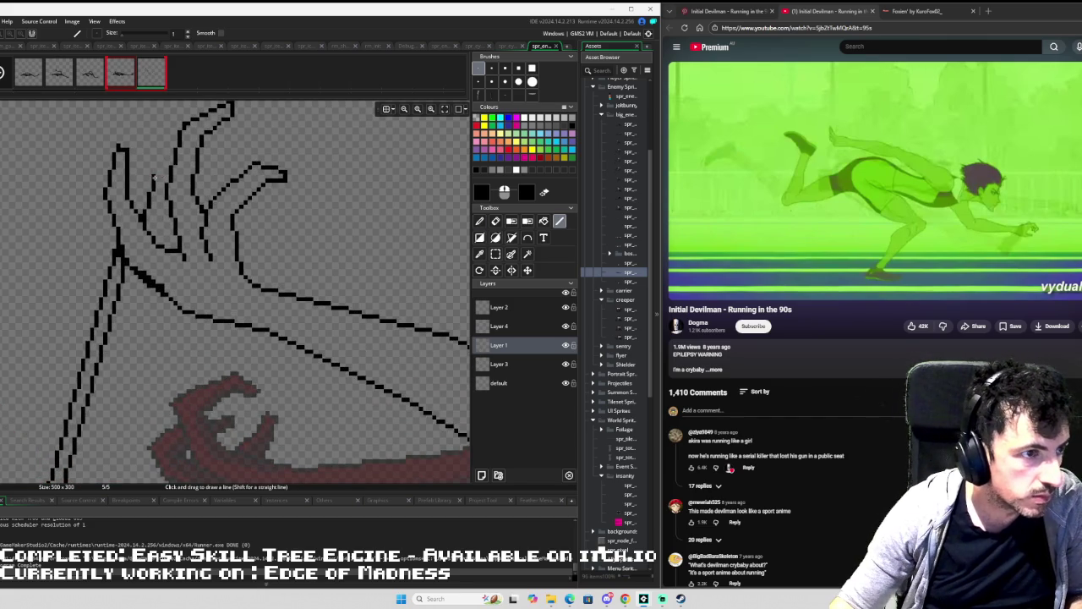
mouse_move(153, 179)
left_mouse_down()
mouse_move(221, 152)
mouse_move(194, 181)
left_mouse_up()
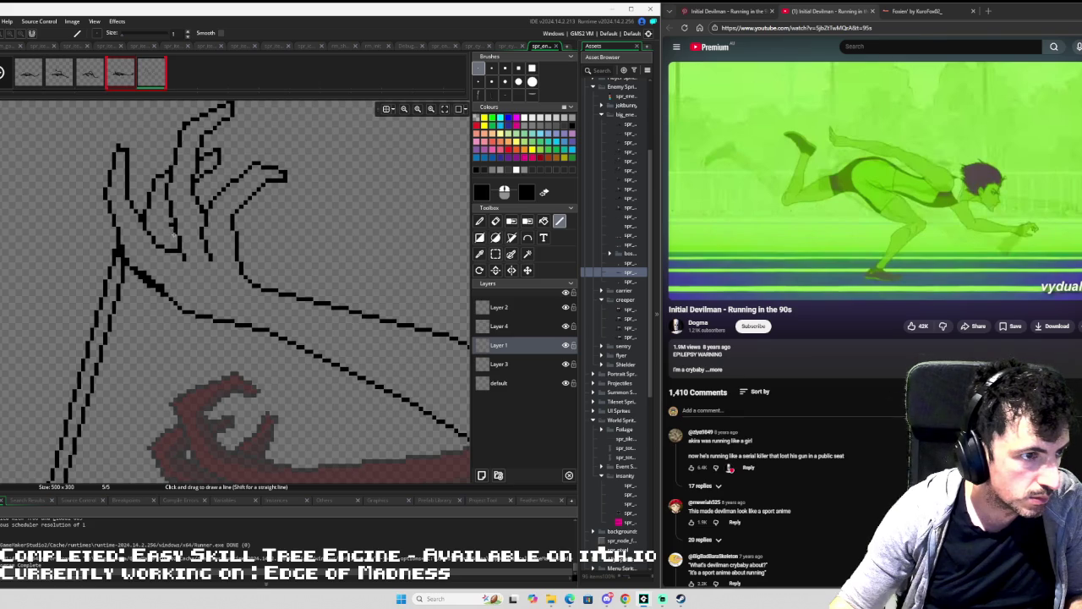
left_click_drag(174, 236, 172, 238)
left_click_drag(175, 244, 174, 238)
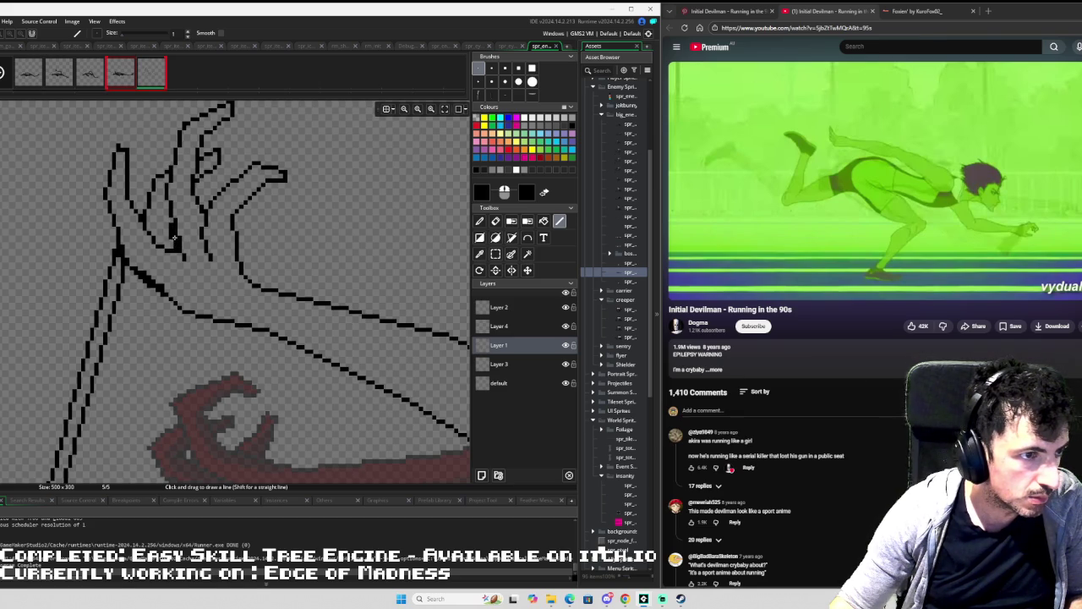
scroll(230, 224, "down", 5)
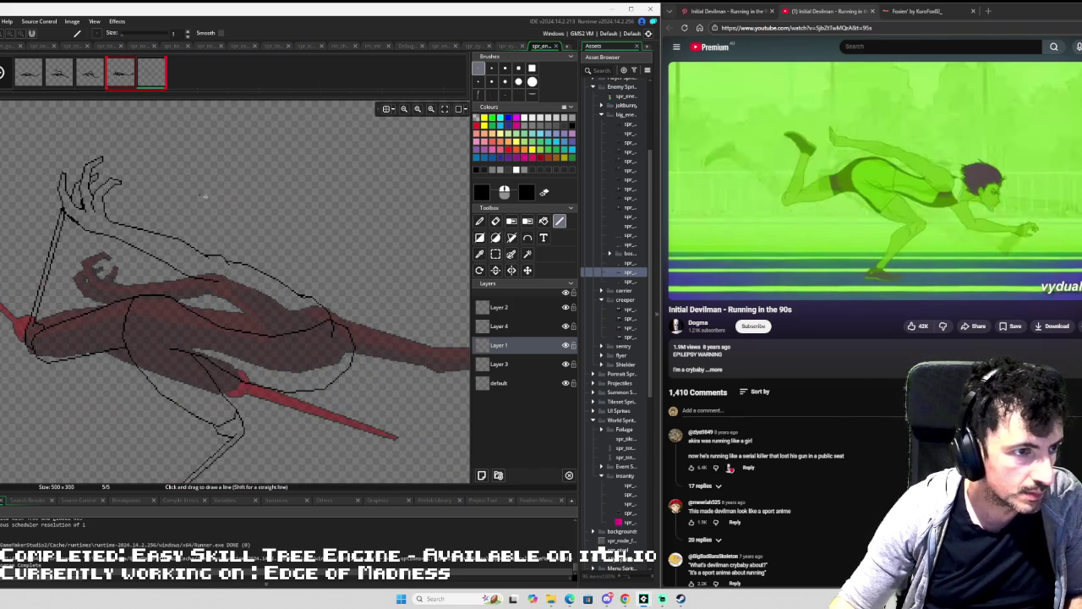
Outline the lower arm and a finger edge, erasing part of the stray finger line.
scroll(243, 269, "up", 2)
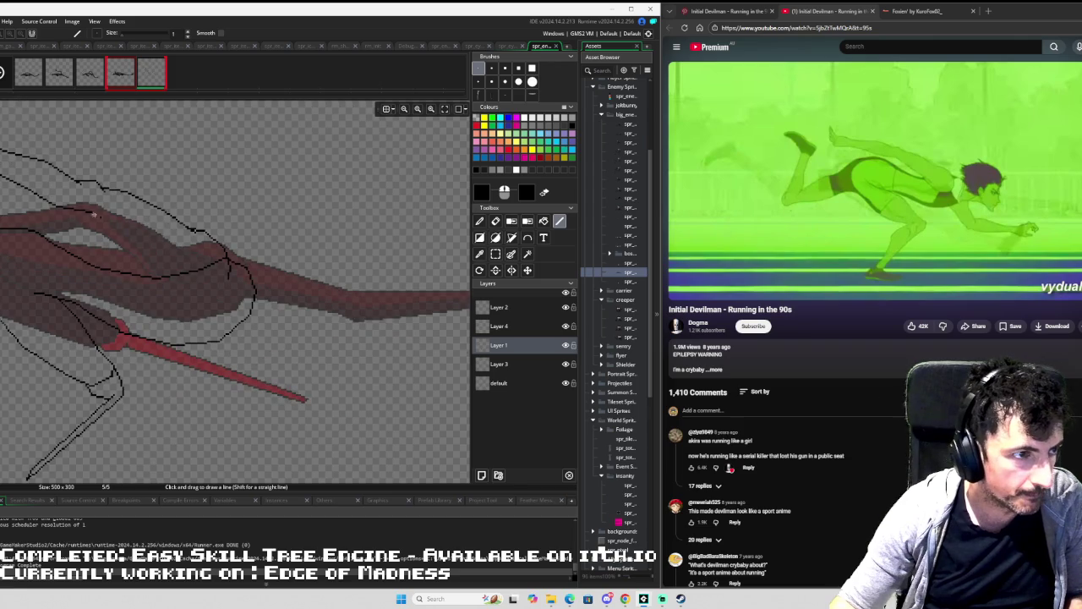
left_click_drag(88, 212, 202, 277)
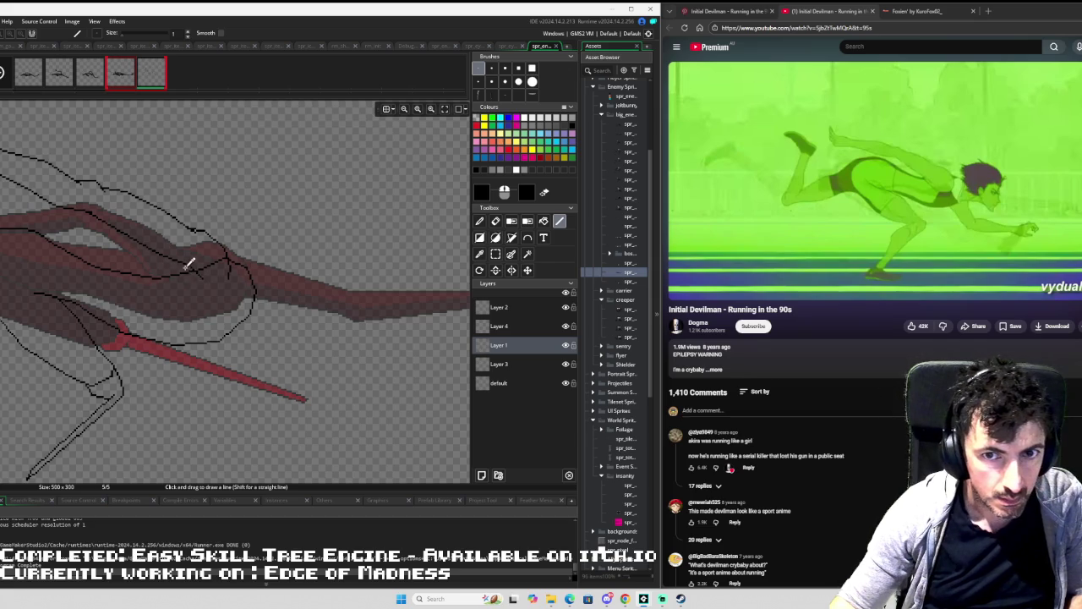
scroll(186, 269, "up", 3)
mouse_move(213, 247)
left_mouse_down()
mouse_move(215, 263)
mouse_move(244, 280)
left_mouse_up()
scroll(253, 254, "down", 1)
key("e")
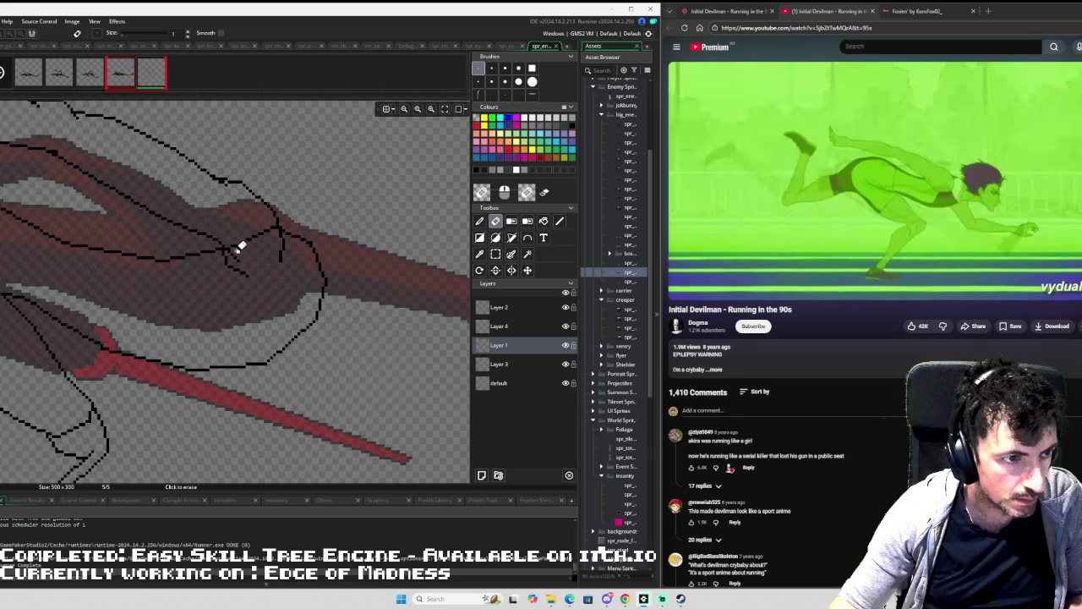
scroll(234, 244, "up", 2)
left_click_drag(232, 242, 297, 210)
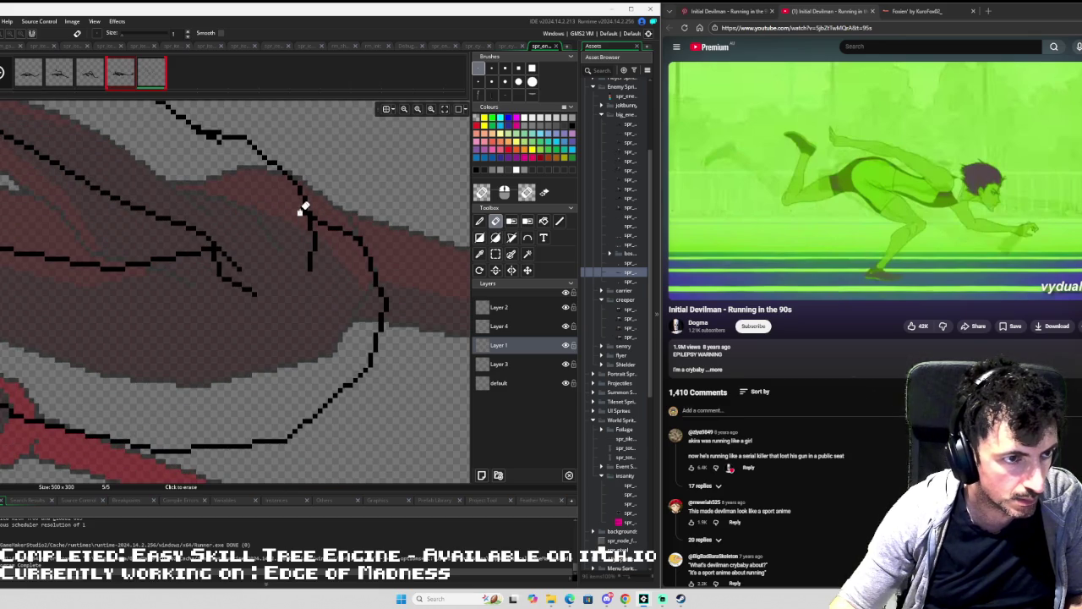
scroll(251, 222, "down", 3)
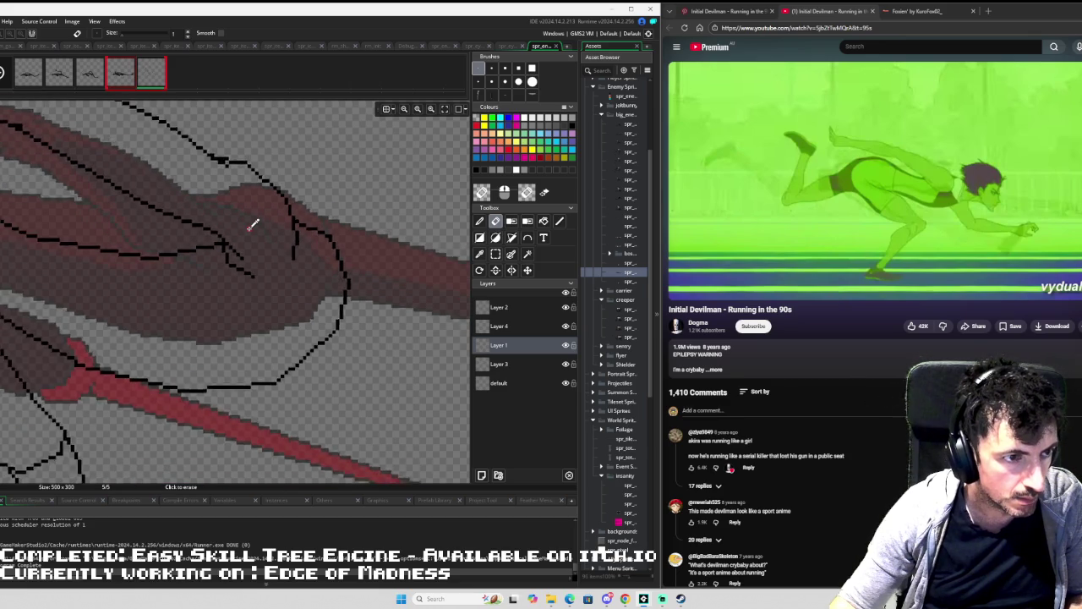
scroll(132, 195, "down", 2)
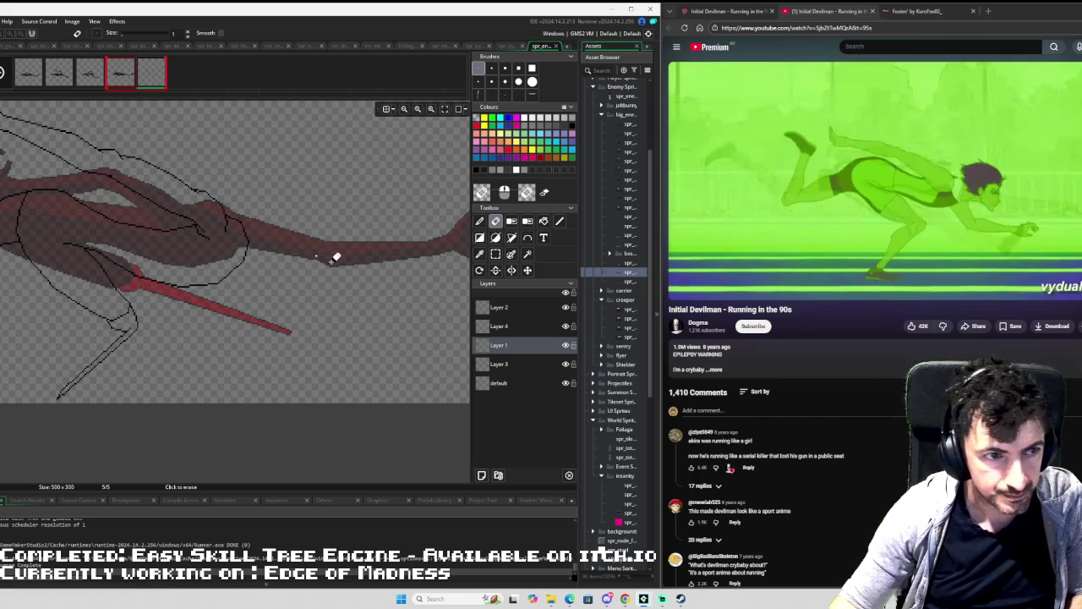
left_click_drag(329, 252, 297, 204)
Draw outline strokes below the arm and rightward from the spear tip, redoing one stroke.
key("l")
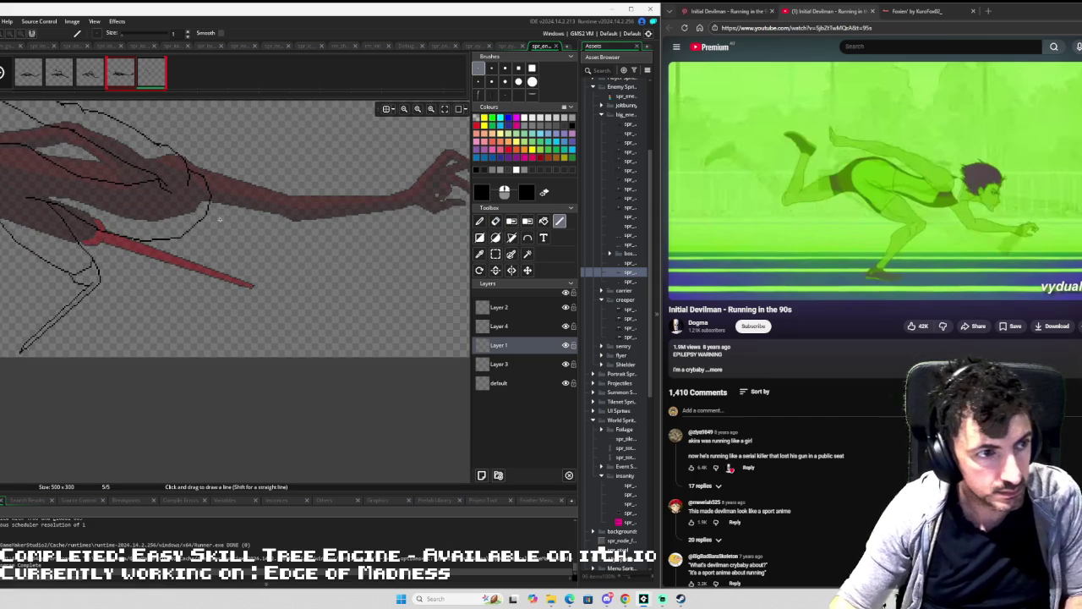
scroll(224, 215, "up", 2)
scroll(238, 278, "up", 4)
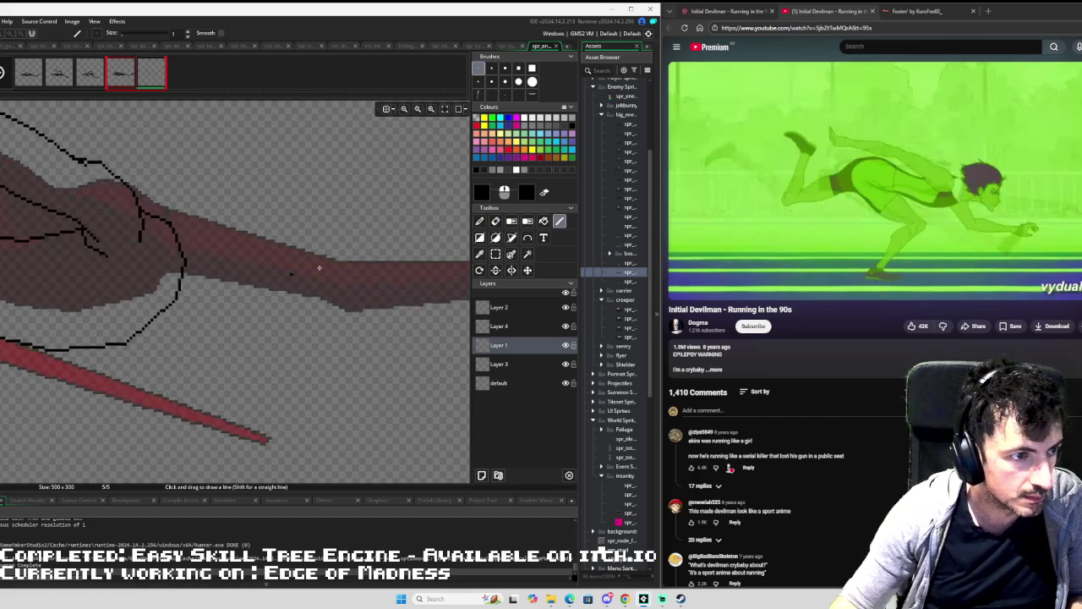
left_click_drag(260, 266, 301, 364)
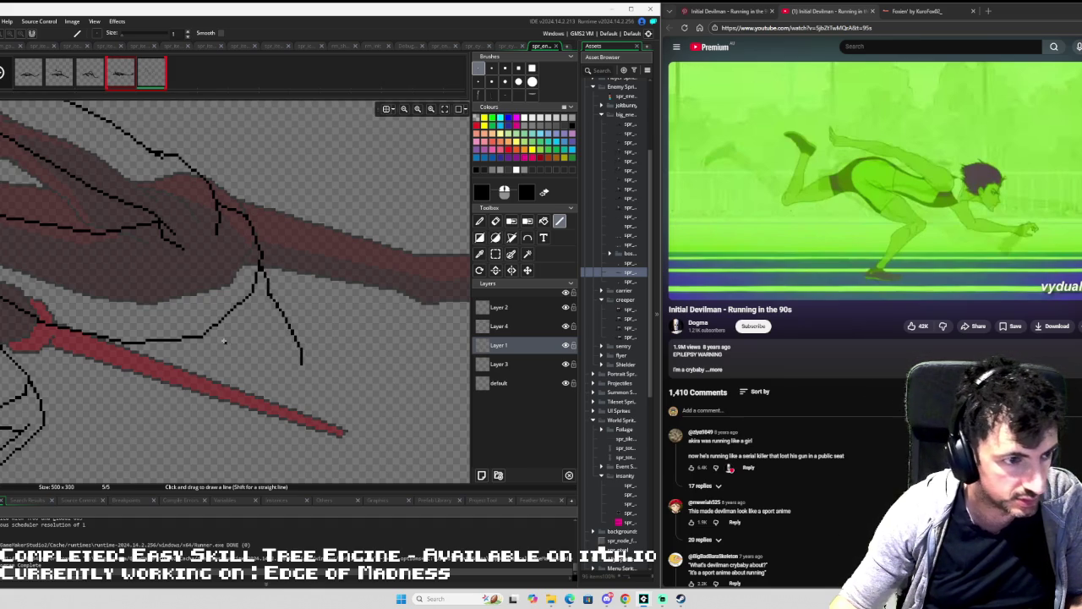
mouse_move(207, 330)
left_mouse_down()
mouse_move(244, 352)
mouse_move(272, 399)
left_mouse_up()
key("ctrl+z")
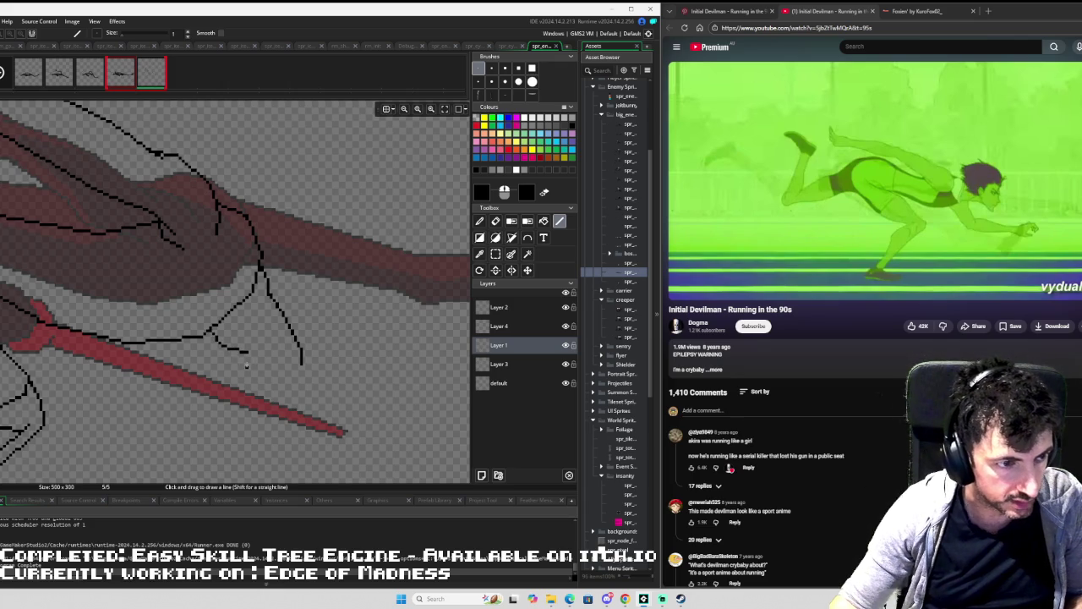
mouse_move(239, 349)
left_mouse_down()
mouse_move(283, 421)
mouse_move(316, 427)
left_mouse_up()
mouse_move(345, 360)
left_mouse_down()
mouse_move(282, 301)
mouse_move(242, 323)
mouse_move(252, 345)
left_mouse_up()
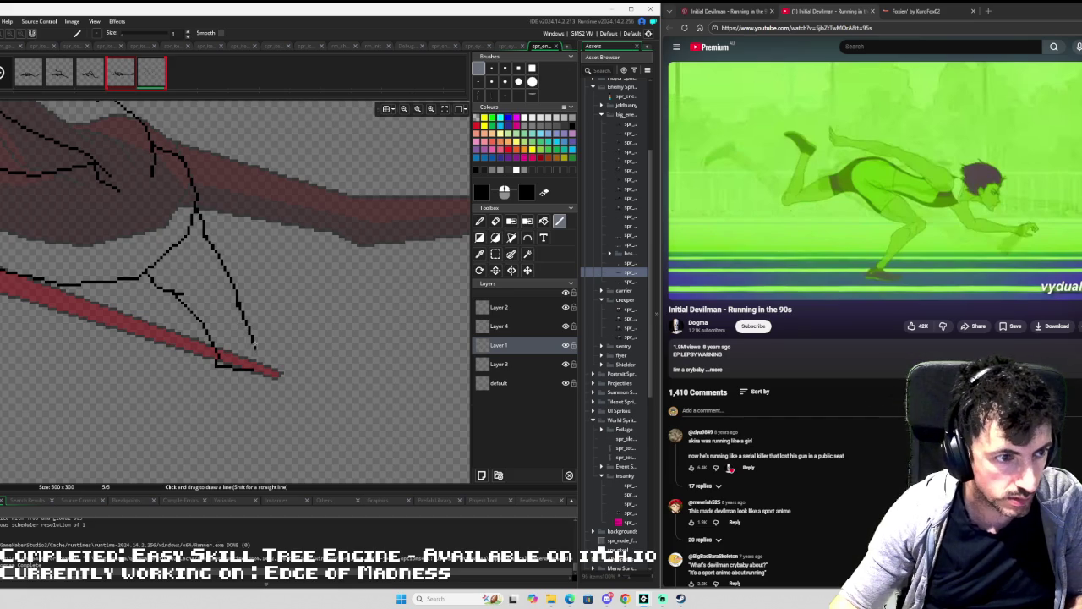
mouse_move(254, 339)
left_mouse_down()
mouse_move(282, 332)
mouse_move(402, 366)
left_mouse_up()
left_click_drag(255, 372, 407, 390)
scroll(382, 296, "down", 3)
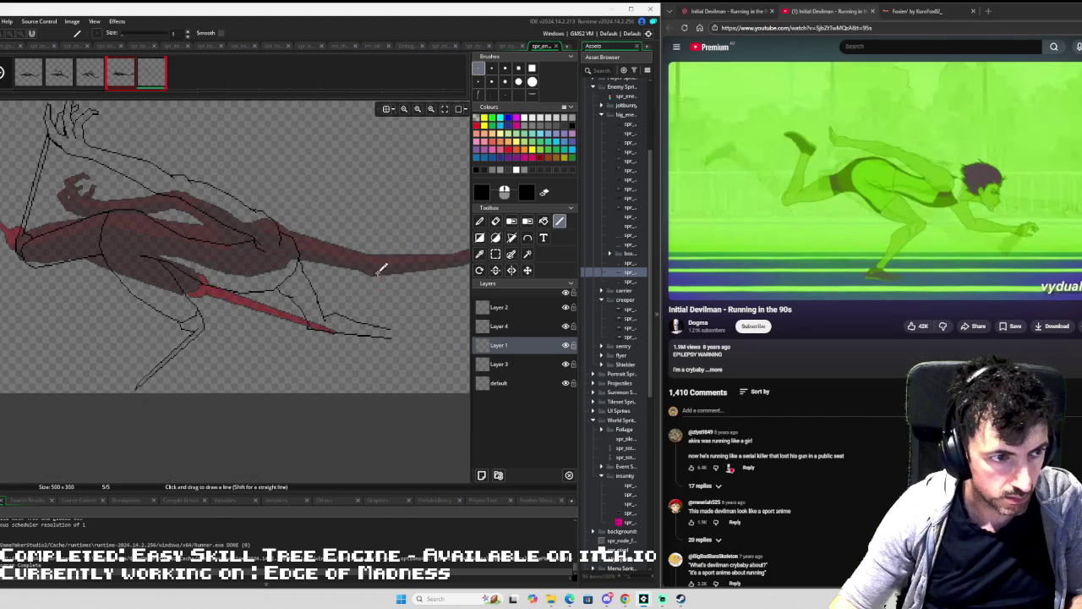
scroll(327, 261, "up", 1)
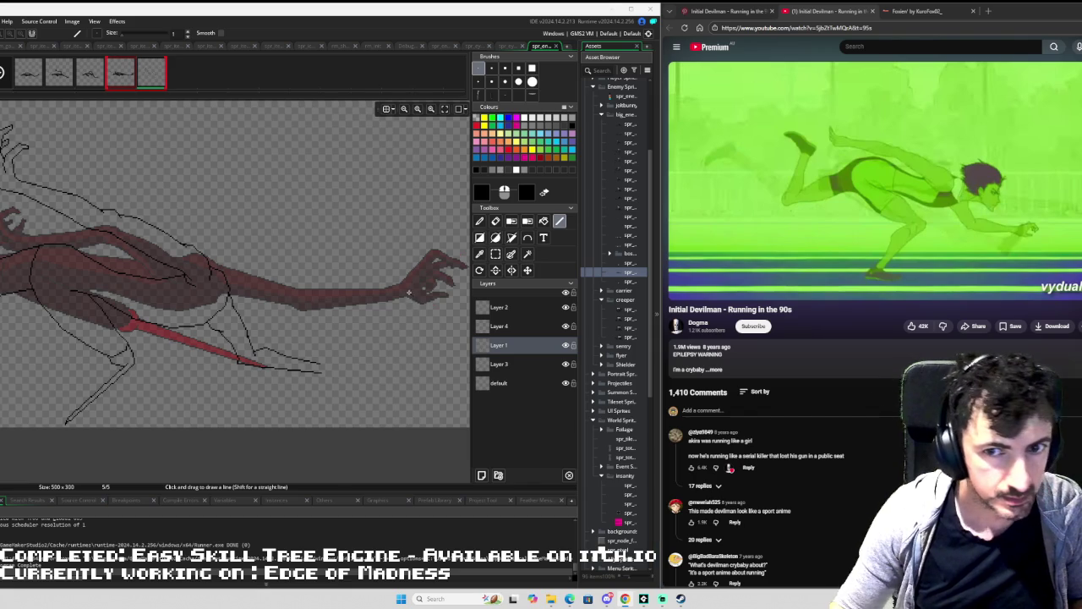
scroll(383, 325, "up", 2)
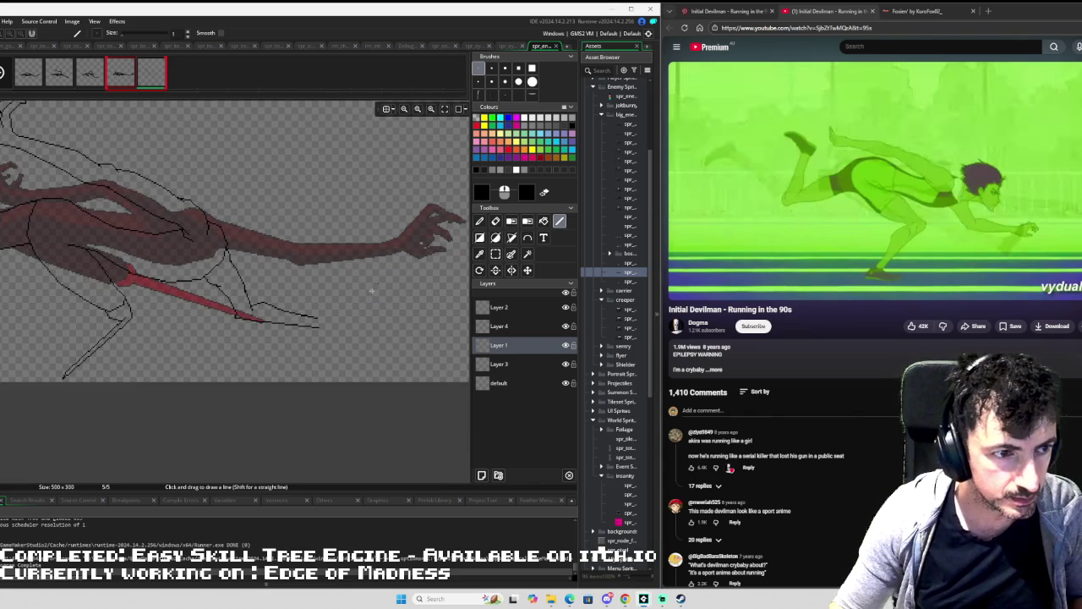
Copy the dark shaded hand from frame 4 and paste it onto frame 5.
scroll(353, 304, "up", 2)
scroll(350, 294, "down", 1)
key("Left")
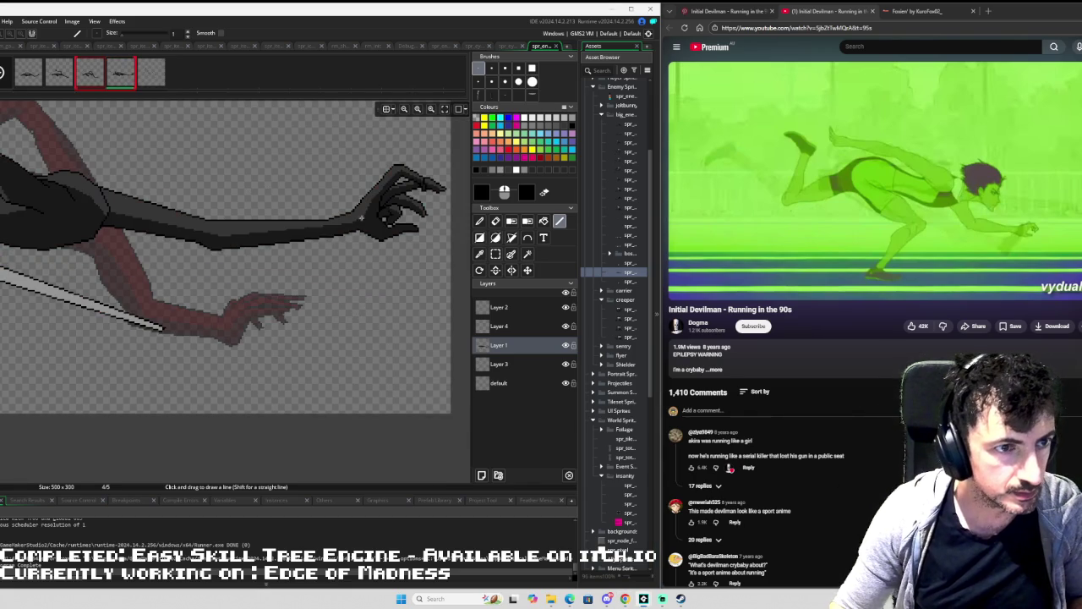
key("s")
left_click_drag(339, 147, 448, 262)
key("ctrl+c")
key("ctrl+v")
key("d")
mouse_move(391, 202)
left_mouse_down()
mouse_move(378, 269)
mouse_move(296, 309)
mouse_move(315, 308)
mouse_move(279, 306)
mouse_move(307, 291)
mouse_move(308, 305)
left_mouse_up()
key("Right")
key("ctrl+v")
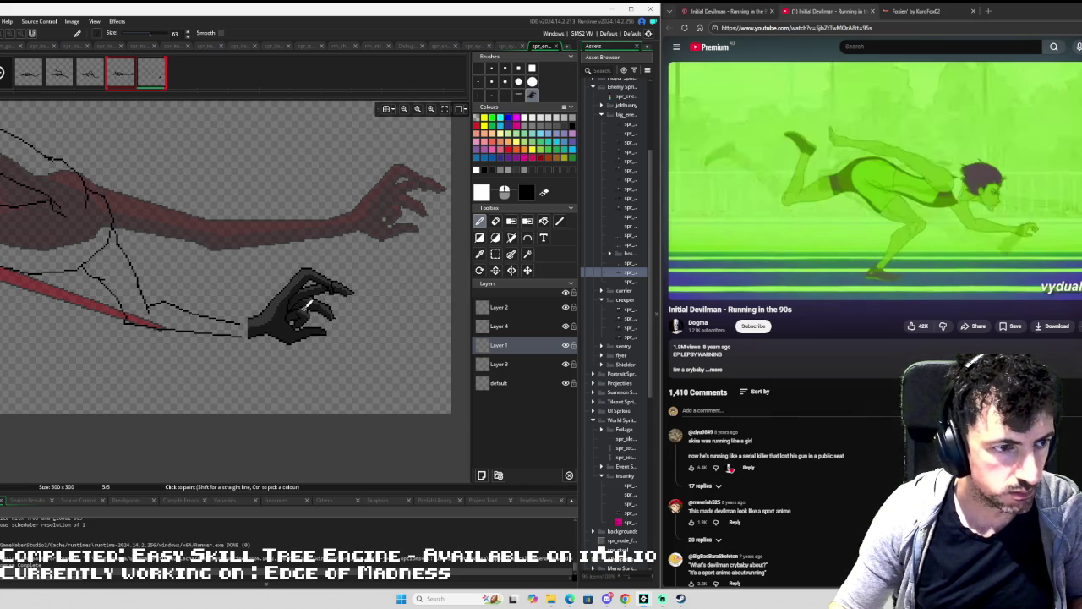
Set up the Line tool with a 1-pixel brush and black colour.
scroll(381, 304, "up", 2)
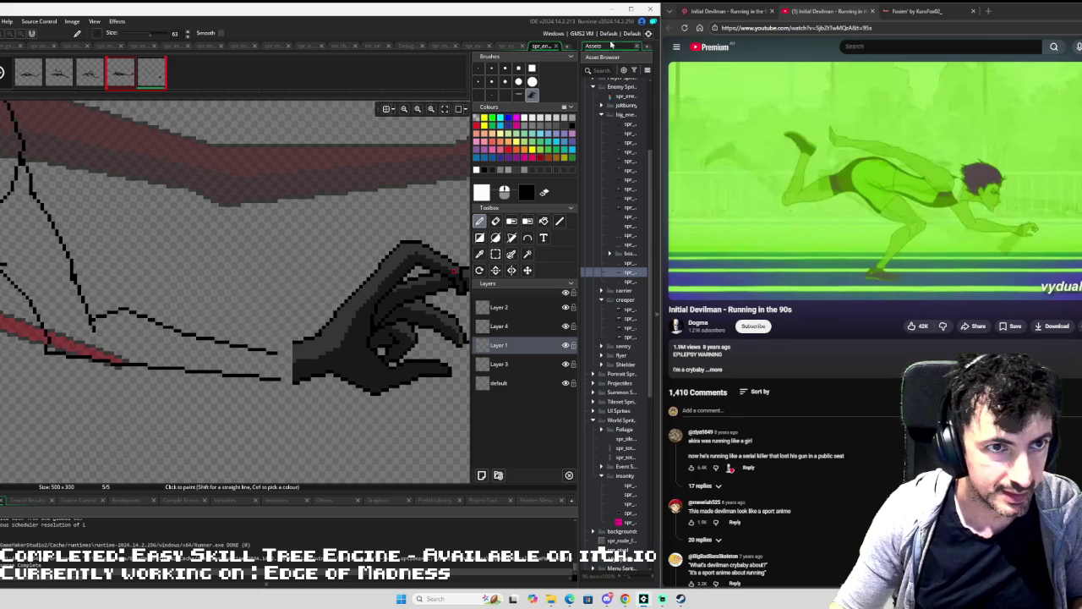
left_click(478, 68)
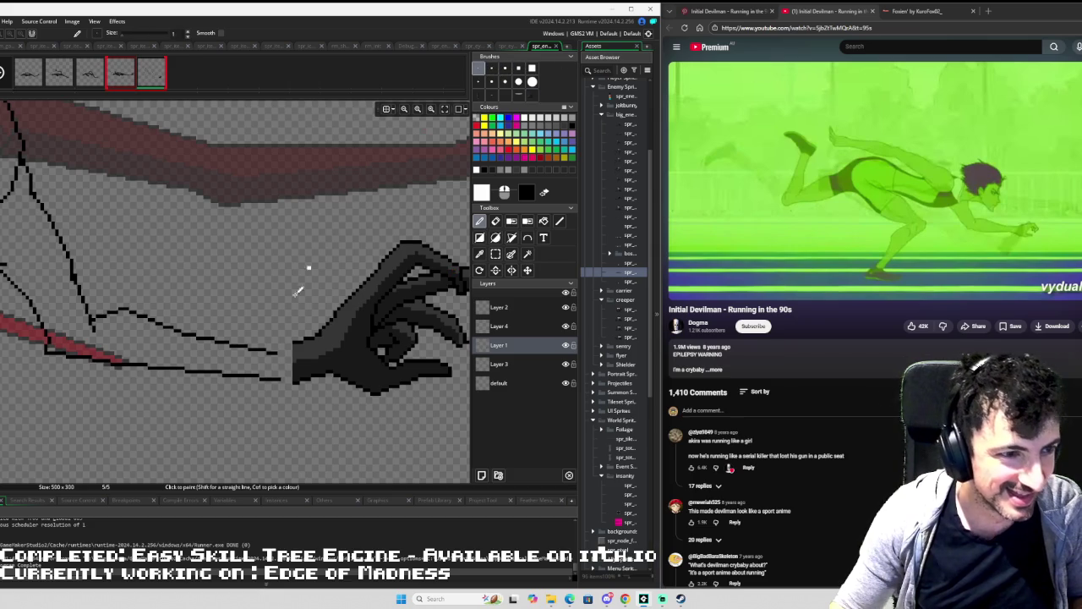
key("e")
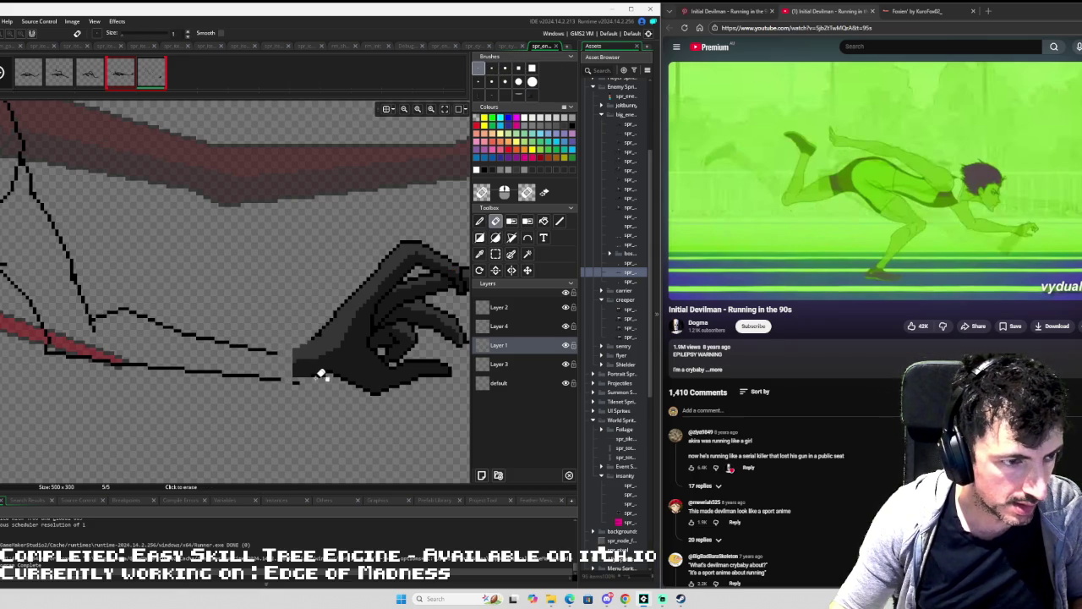
key("l")
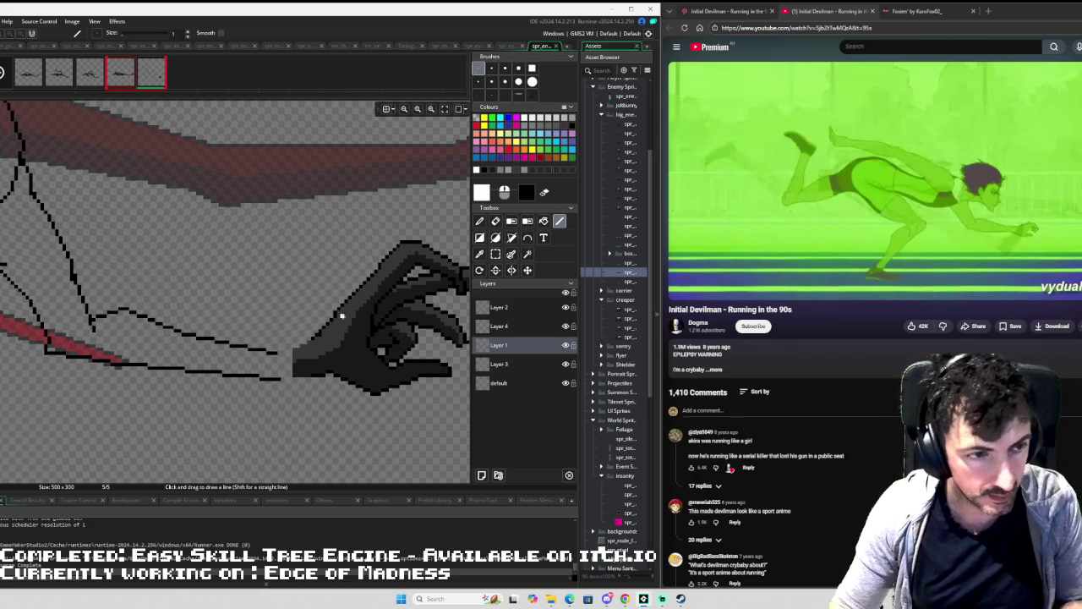
left_click(487, 169)
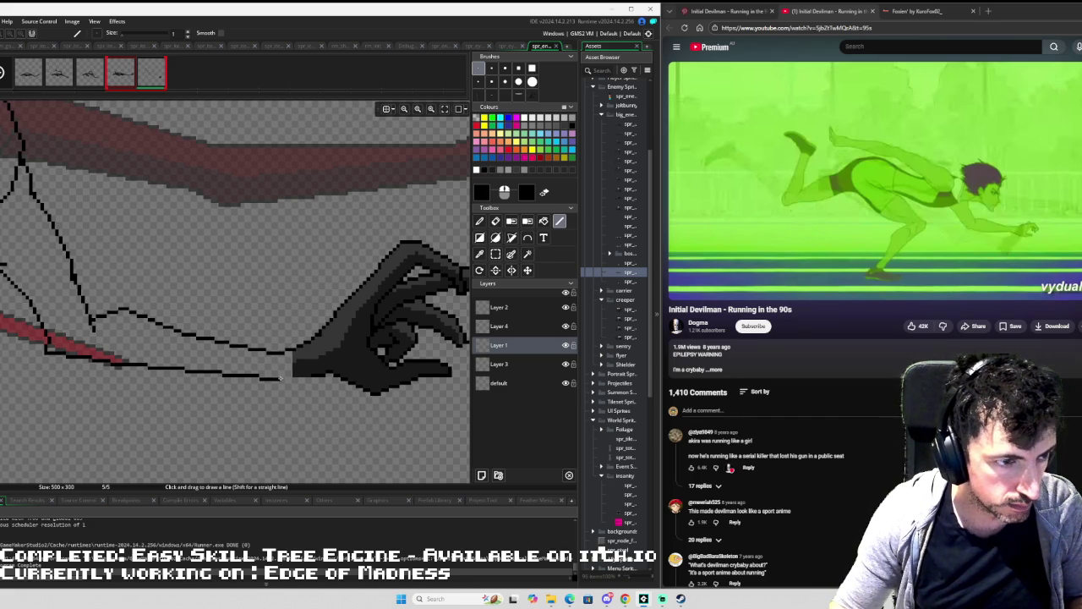
scroll(320, 363, "right", 4)
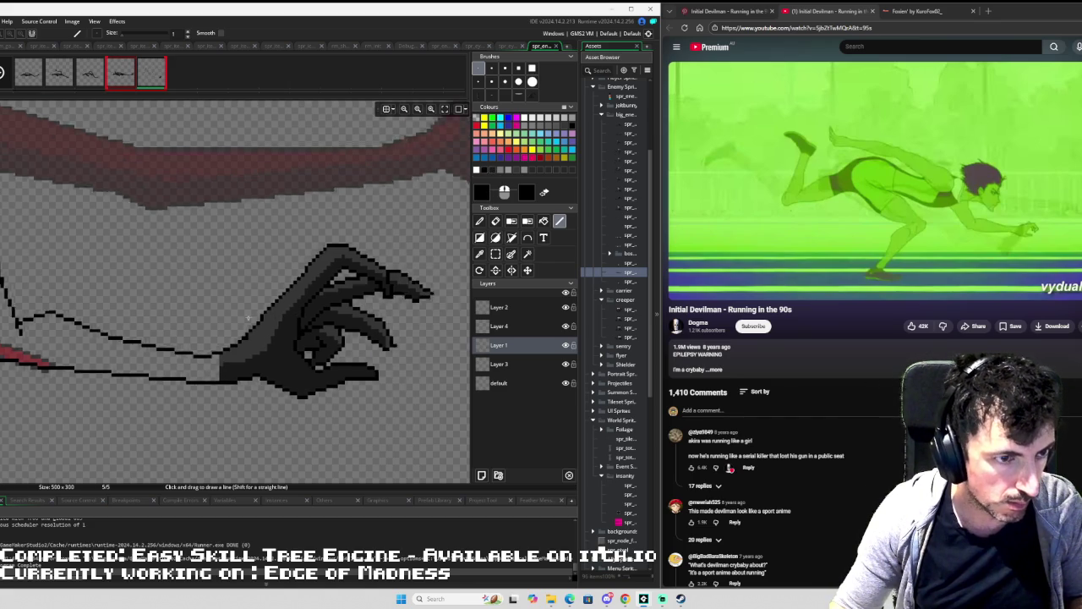
scroll(295, 313, "up", 1)
key("s")
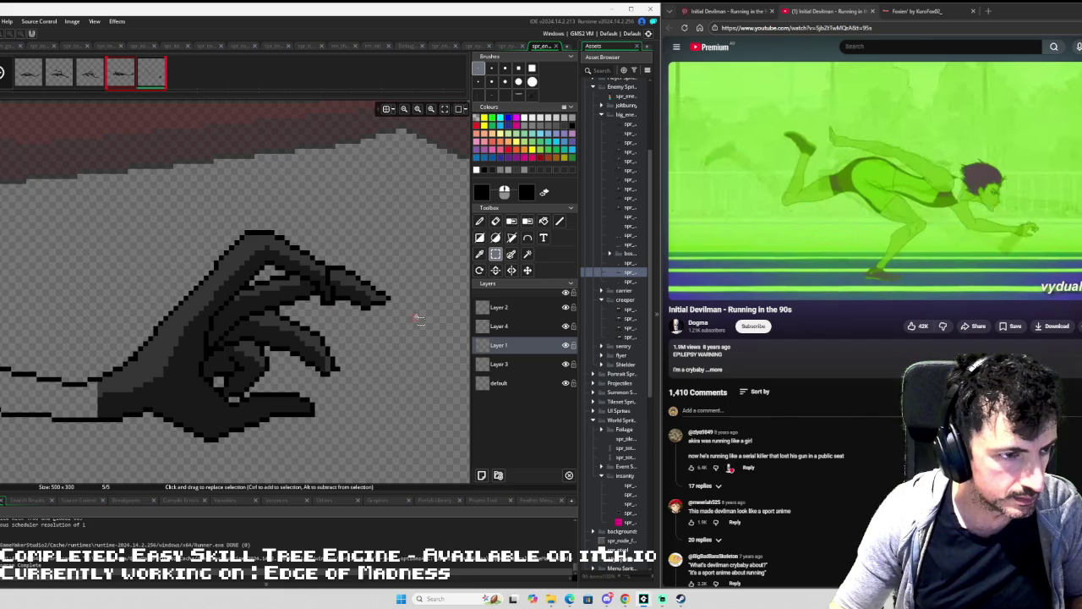
Erase dark pixels along the hand's top and redraw the arm's upper edge into it.
key("e")
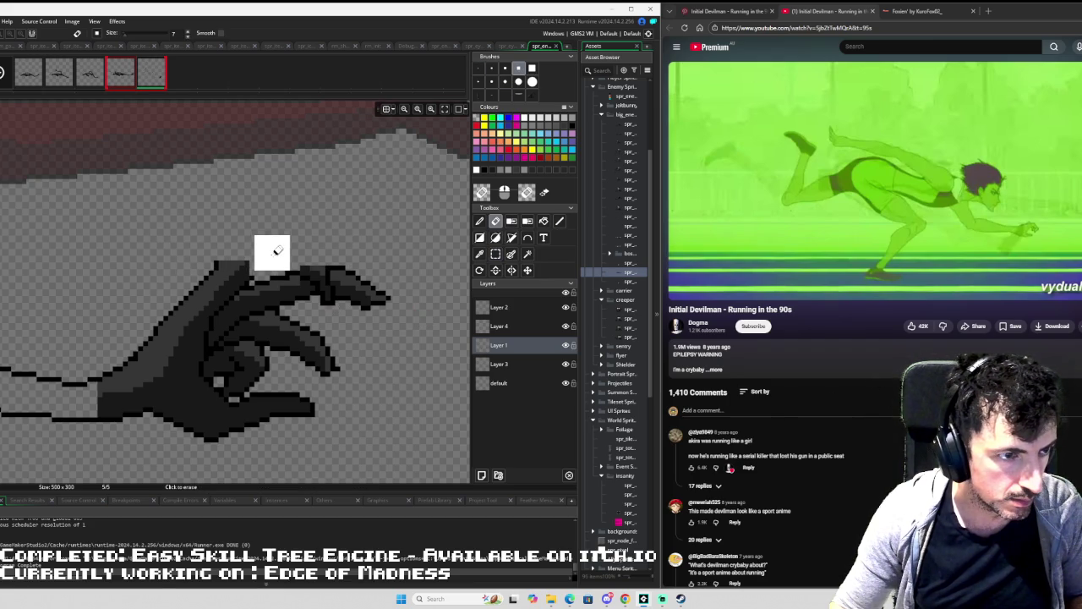
mouse_move(275, 255)
left_mouse_down()
mouse_move(188, 277)
mouse_move(166, 298)
left_mouse_up()
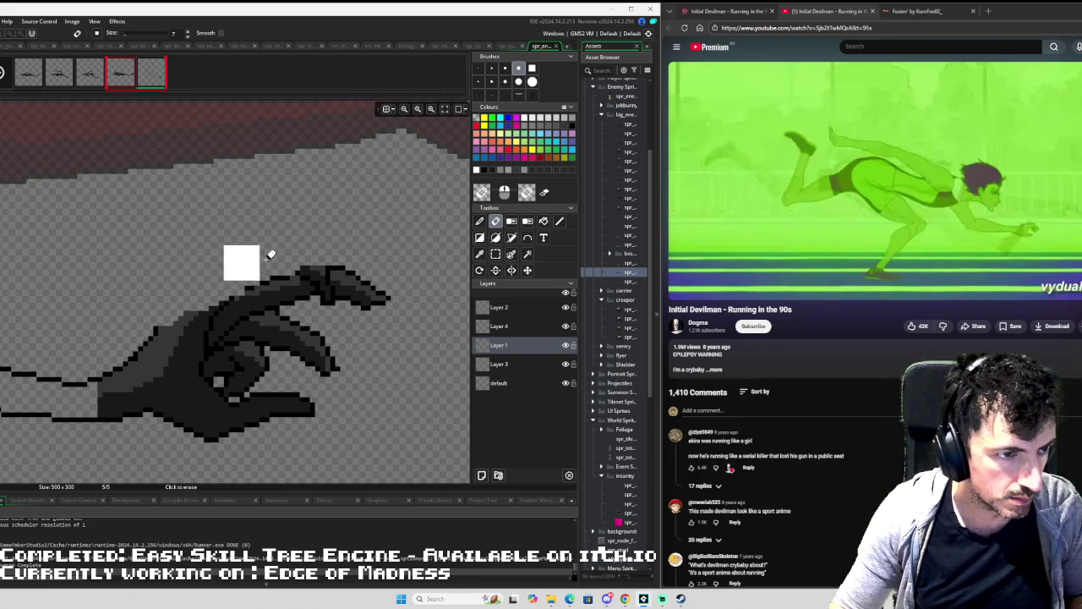
left_click(558, 221)
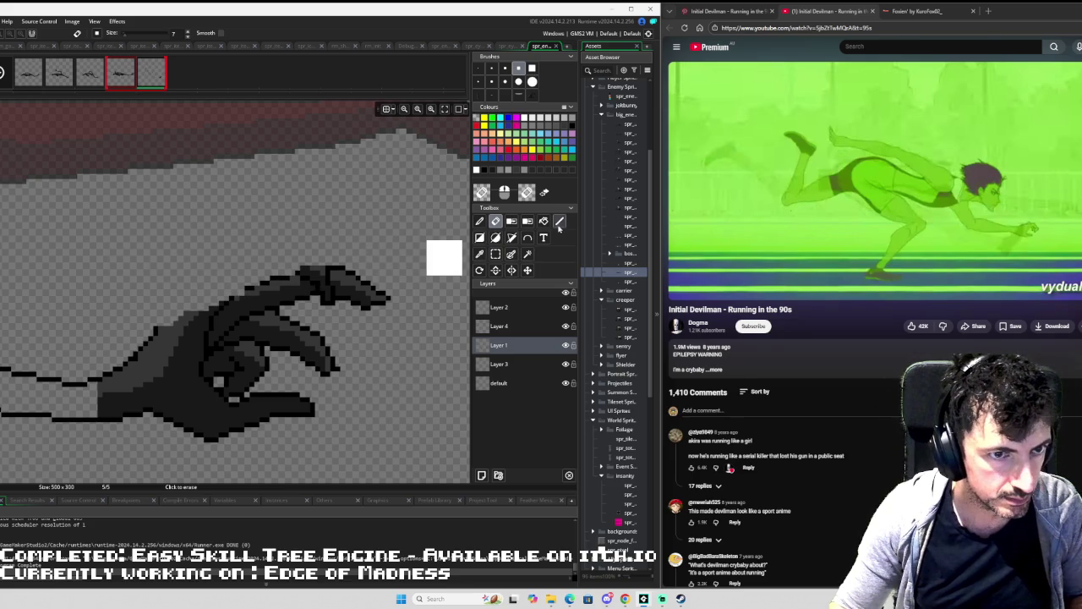
left_click(478, 67)
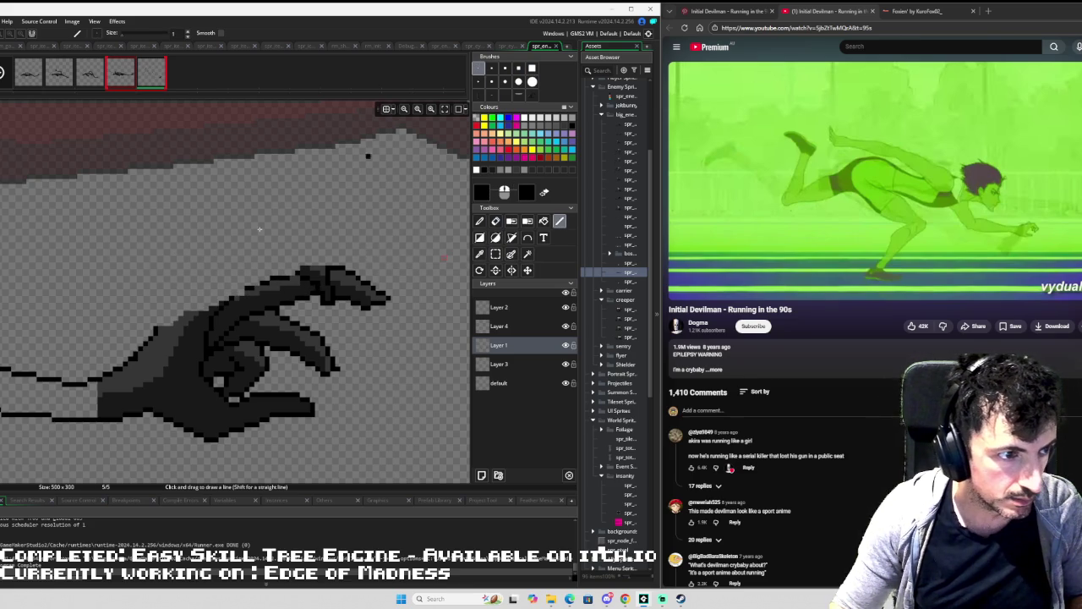
mouse_move(166, 322)
left_mouse_down()
mouse_move(220, 282)
mouse_move(322, 267)
left_mouse_up()
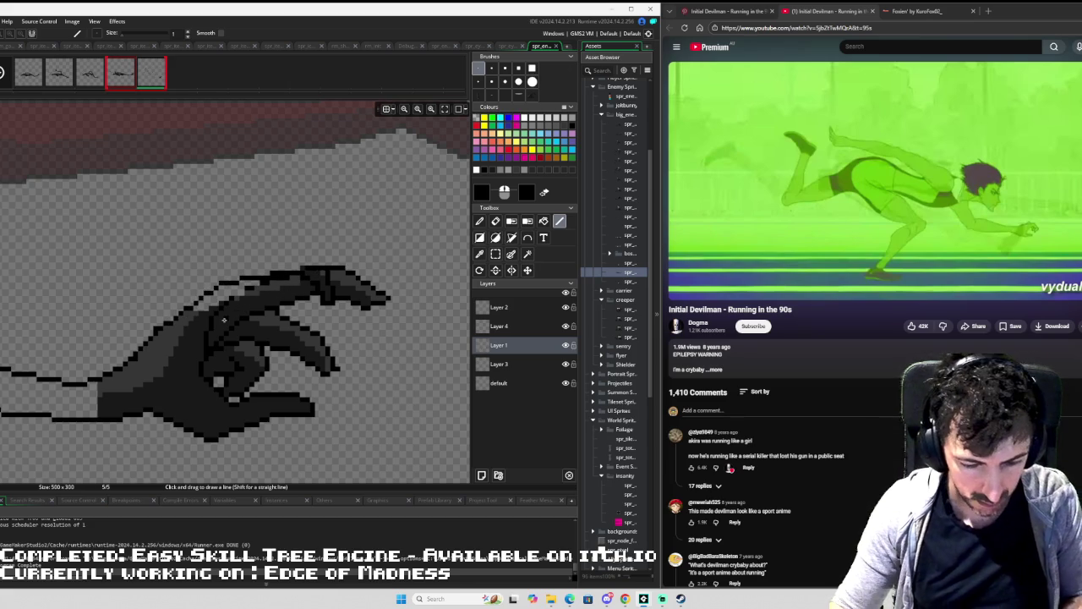
Pick black from the hand outline and undo to restore the missing top-outline pixels.
left_click(224, 319, "ctrl")
key("d")
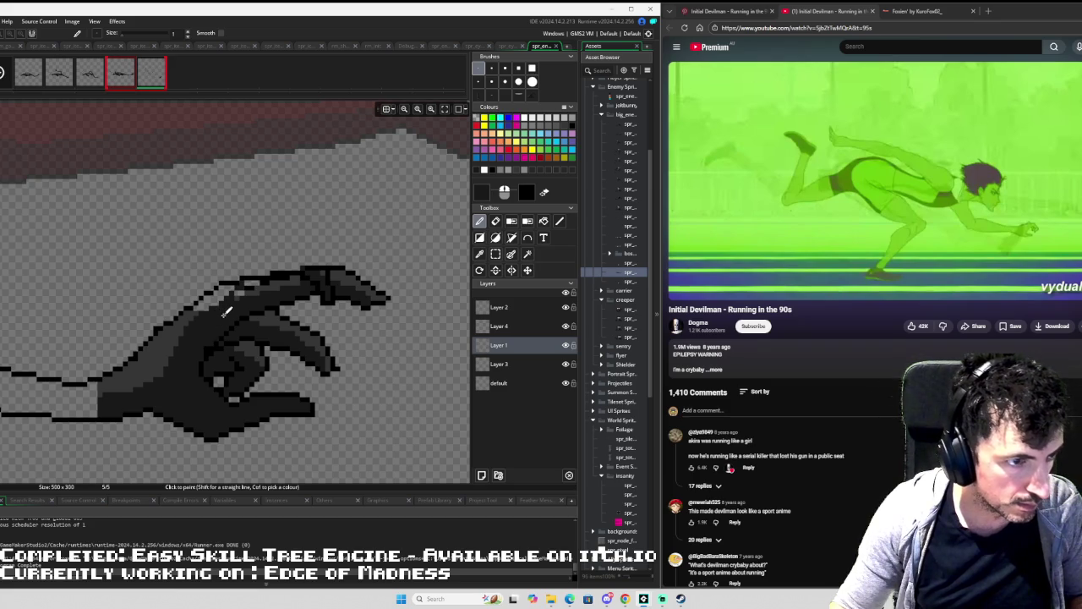
key("l")
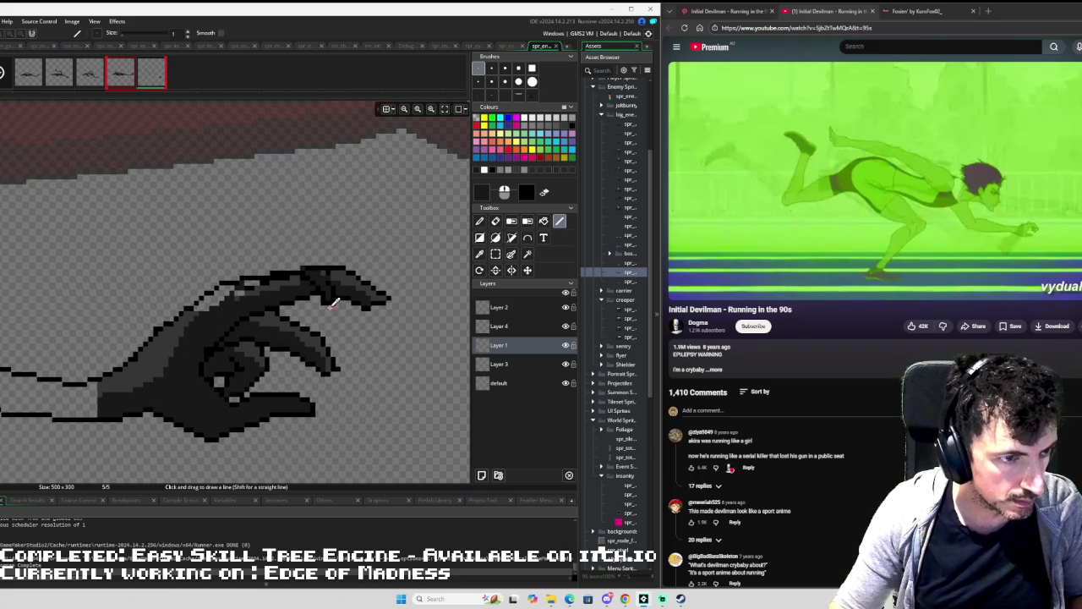
scroll(342, 288, "up", 2)
key("e")
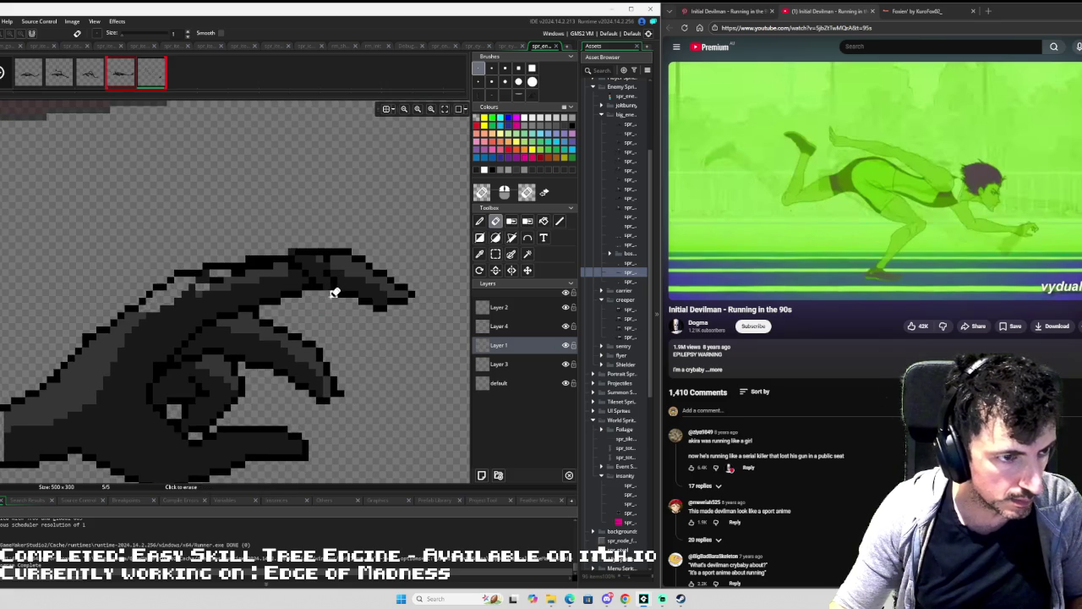
key("i")
left_click(343, 289)
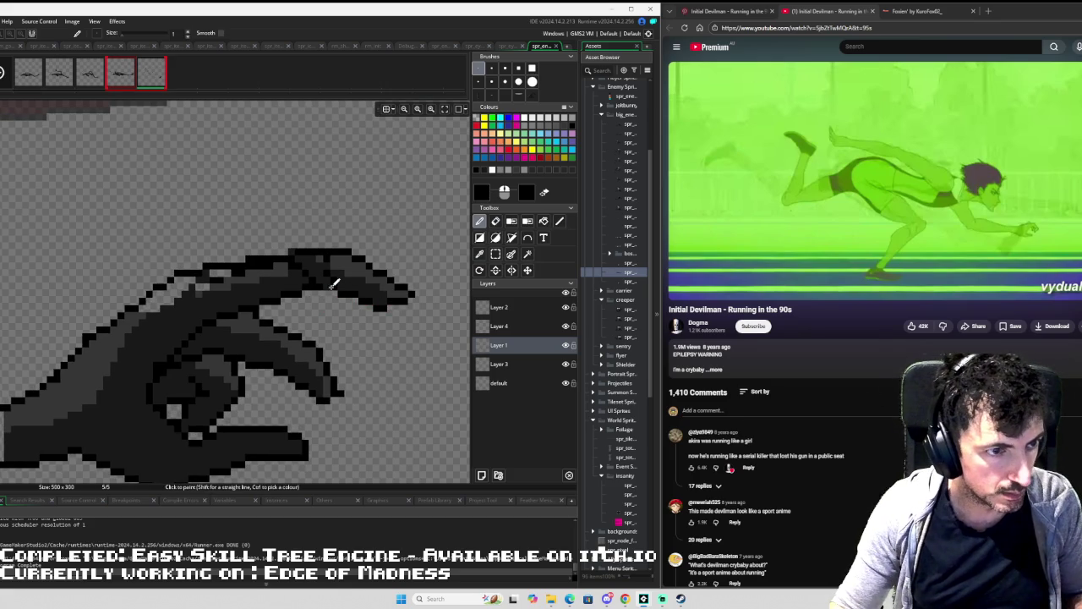
key("e")
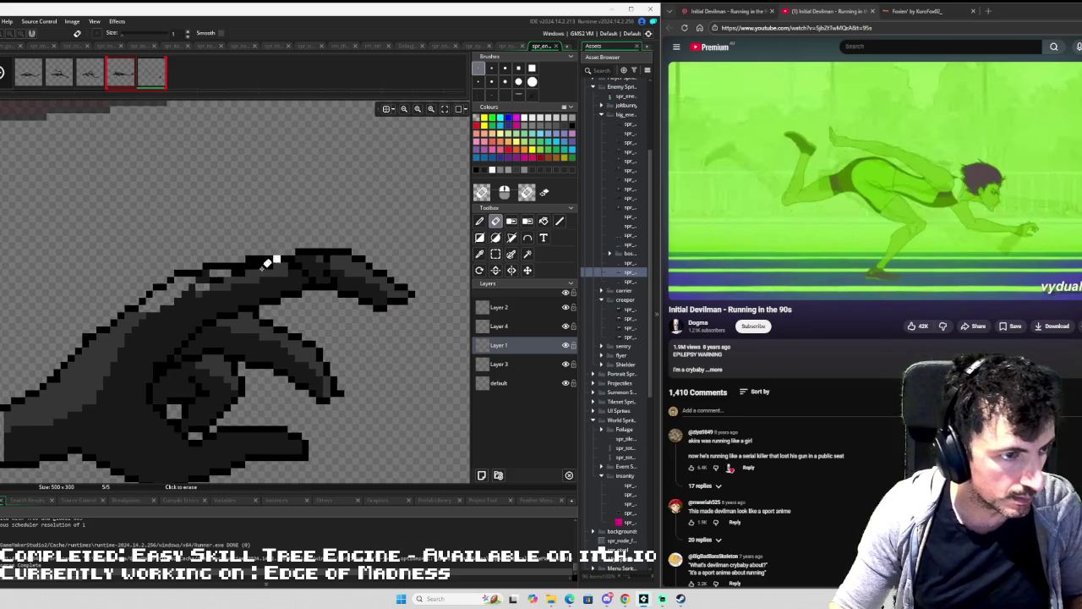
key("i")
left_click(310, 260)
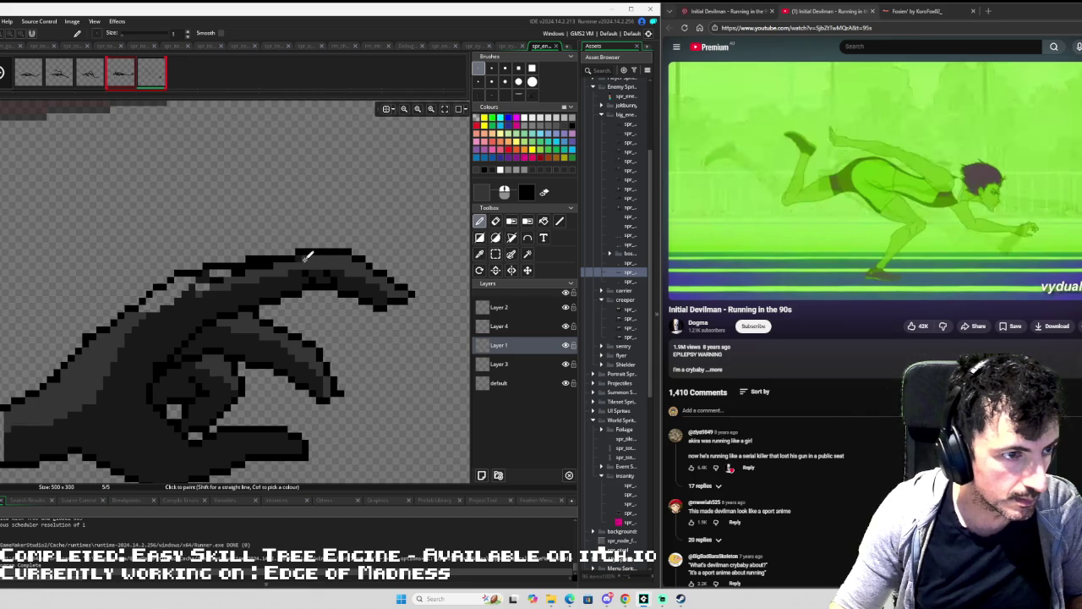
key("ctrl+z")
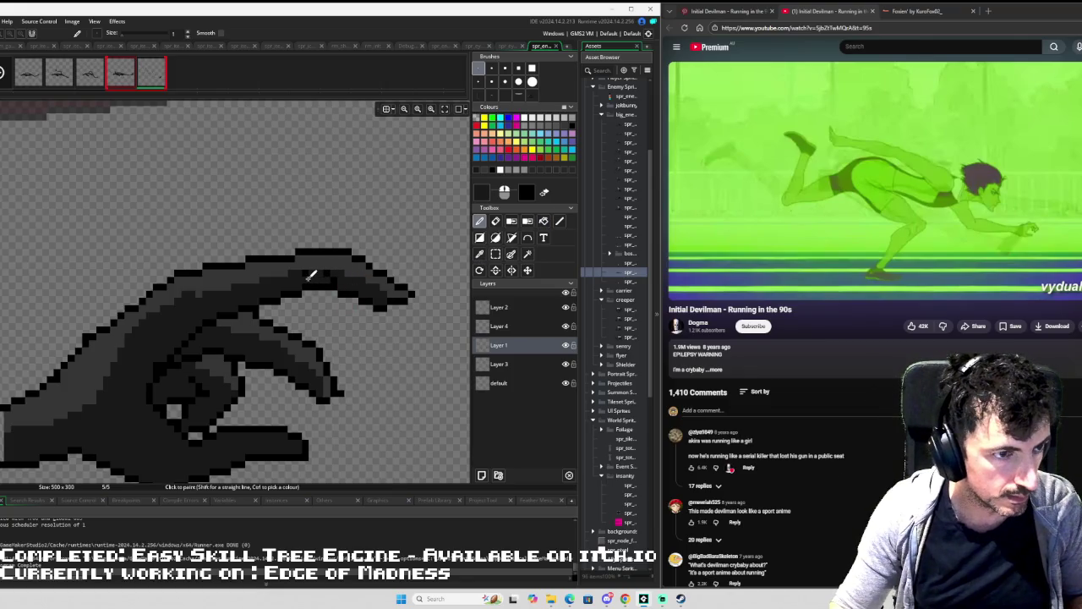
left_click_drag(314, 266, 409, 298)
scroll(409, 297, "down", 3)
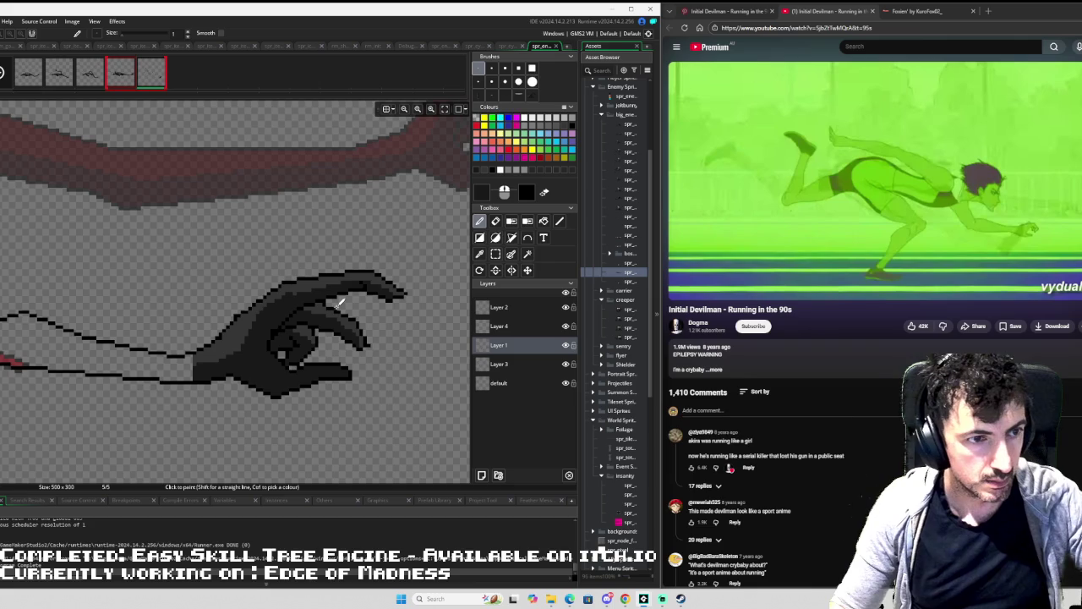
Draw black outline segments for a new finger curling down from the fingertip.
left_click(343, 288, "ctrl")
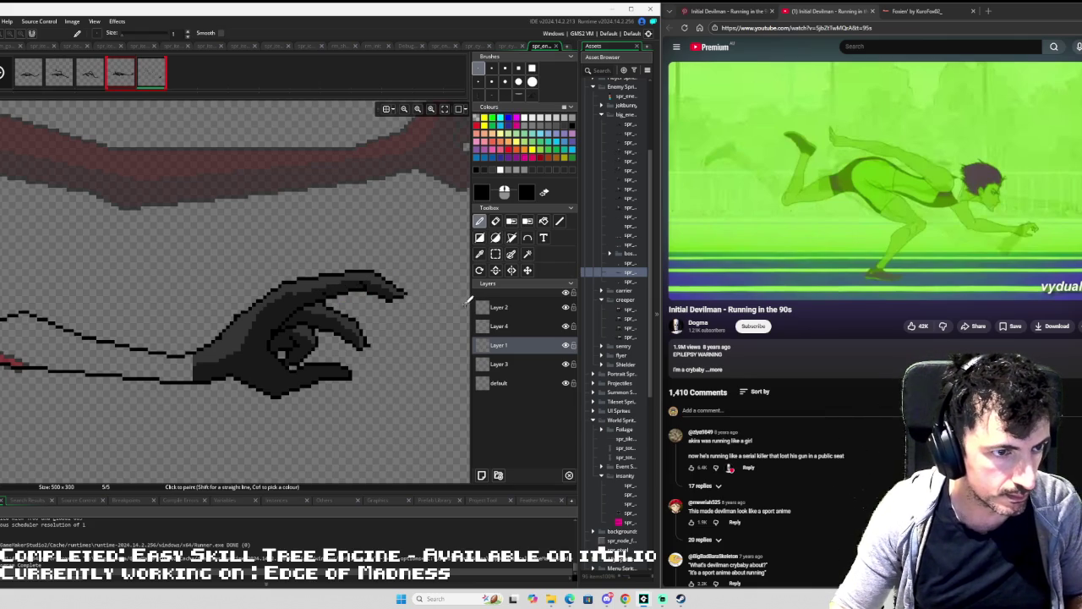
scroll(271, 348, "up", 3)
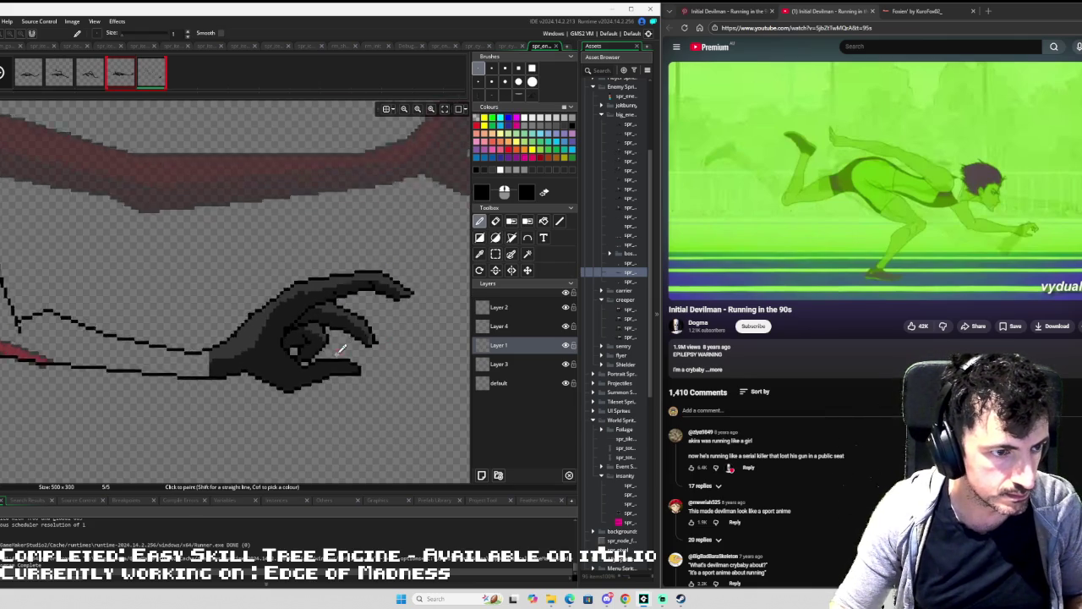
key("e")
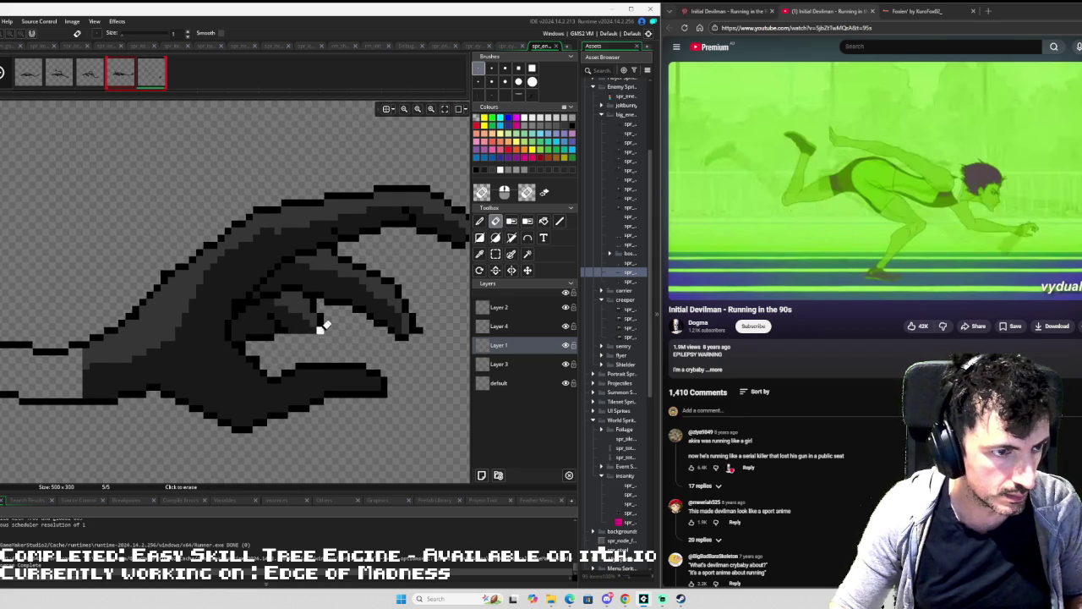
key("l")
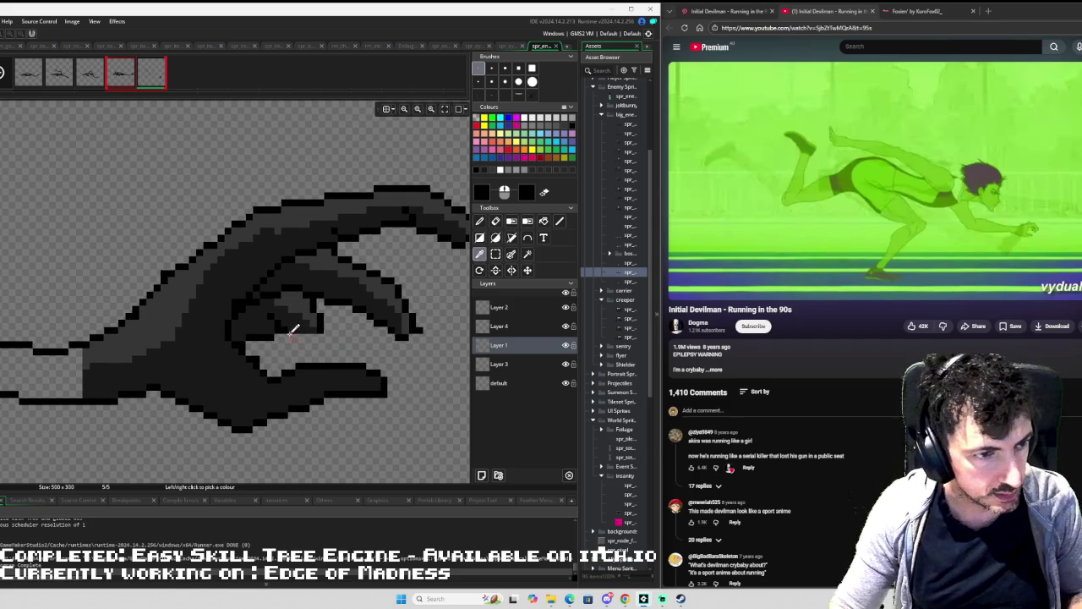
left_click_drag(284, 327, 334, 330)
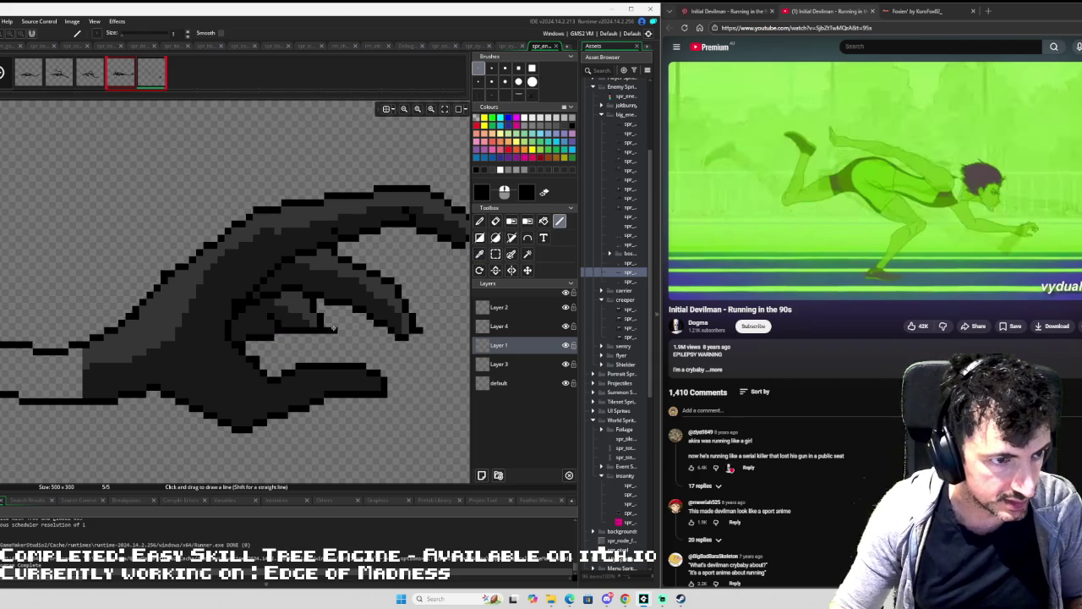
key("e")
key("l")
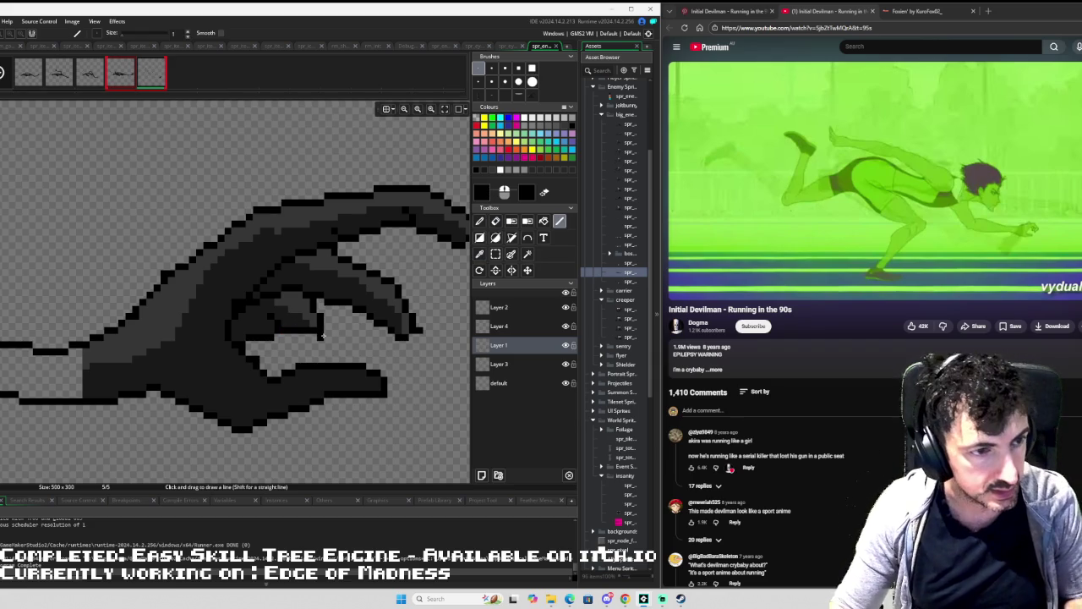
mouse_move(331, 338)
left_mouse_down()
mouse_move(370, 353)
mouse_move(356, 349)
left_mouse_up()
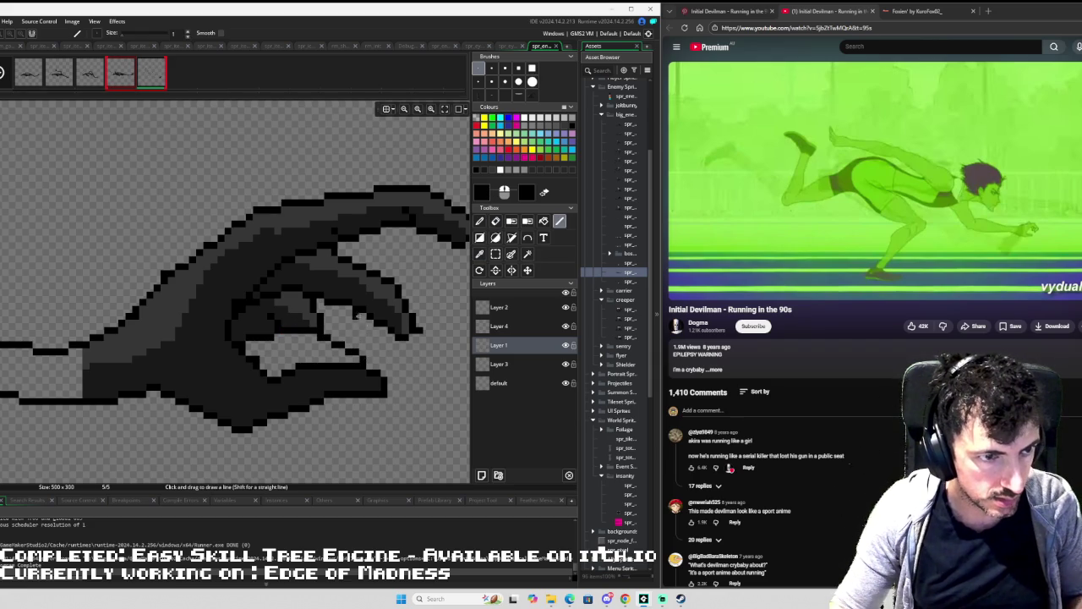
mouse_move(393, 354)
left_mouse_down()
mouse_move(410, 382)
mouse_move(398, 427)
mouse_move(380, 422)
mouse_move(380, 403)
left_mouse_up()
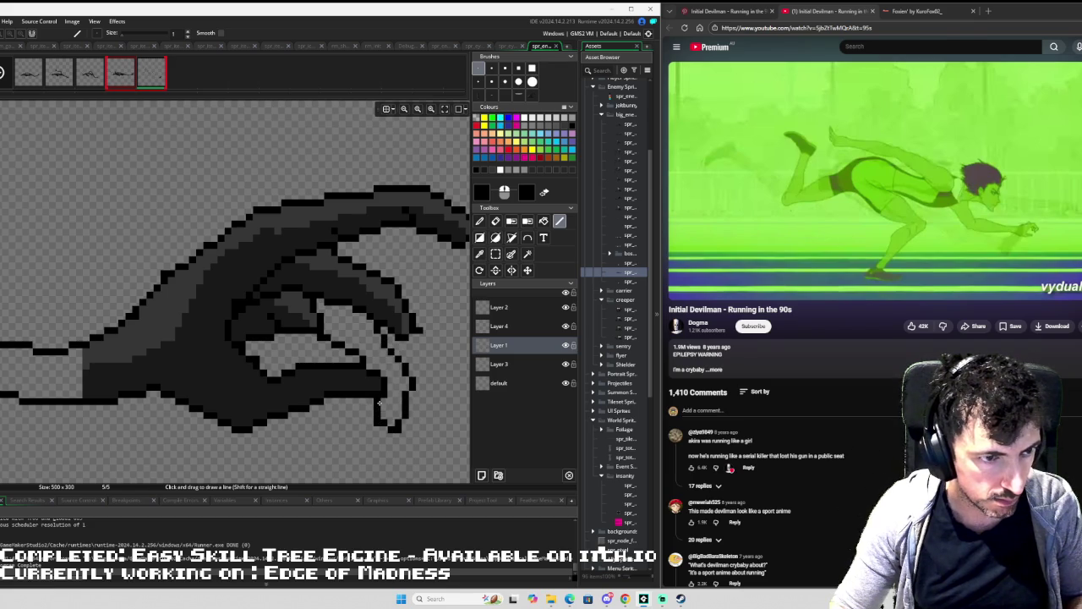
Fill the gap between the fingers and the new finger with dark colour.
left_click(313, 317, "alt")
key("f")
left_click(336, 315)
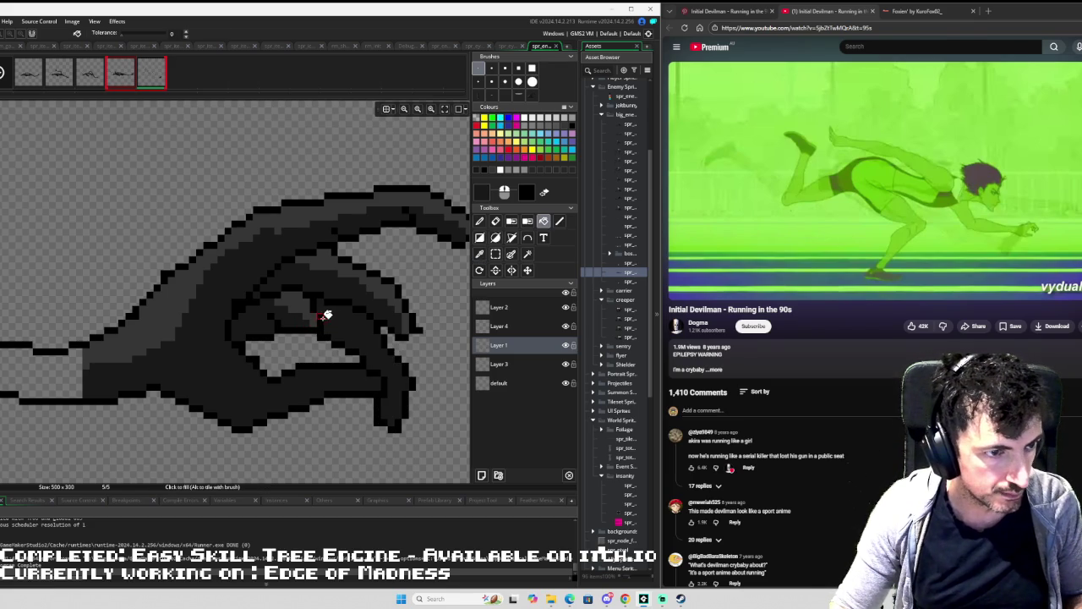
key("d")
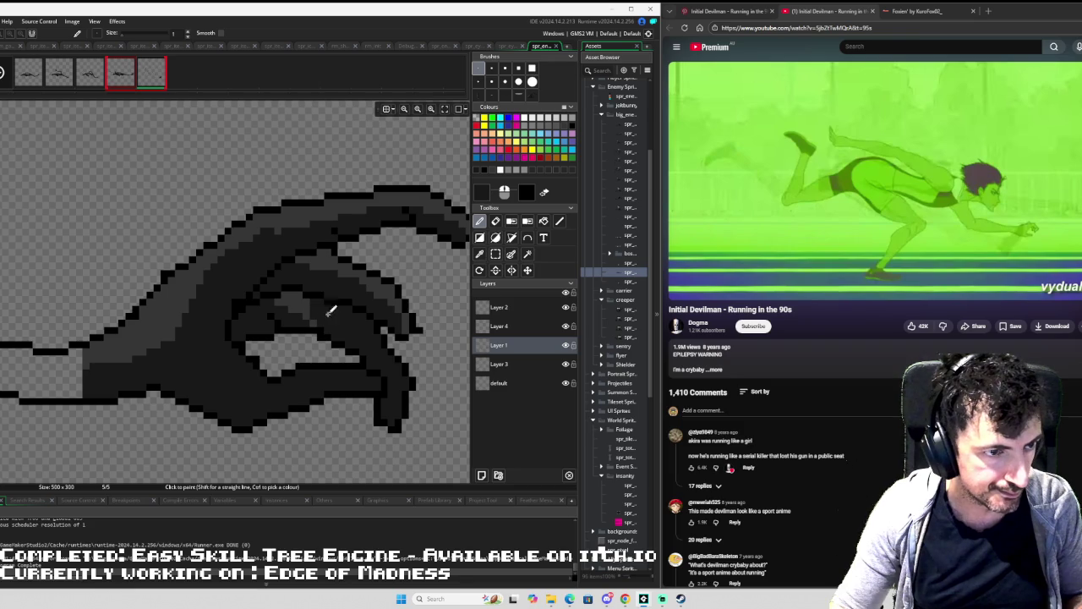
scroll(322, 302, "down", 2)
key("f")
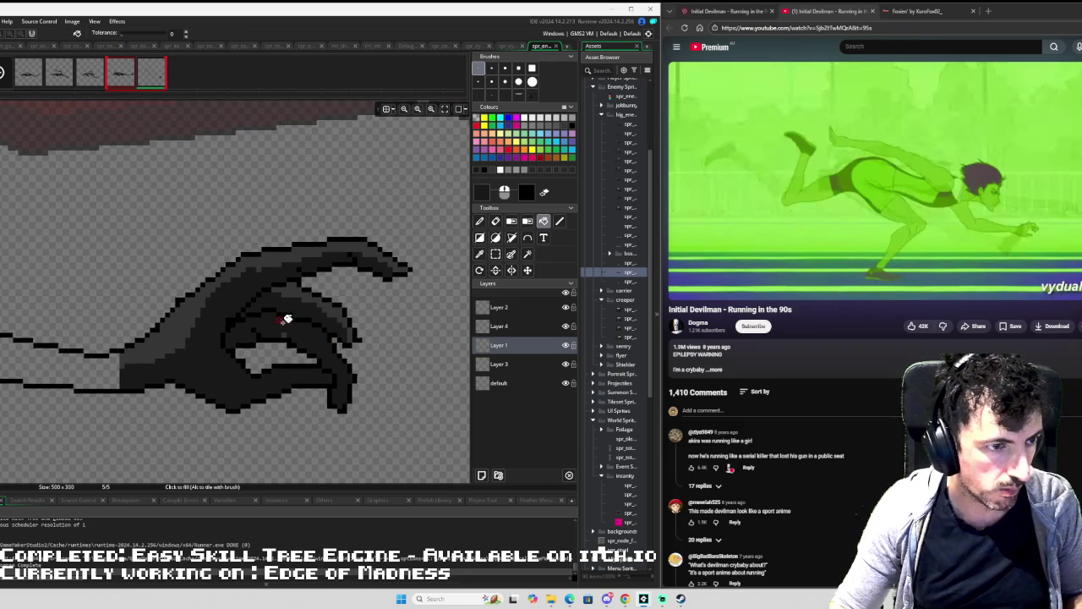
scroll(380, 308, "down", 2)
scroll(377, 311, "down", 1)
scroll(253, 388, "up", 2)
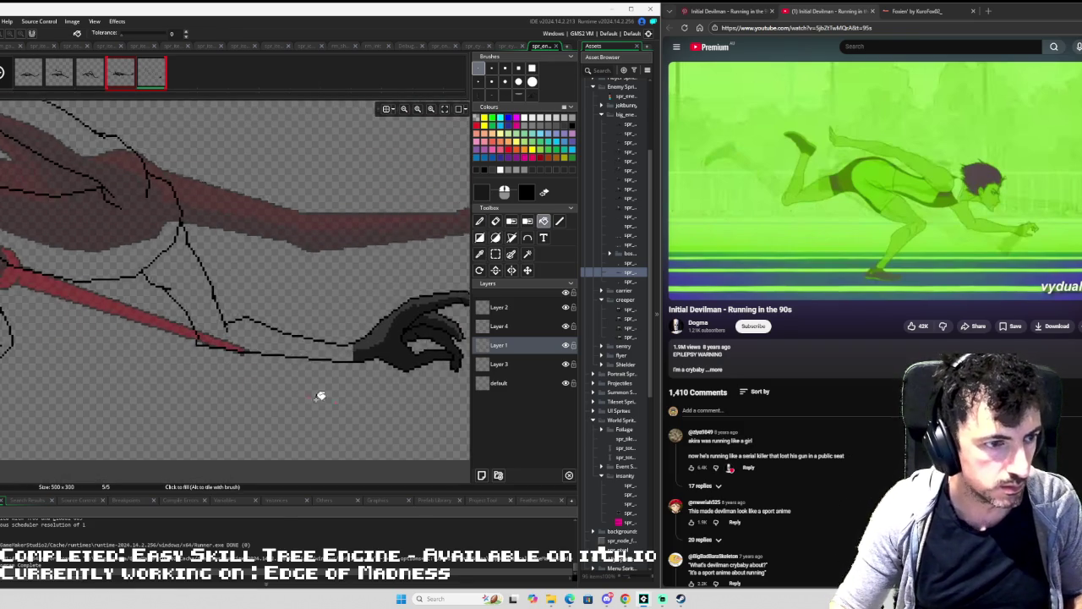
Draw a black line from the hand leftward along the arm's underside toward the spear.
key("l")
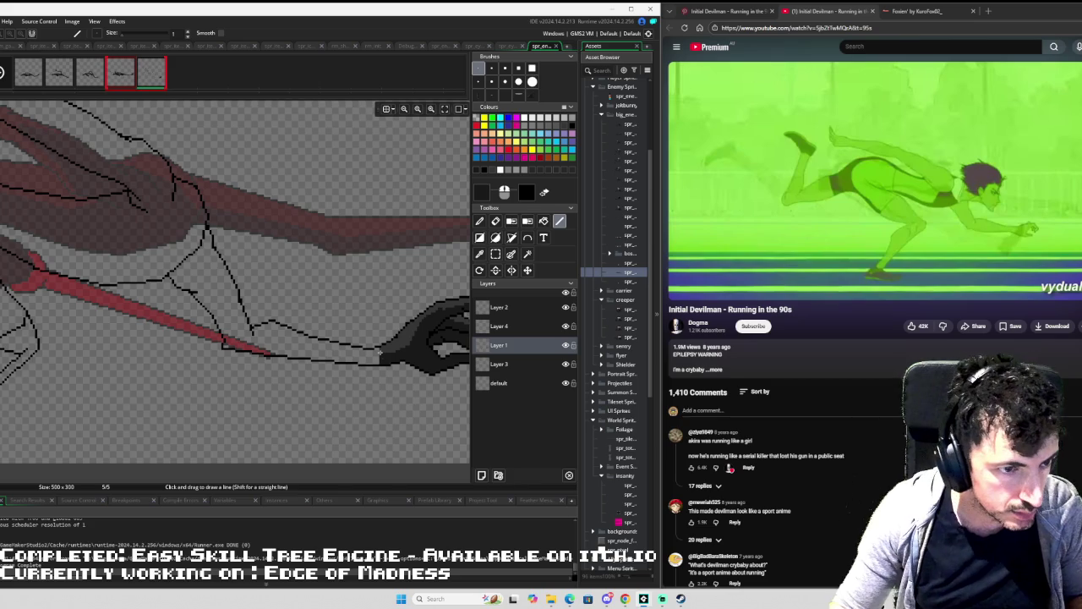
left_click_drag(379, 357, 292, 348)
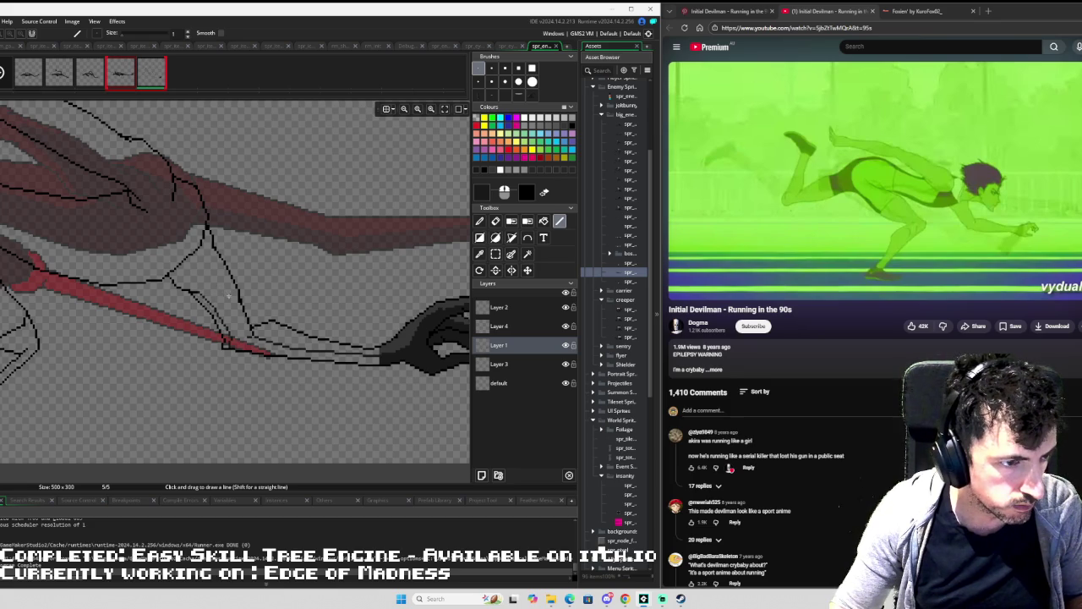
Fill the upper arm, forearm and body regions, including the red area, dark grey.
key("f")
left_click(228, 296)
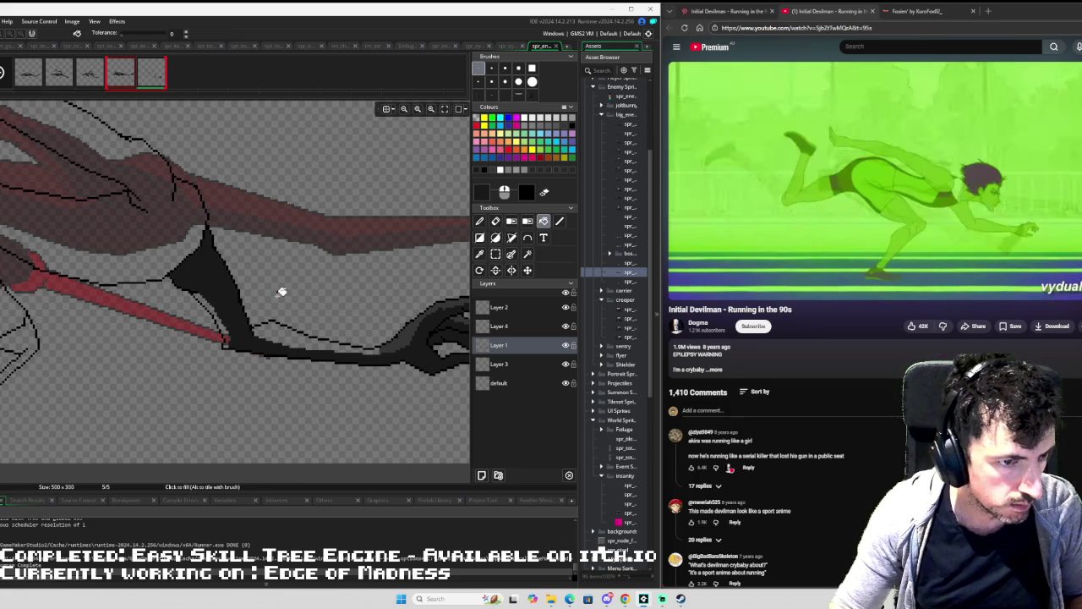
left_click(355, 342, "ctrl")
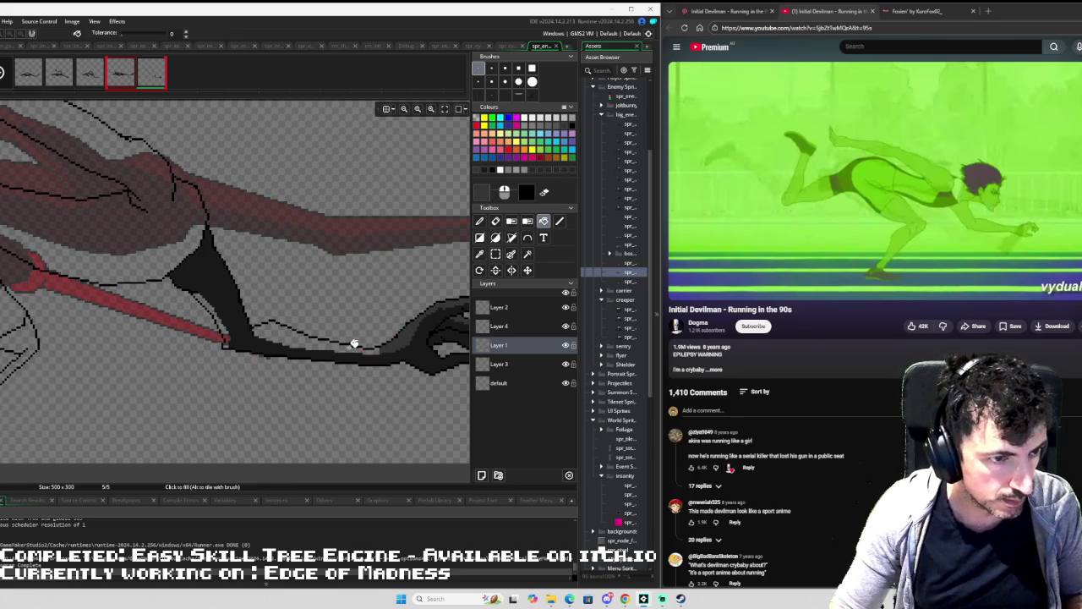
left_click(343, 342)
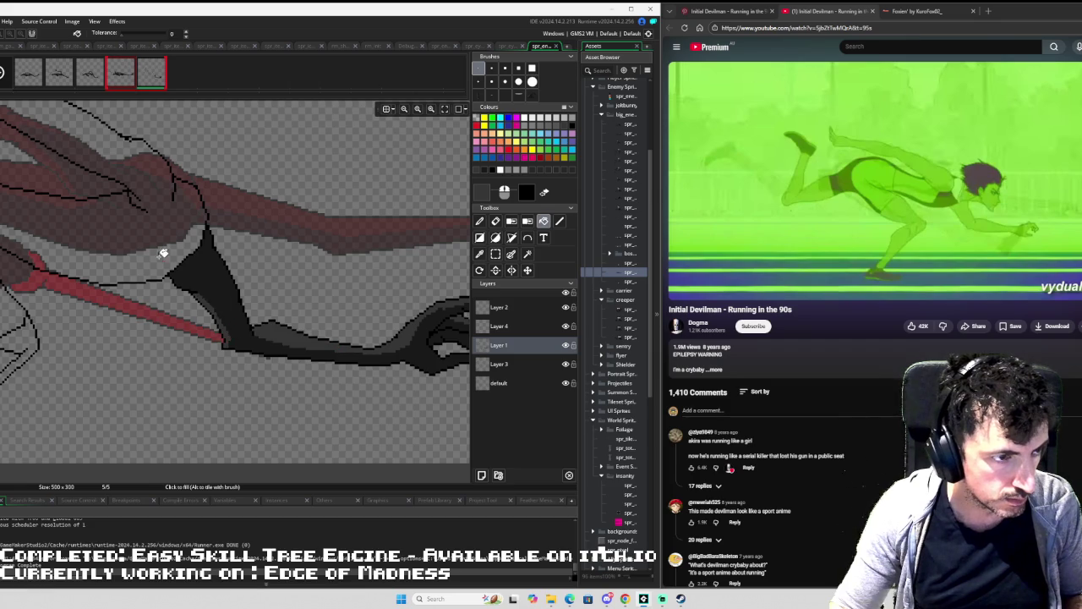
left_click_drag(169, 261, 290, 382)
left_click(290, 381)
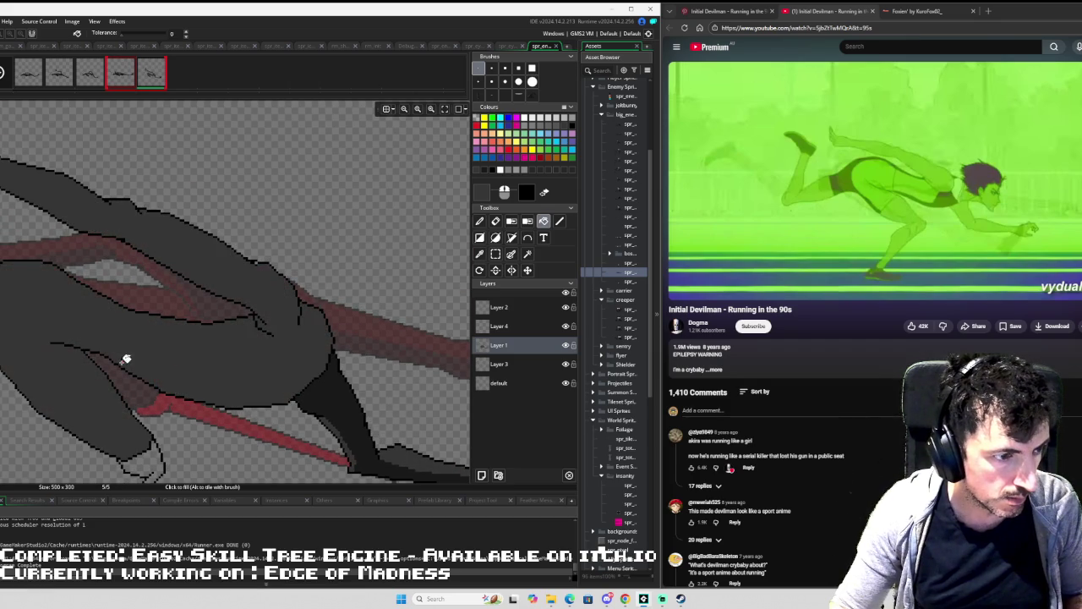
left_click_drag(126, 359, 321, 341)
left_click(100, 290)
scroll(150, 271, "down", 3)
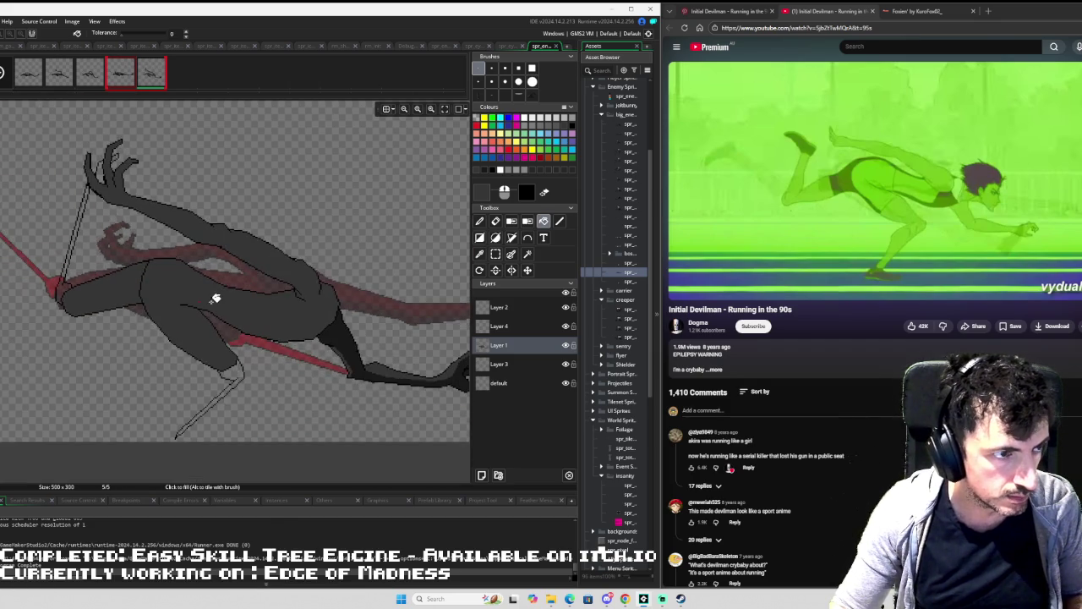
left_click_drag(215, 295, 202, 292)
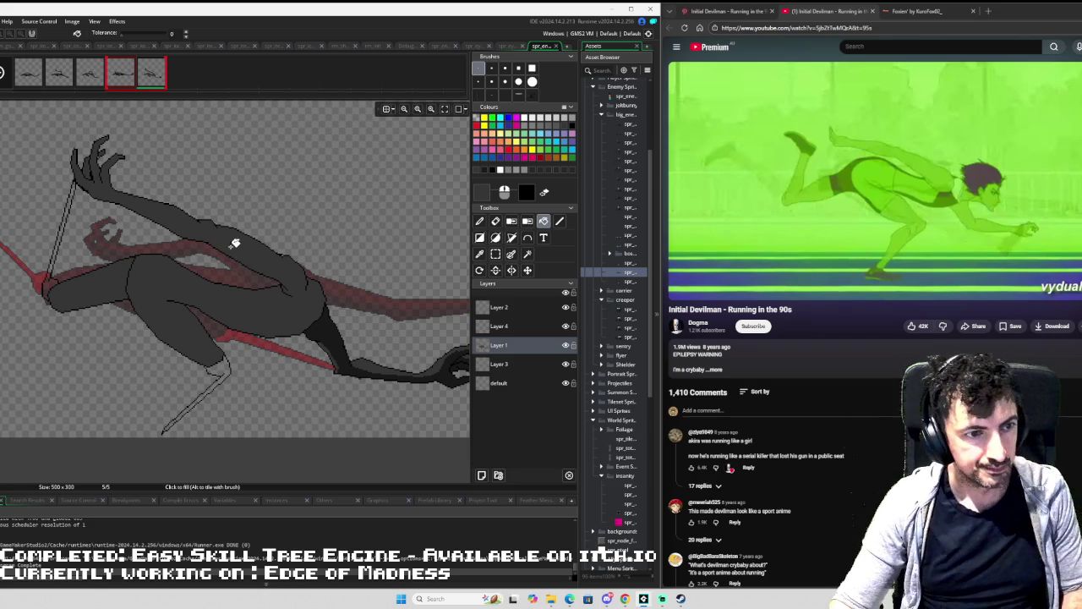
left_click_drag(252, 212, 179, 235)
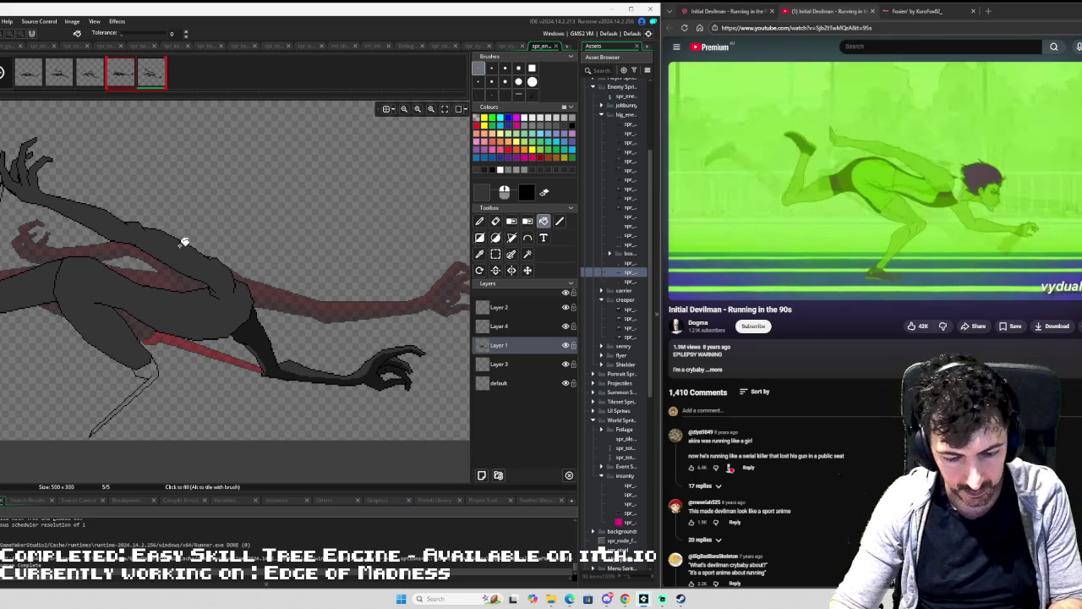
Draw a short diagonal and a long horizontal dark outline along the body near the spear.
key("i")
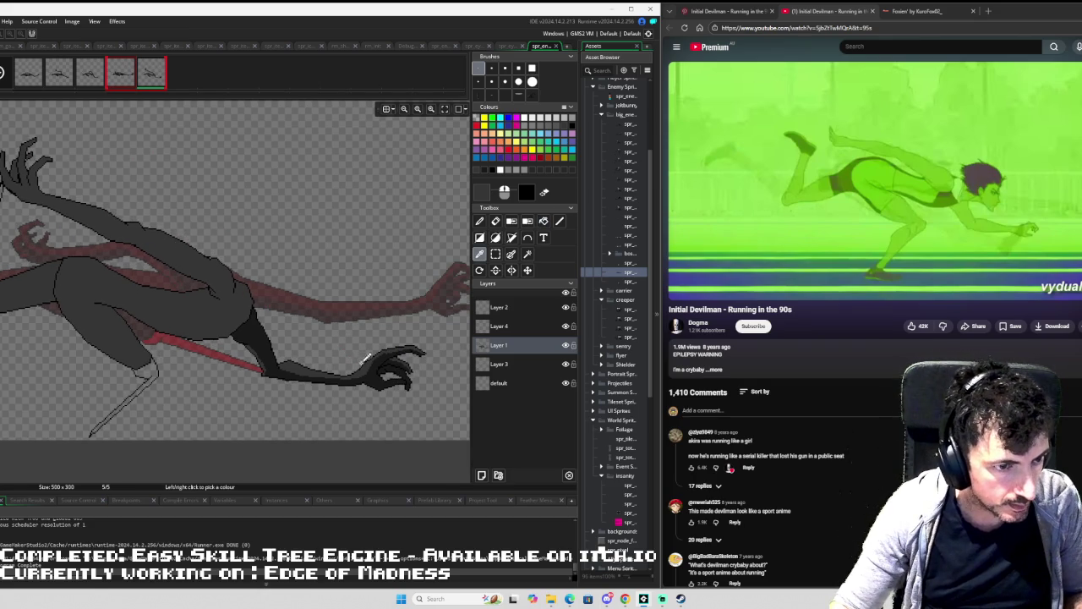
left_click_drag(15, 239, 129, 303)
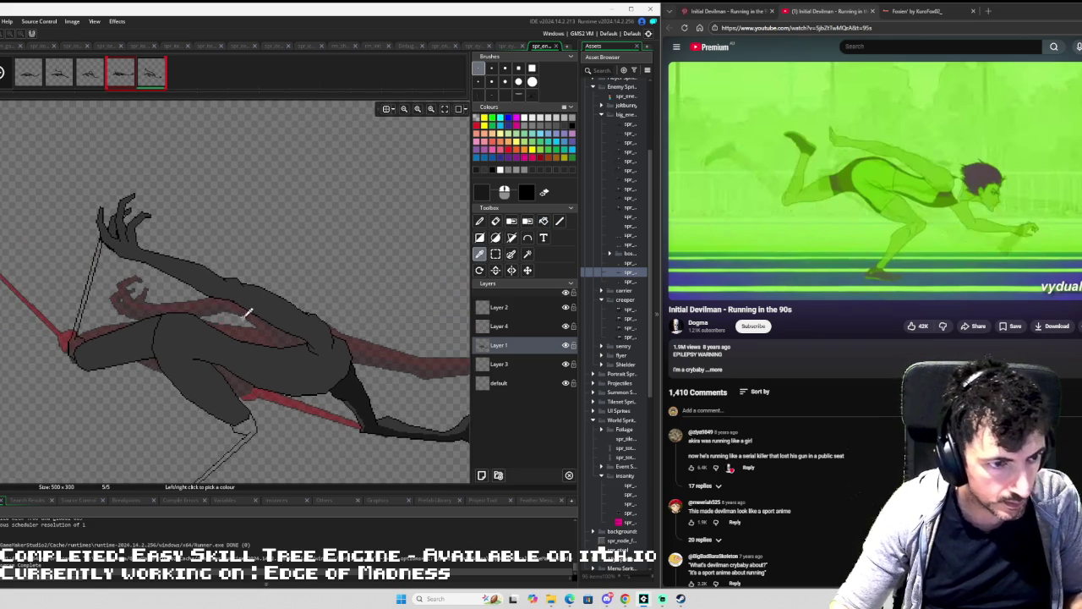
scroll(293, 328, "up", 3)
scroll(337, 347, "up", 2)
scroll(346, 350, "up", 1)
key("l")
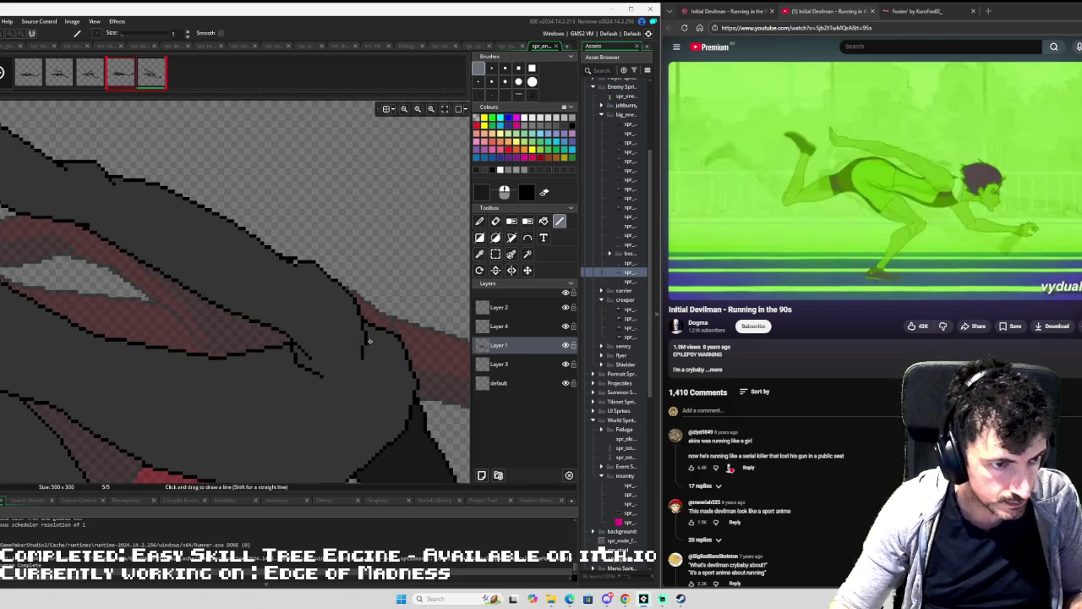
left_click_drag(368, 341, 387, 355)
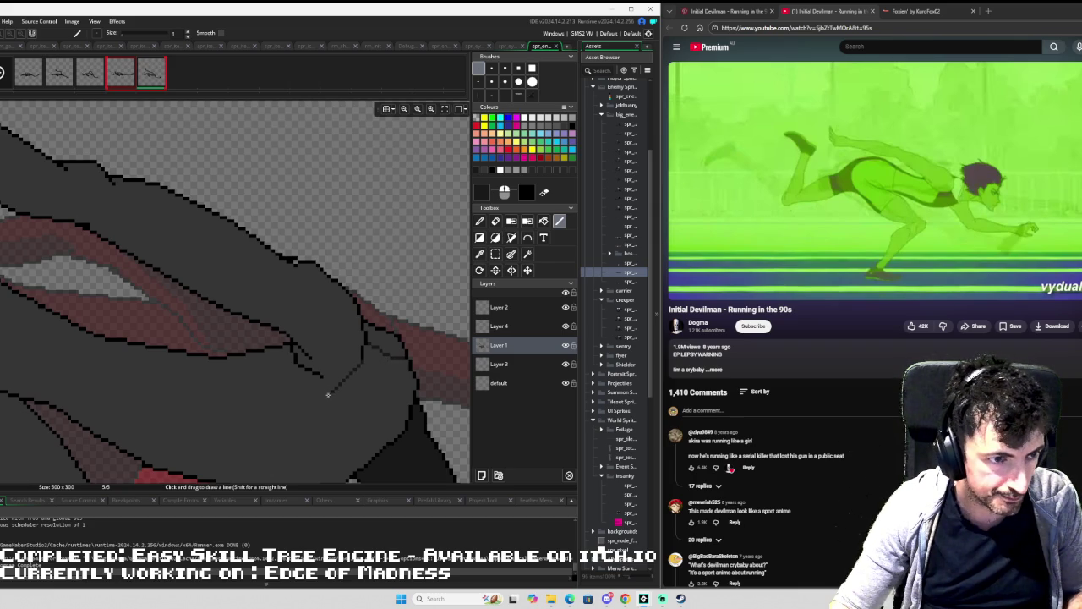
mouse_move(355, 365)
left_mouse_down()
mouse_move(313, 395)
mouse_move(183, 400)
mouse_move(20, 346)
left_mouse_up()
Extend the black outline line up toward the torso, comparing against frame 4.
scroll(73, 357, "up", 2)
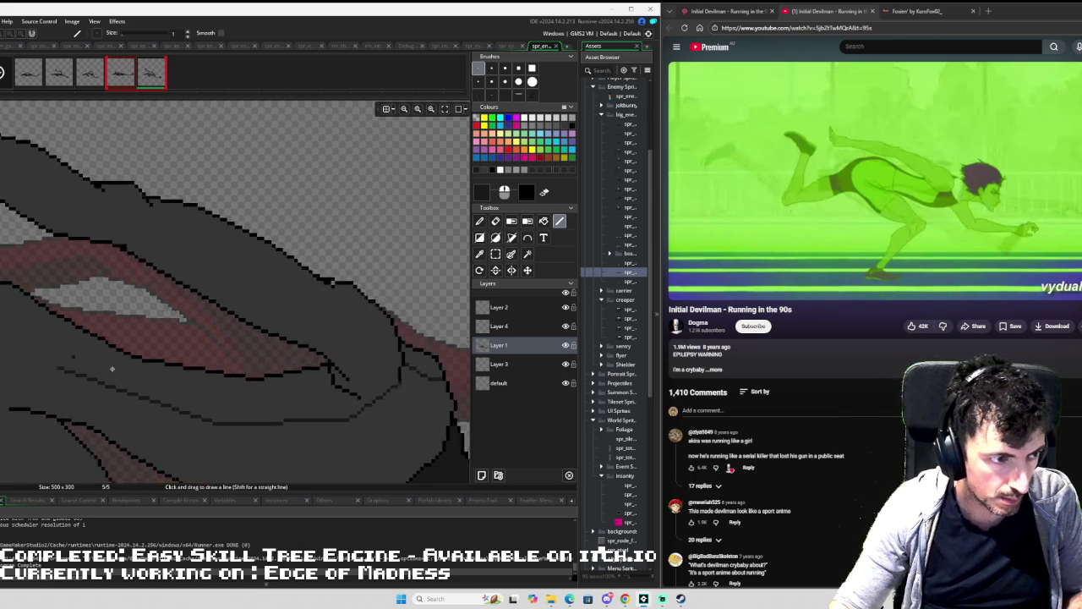
scroll(311, 409, "down", 1)
mouse_move(319, 411)
left_mouse_down()
mouse_move(236, 379)
mouse_move(256, 368)
mouse_move(206, 406)
mouse_move(201, 383)
mouse_move(194, 395)
mouse_move(211, 379)
mouse_move(228, 387)
mouse_move(251, 435)
left_mouse_up()
scroll(206, 405, "down", 2)
scroll(196, 404, "down", 4)
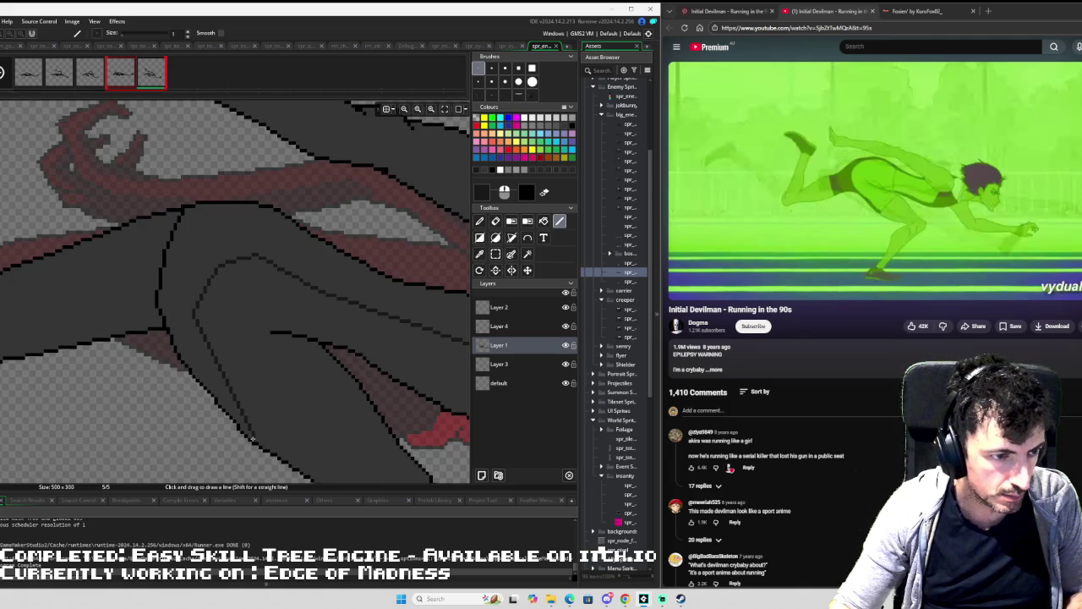
scroll(304, 421, "down", 5)
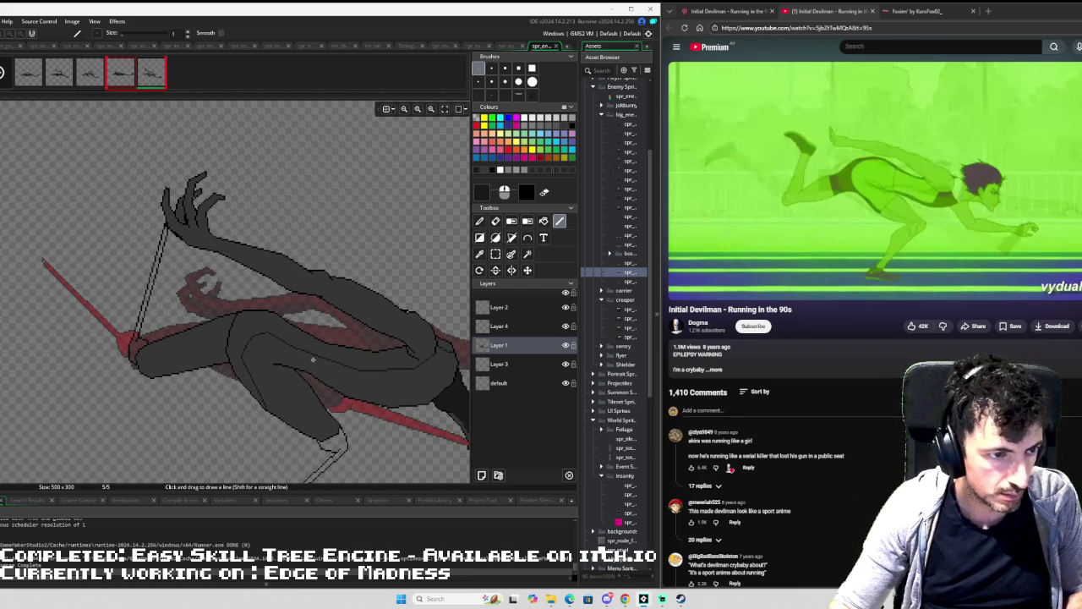
key("comma")
key("period")
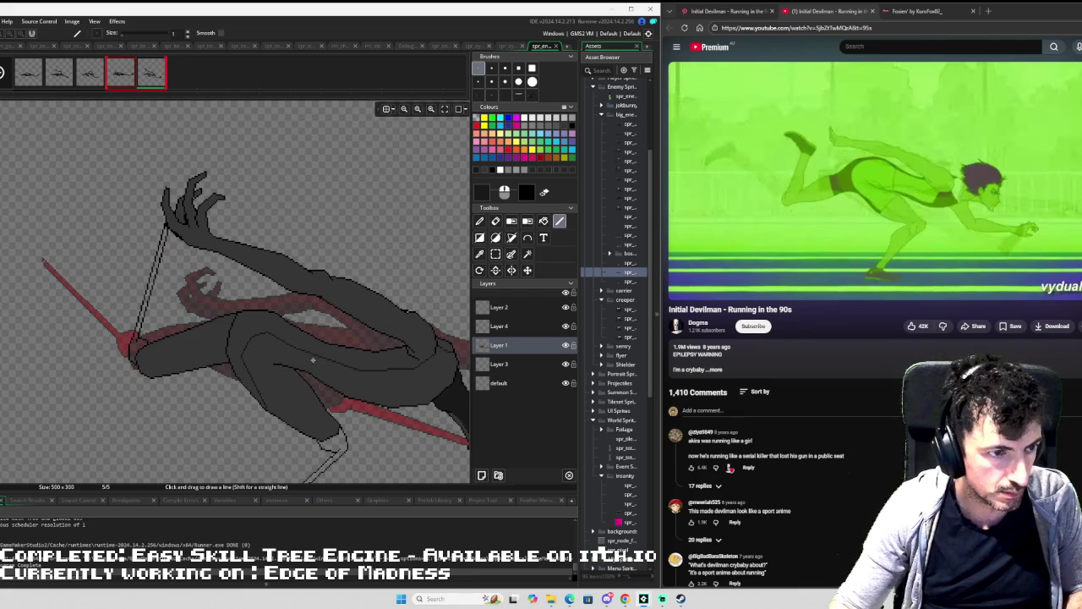
Fill the leg region with dark grey and sample that dark grey from the artwork.
key("f")
left_click(290, 396)
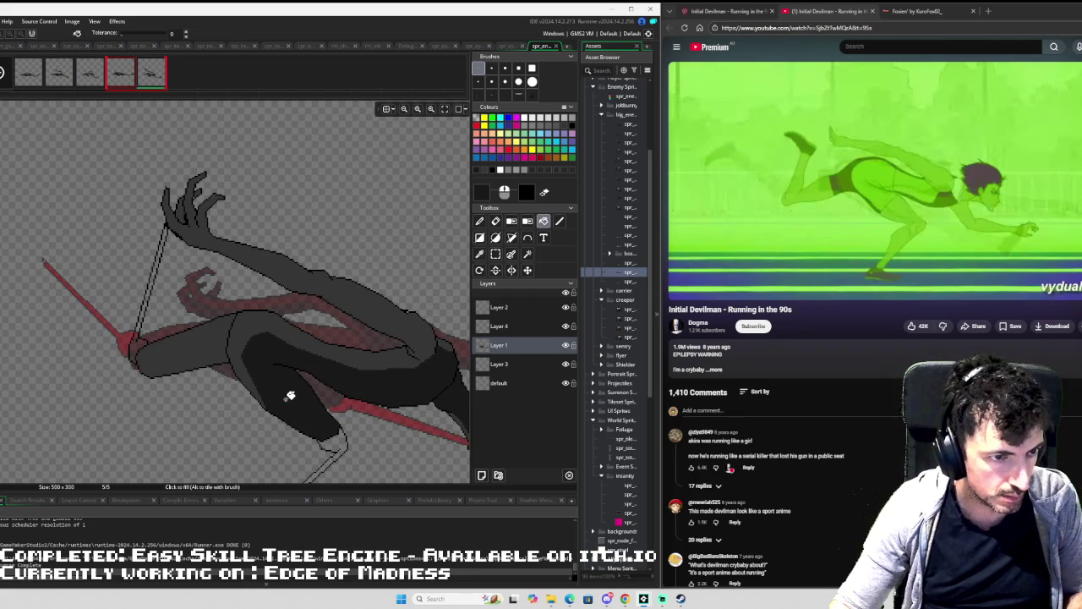
scroll(303, 350, "up", 3)
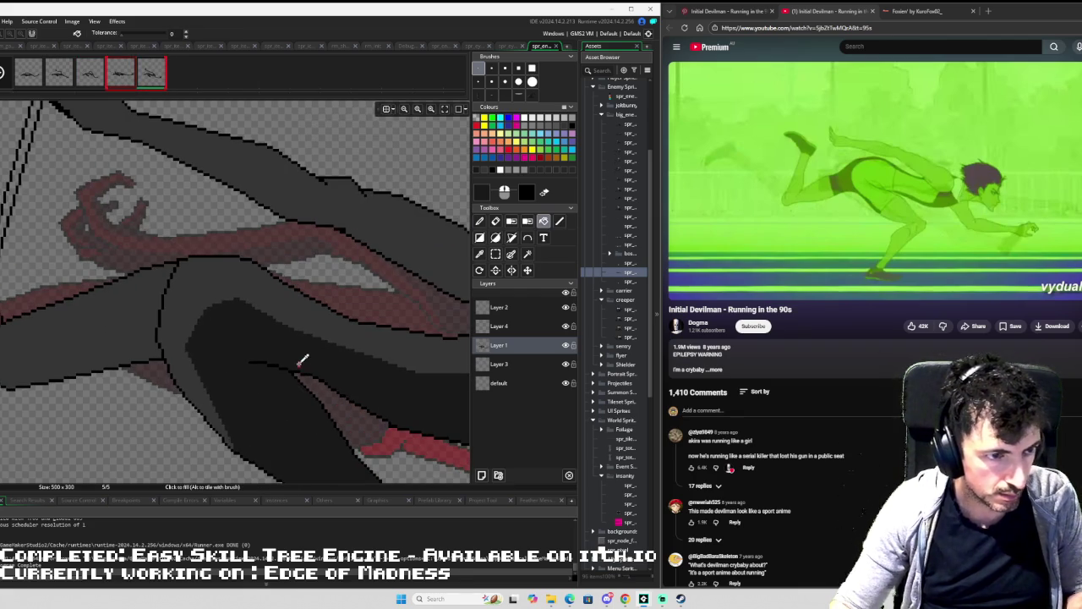
key("i")
left_click(317, 338)
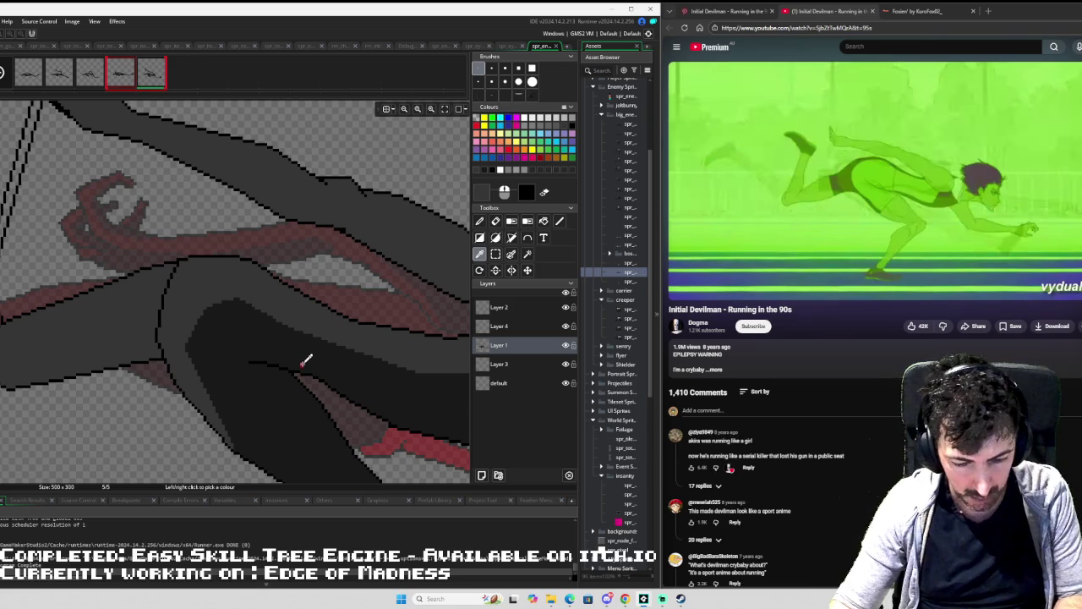
key("l")
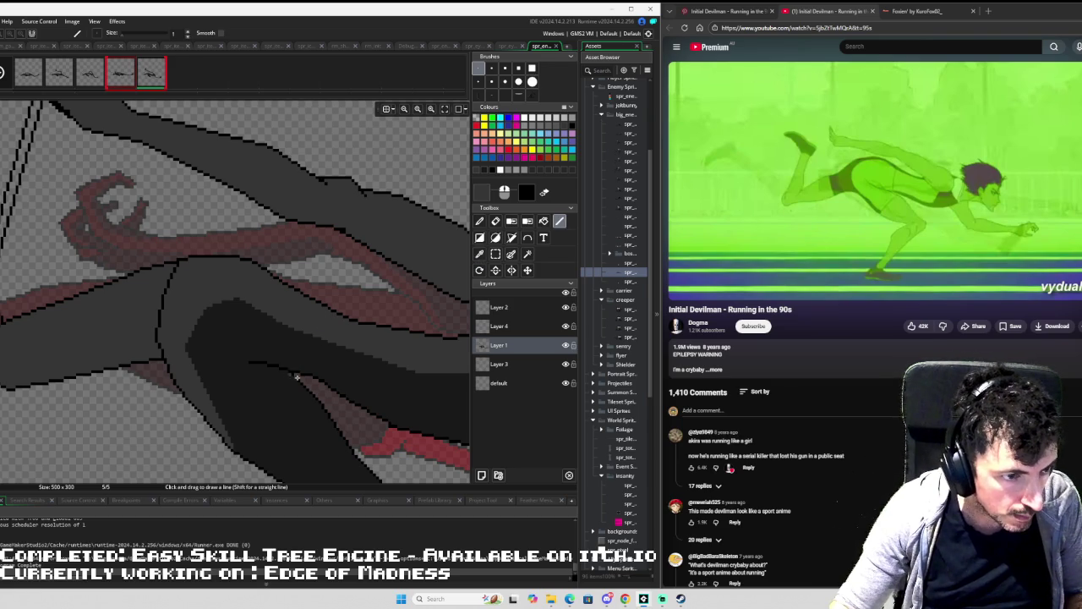
Draw a line marking the edge of the torso's shaded area.
scroll(298, 377, "up", 3)
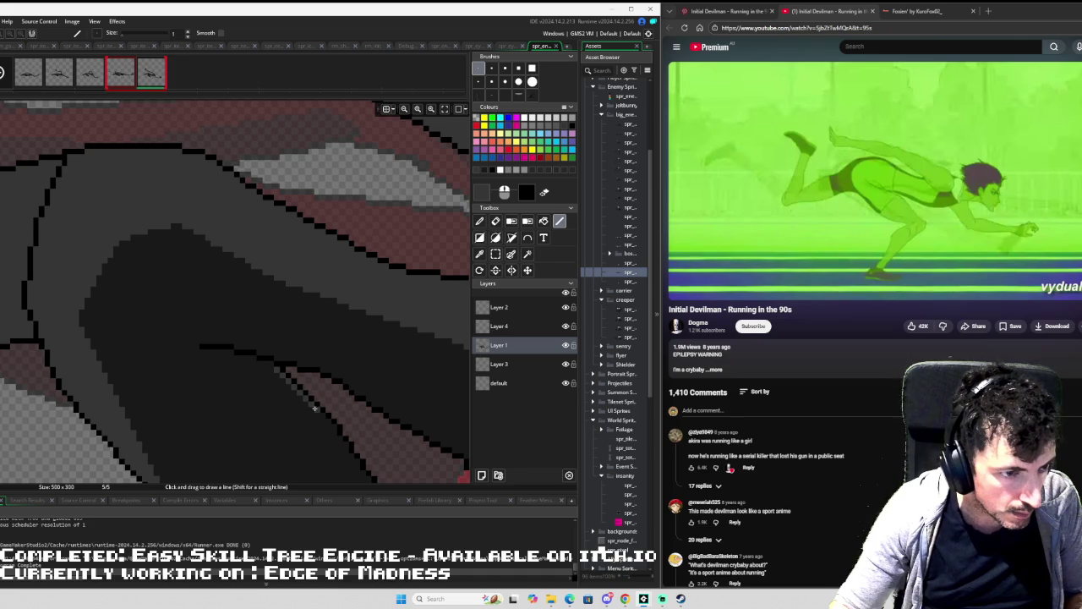
scroll(342, 367, "down", 5)
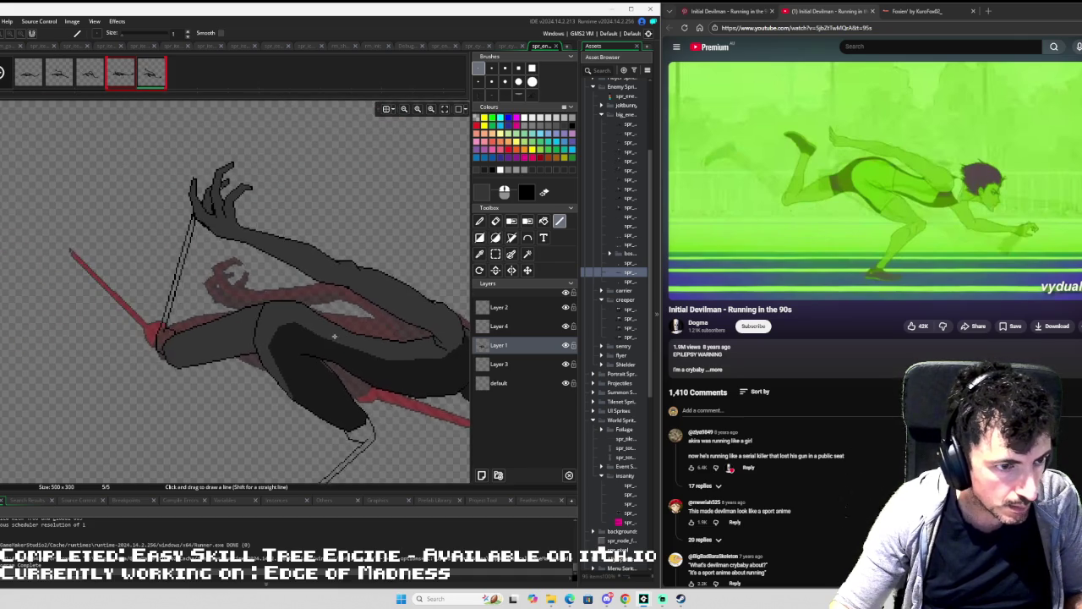
scroll(336, 337, "up", 4)
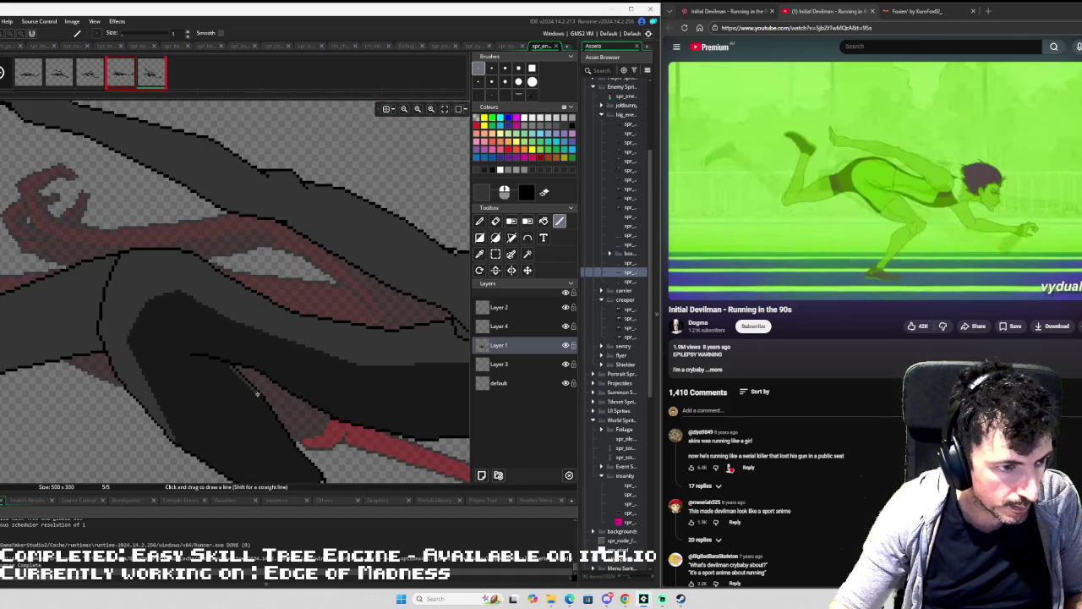
scroll(292, 372, "down", 3)
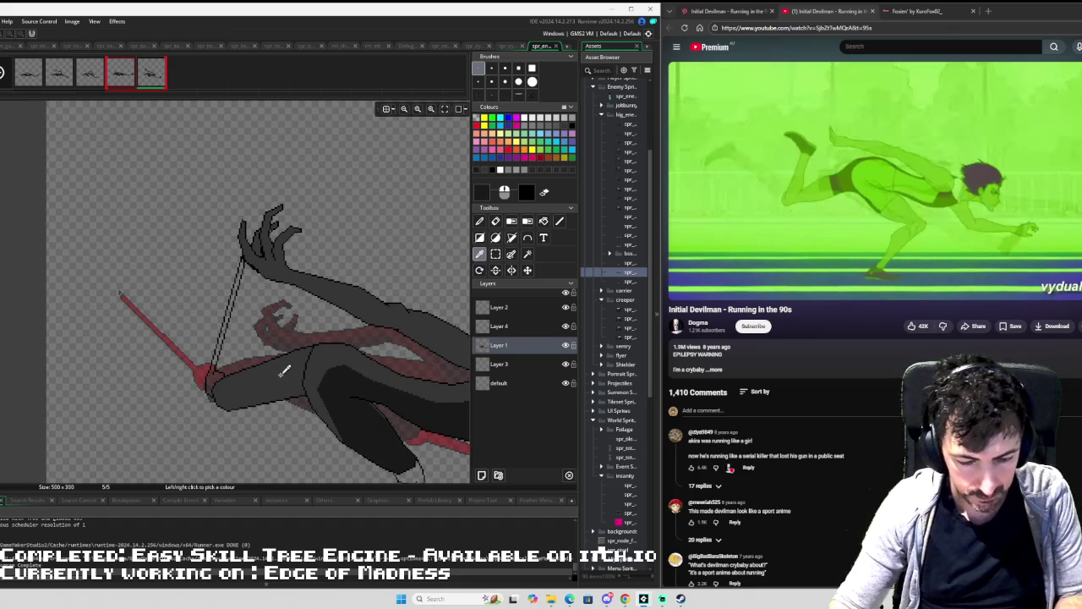
scroll(287, 374, "up", 1)
scroll(292, 376, "up", 1)
left_click_drag(325, 370, 155, 415)
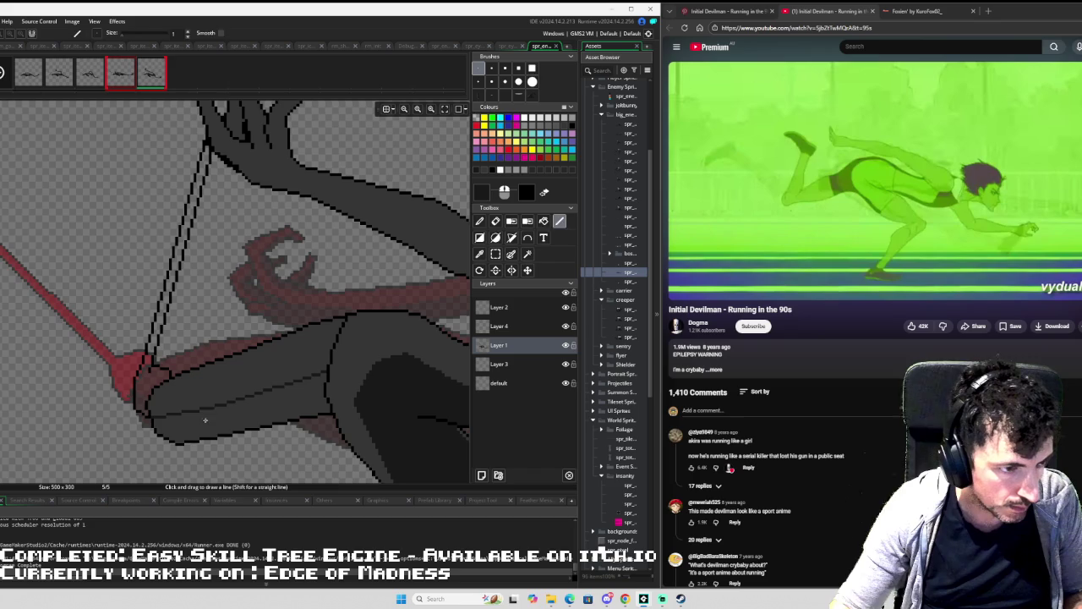
Fill the outlined torso area with dark grey.
key("f")
left_click(237, 415)
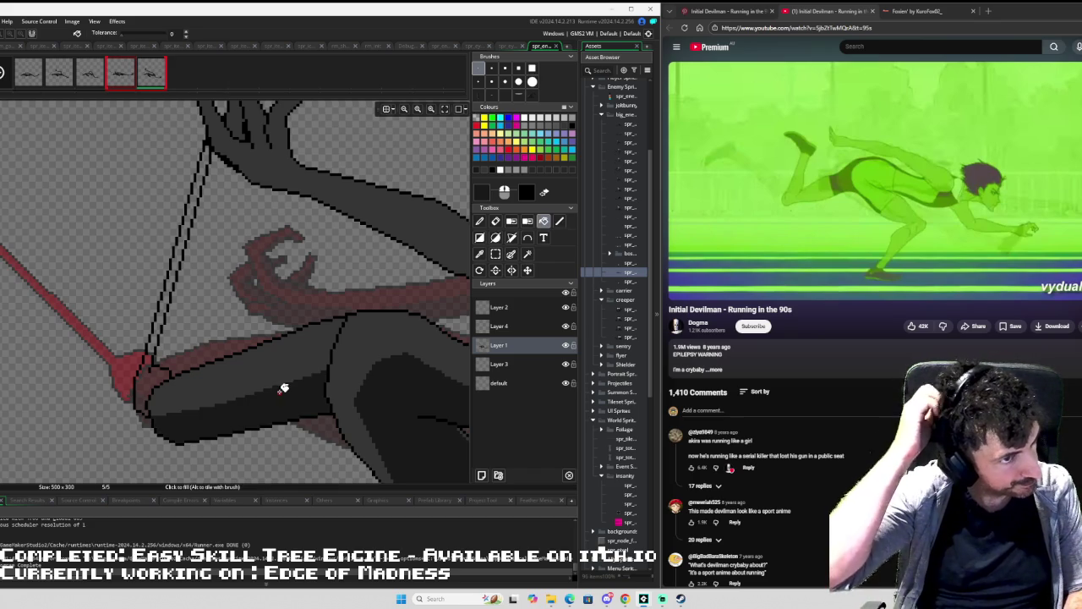
scroll(301, 317, "up", 2)
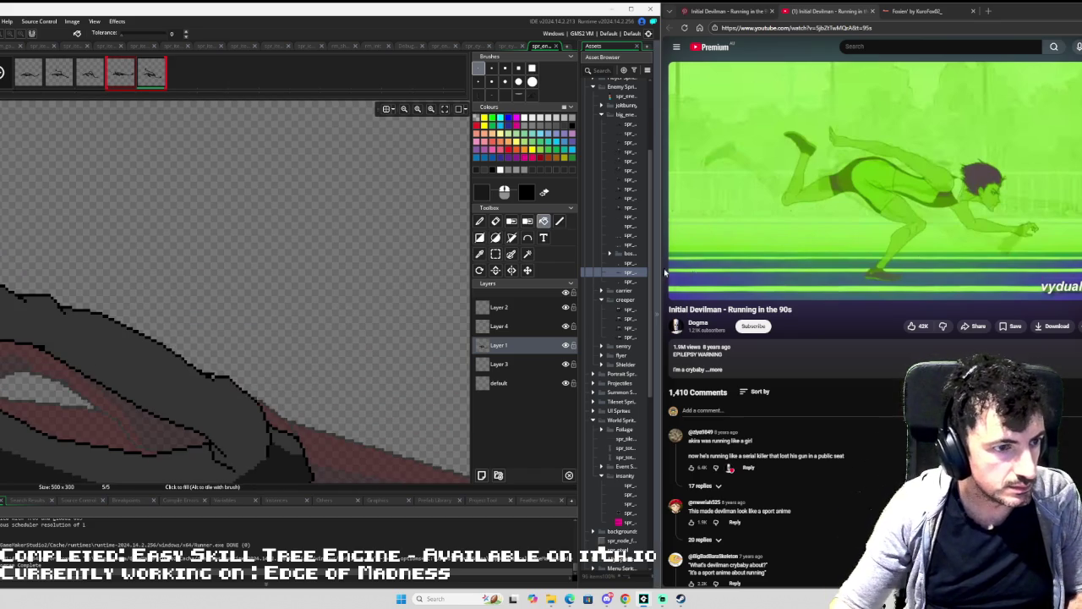
left_click_drag(301, 316, 348, 309)
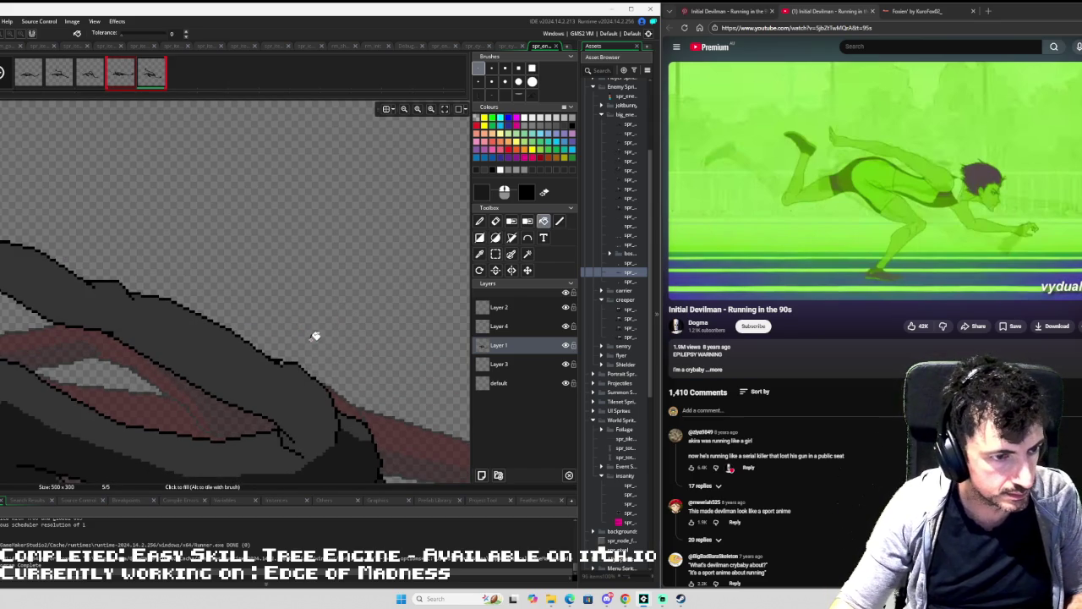
scroll(296, 359, "up", 1)
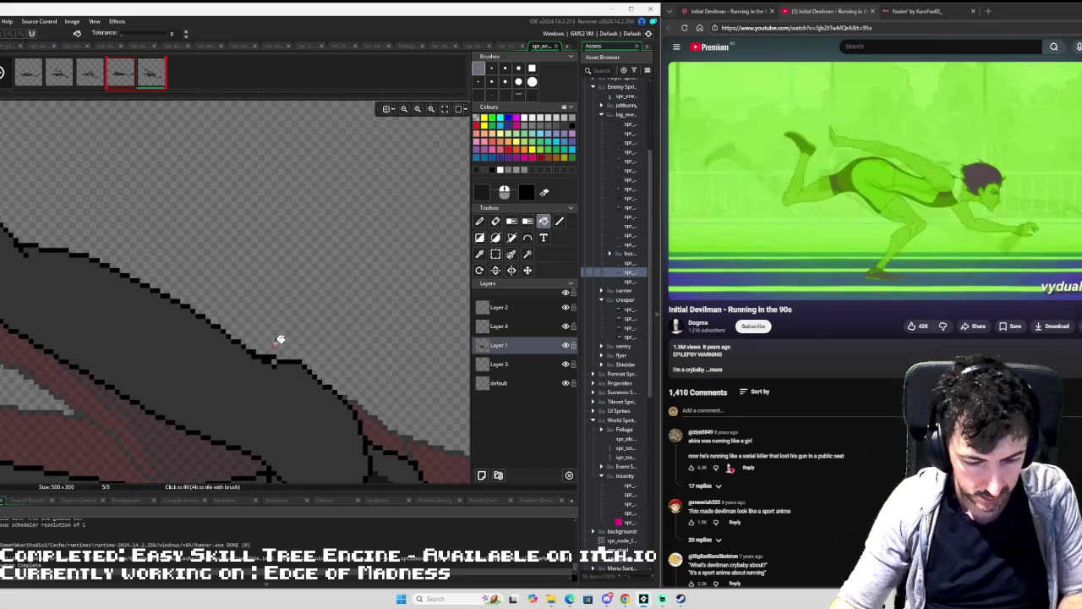
Draw a short dark line on the body and another along the torso's upper edge.
key("d")
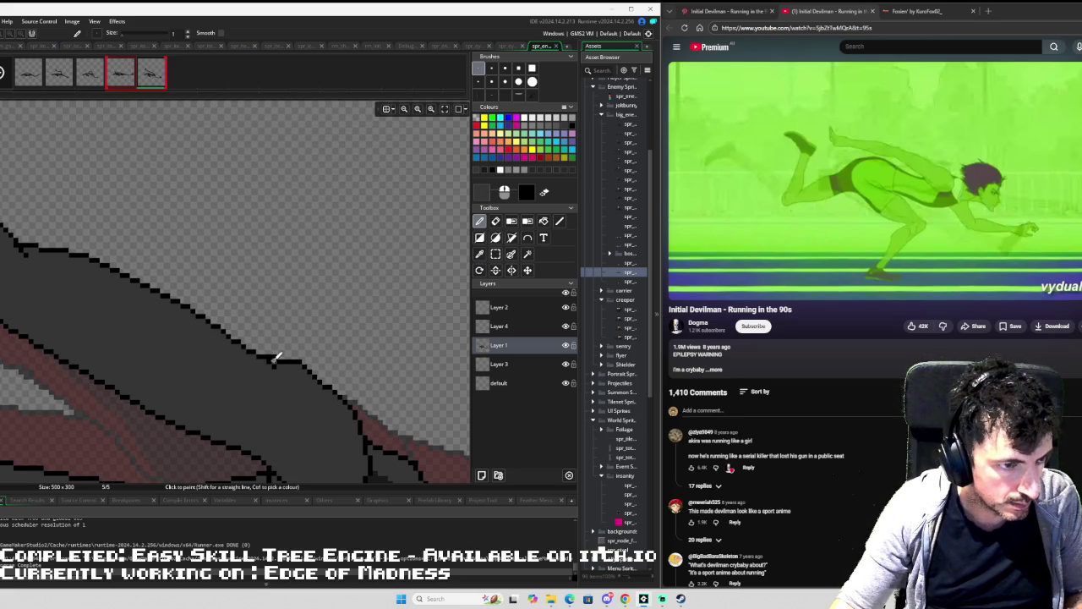
scroll(347, 365, "down", 2)
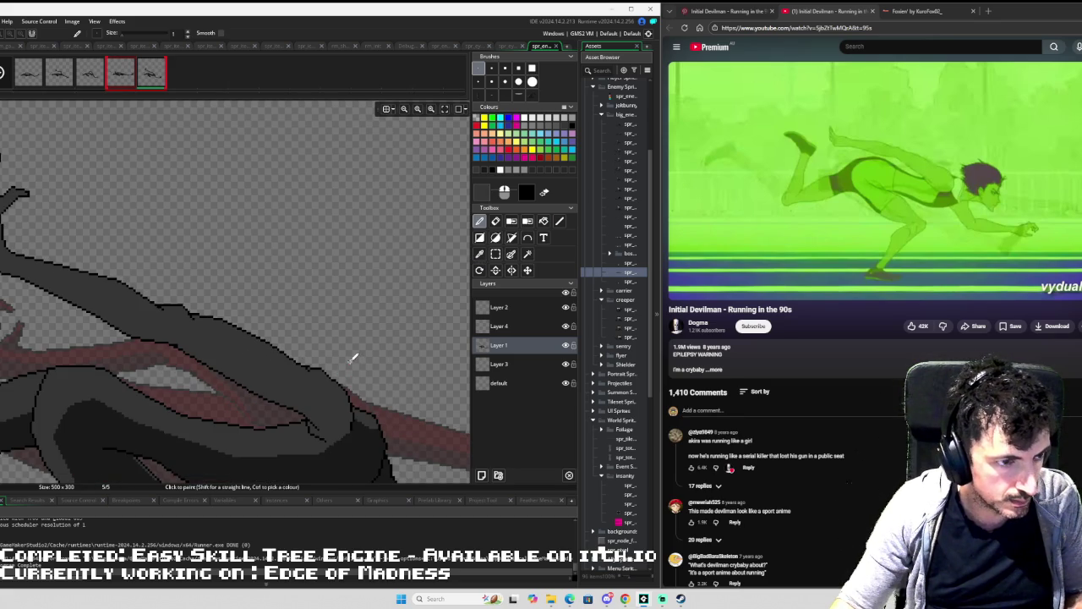
scroll(350, 355, "down", 2)
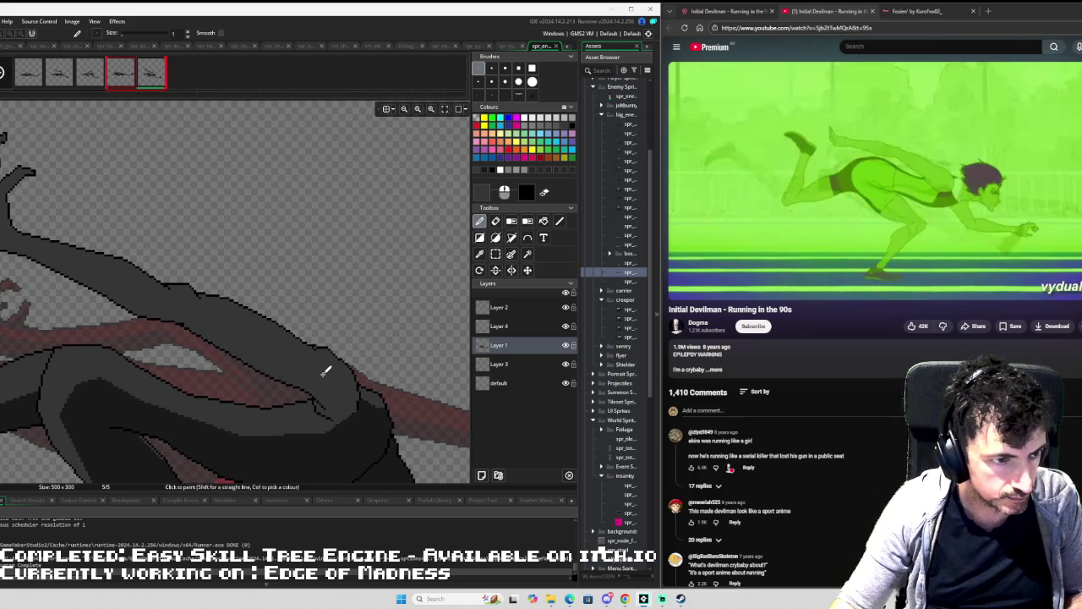
key("ctrl")
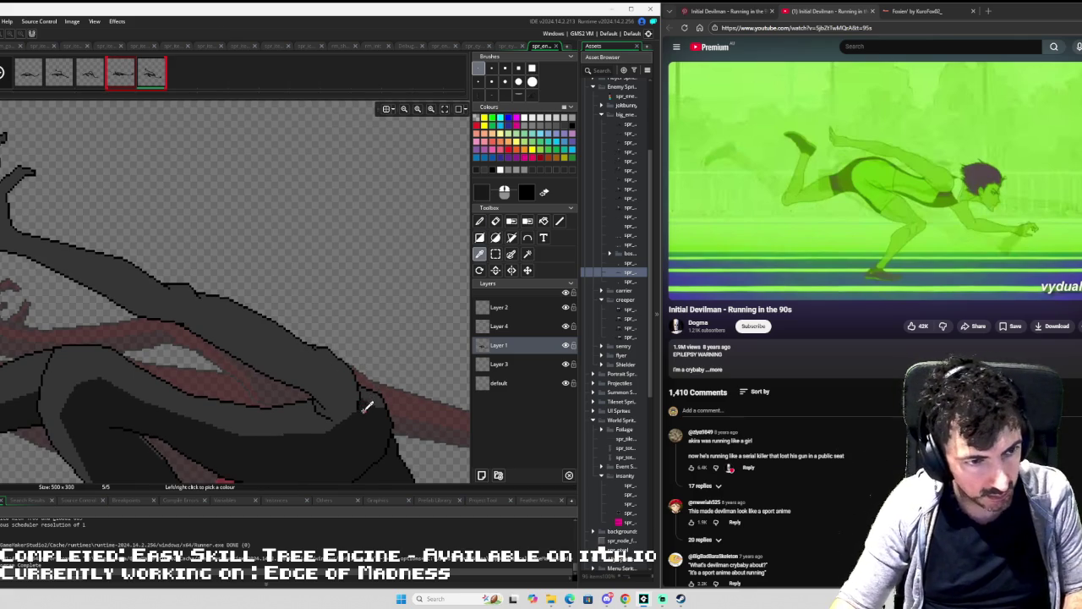
key("l")
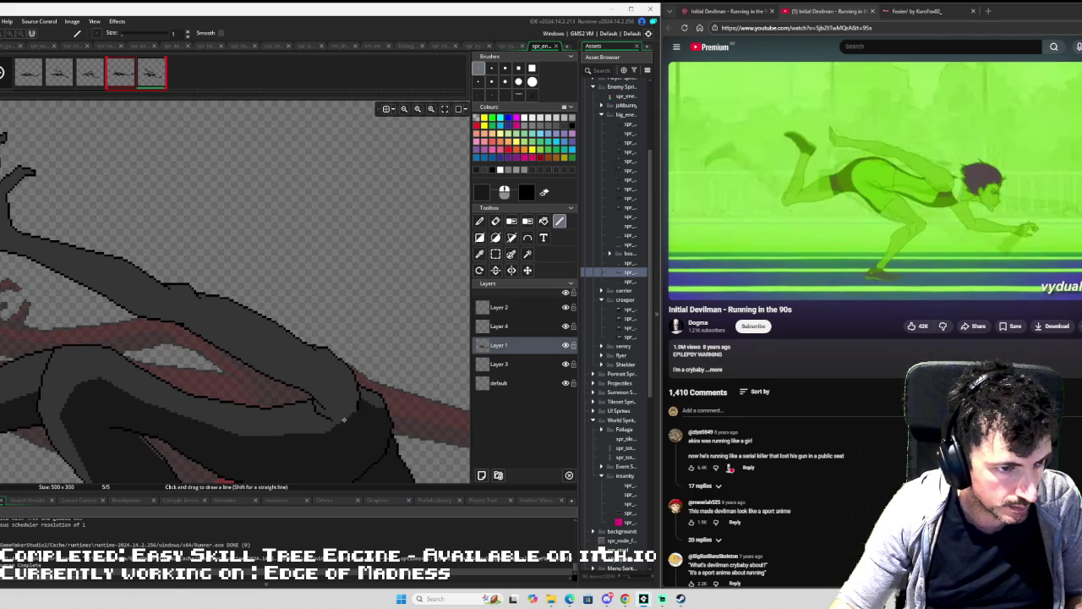
left_click_drag(332, 403, 319, 384)
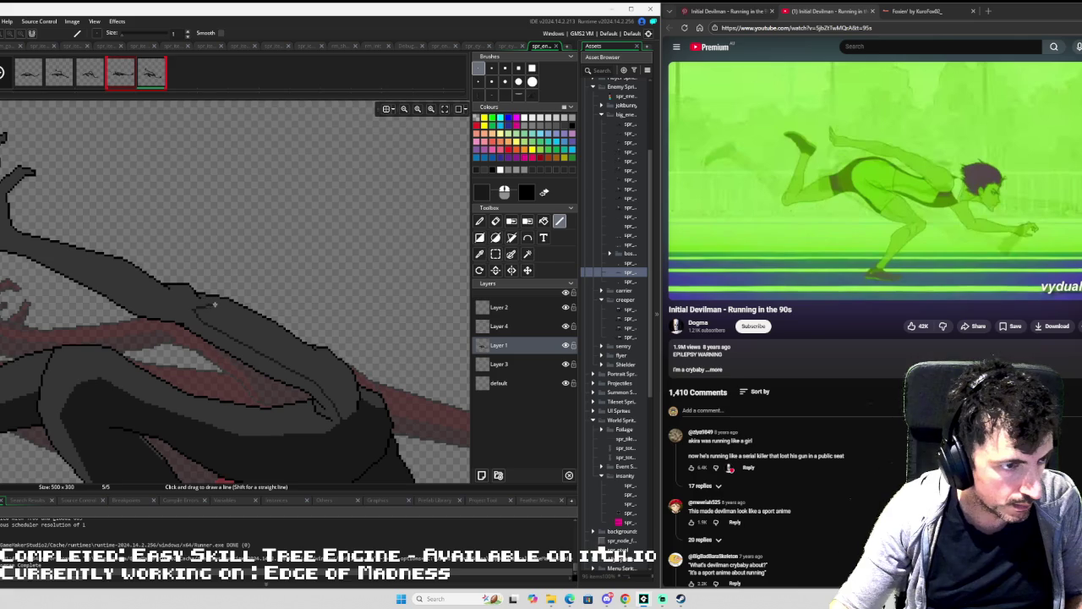
left_click_drag(219, 307, 272, 334)
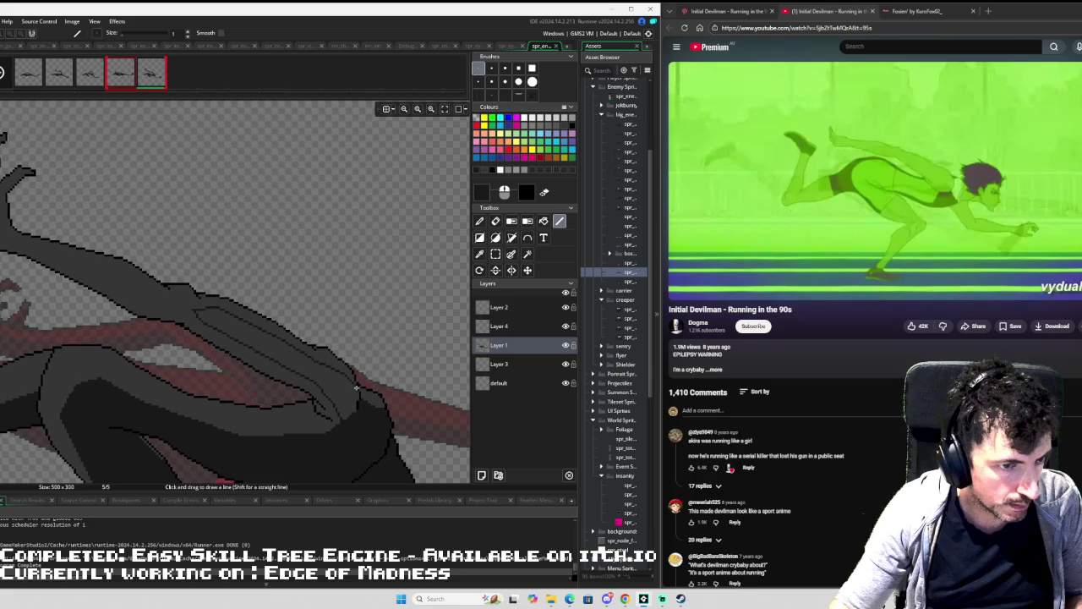
Fill the newly enclosed grey region with the darker shade.
key("f")
left_click(349, 387)
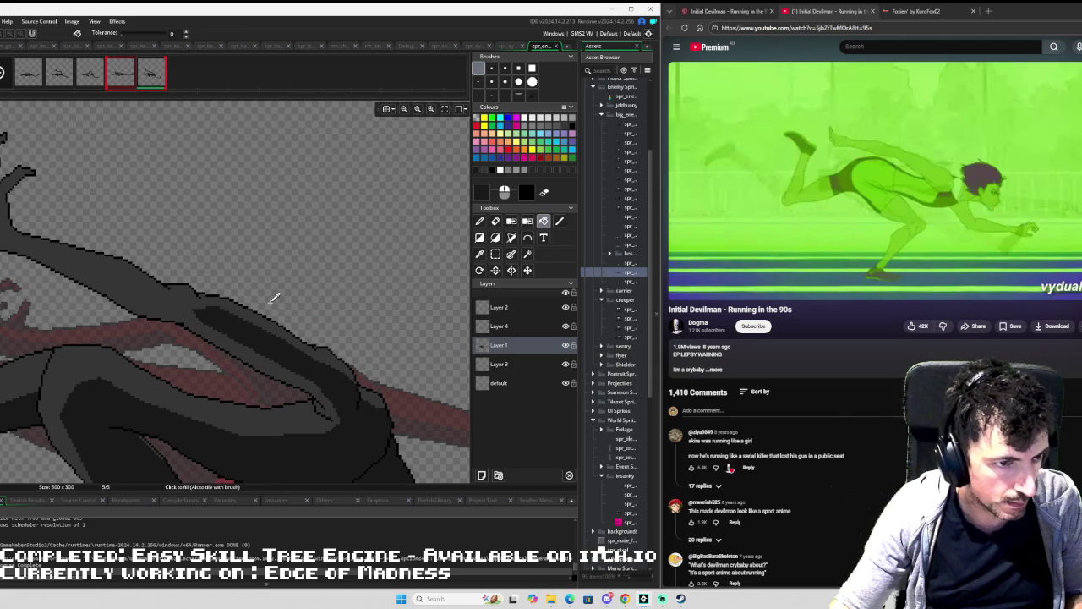
scroll(279, 294, "down", 3)
scroll(258, 292, "up", 4)
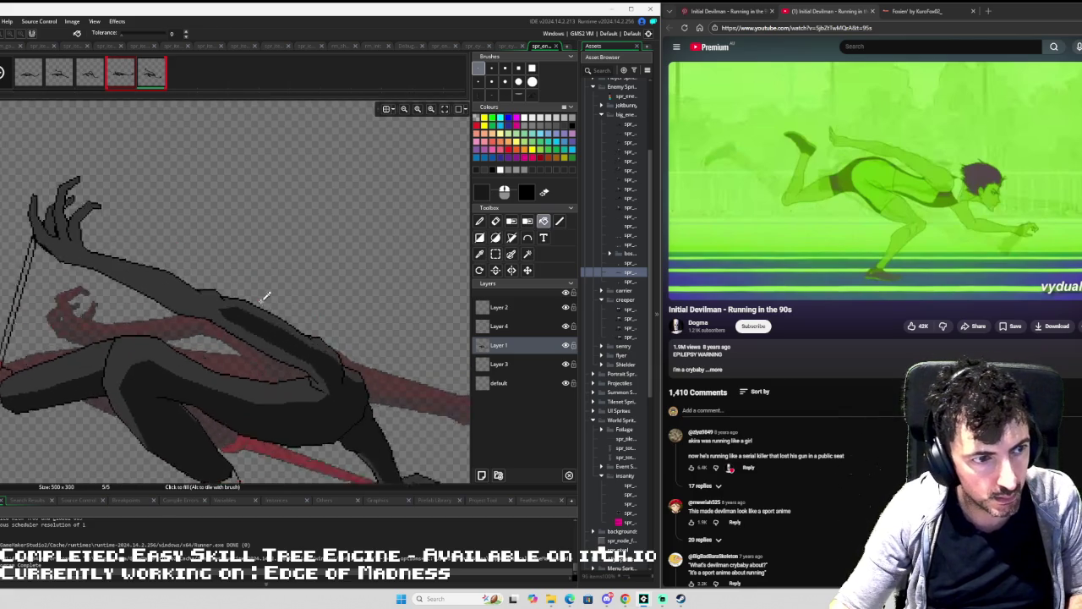
Fill the lower grey areas of the body with dark grey.
left_click(280, 328)
left_click_drag(280, 328, 259, 261)
key("l")
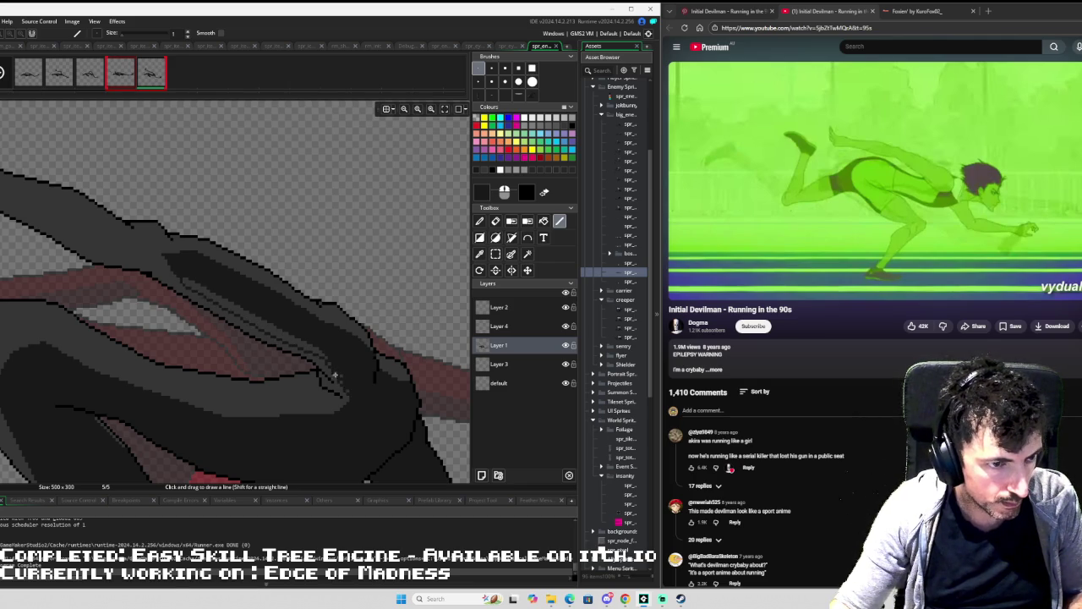
key("f")
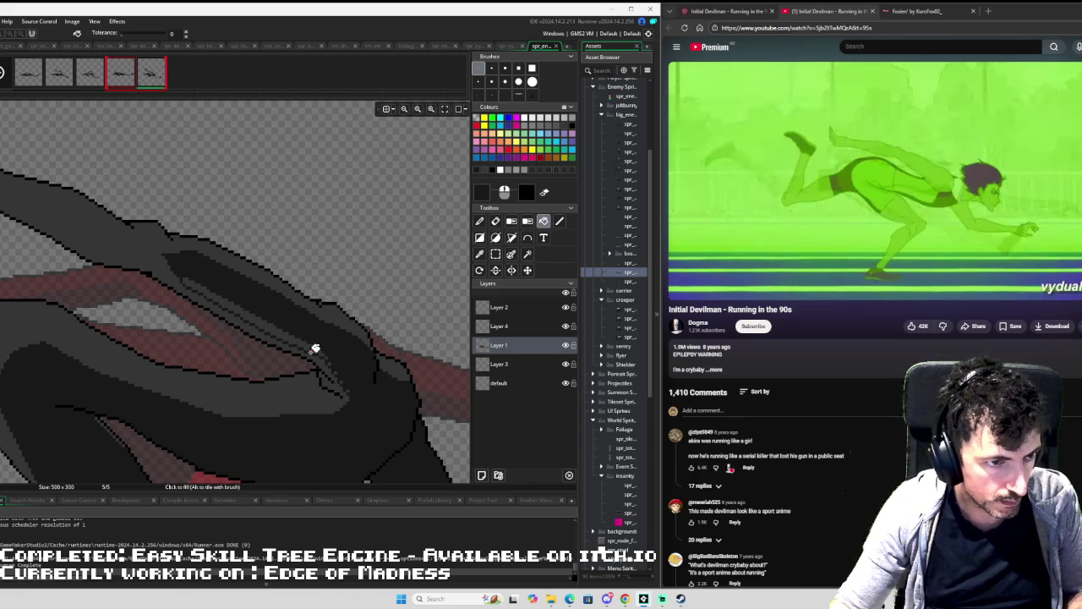
left_click(314, 345)
Draw a long dark line along the raised arm's lower edge.
key("d")
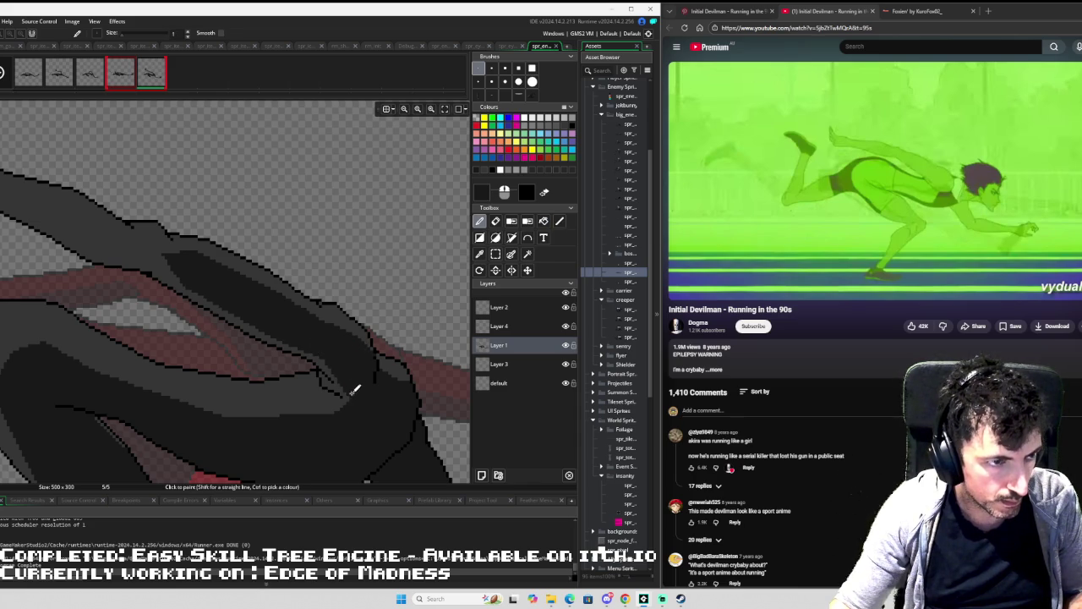
scroll(41, 211, "down", 3)
scroll(302, 290, "up", 2)
scroll(303, 290, "right", 4)
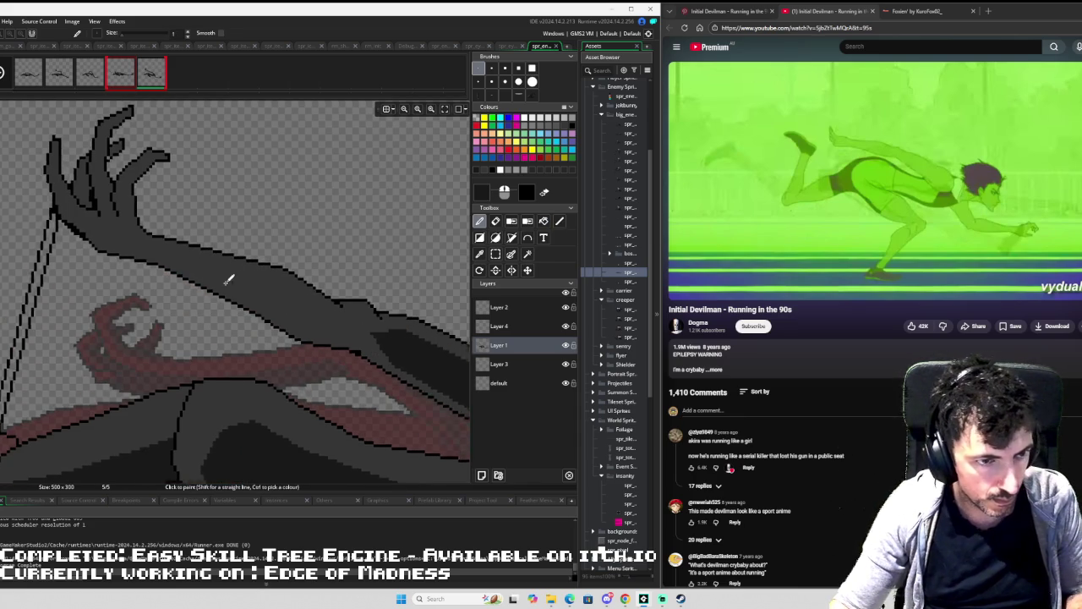
key("l")
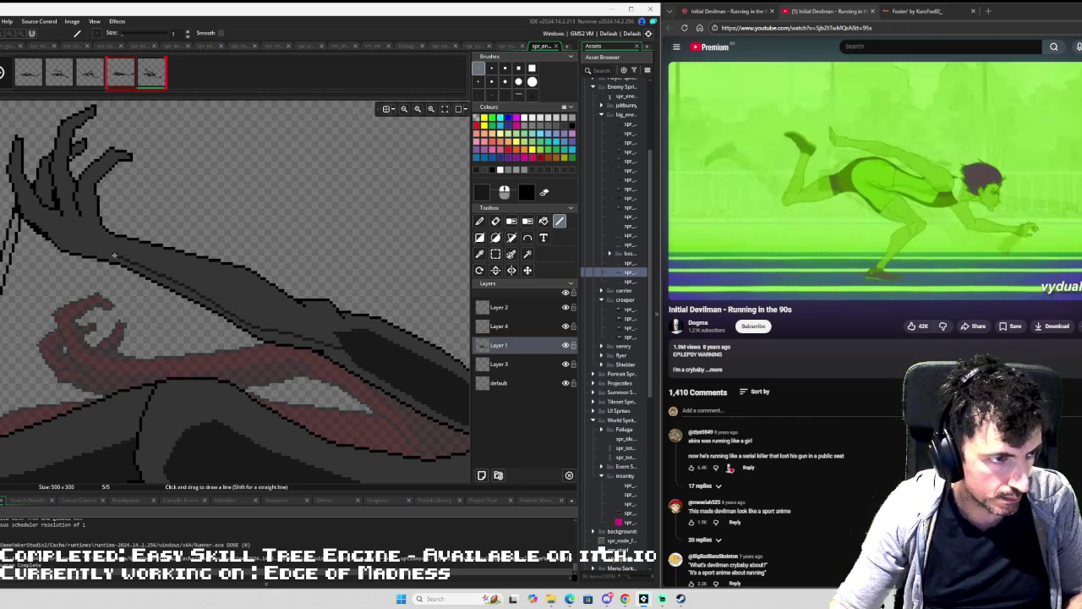
mouse_move(119, 249)
left_mouse_down()
mouse_move(218, 266)
mouse_move(306, 318)
left_mouse_up()
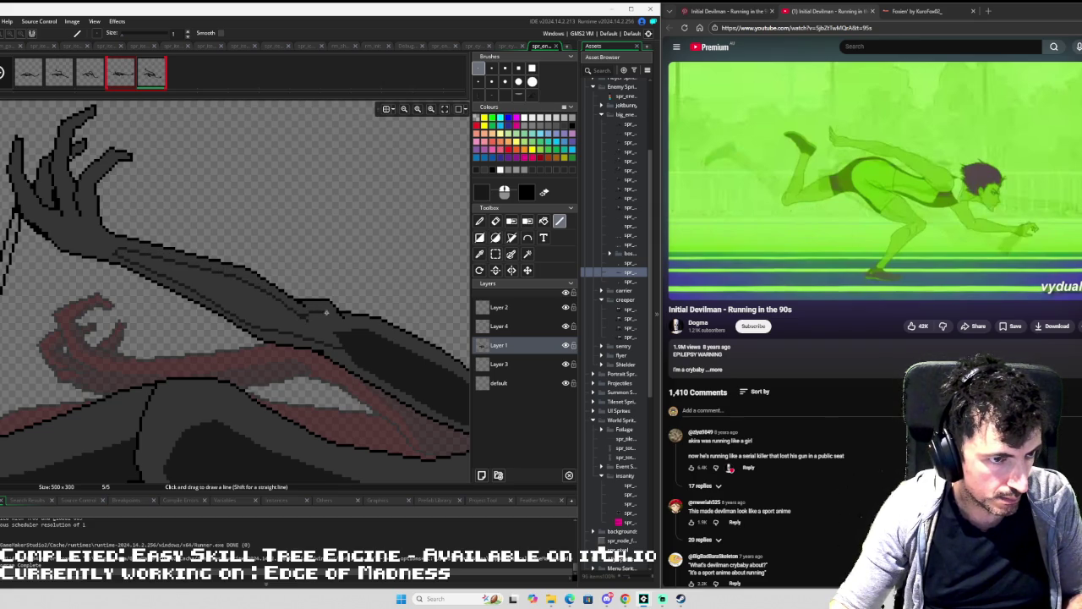
Fill the arm below that line with dark grey.
key("f")
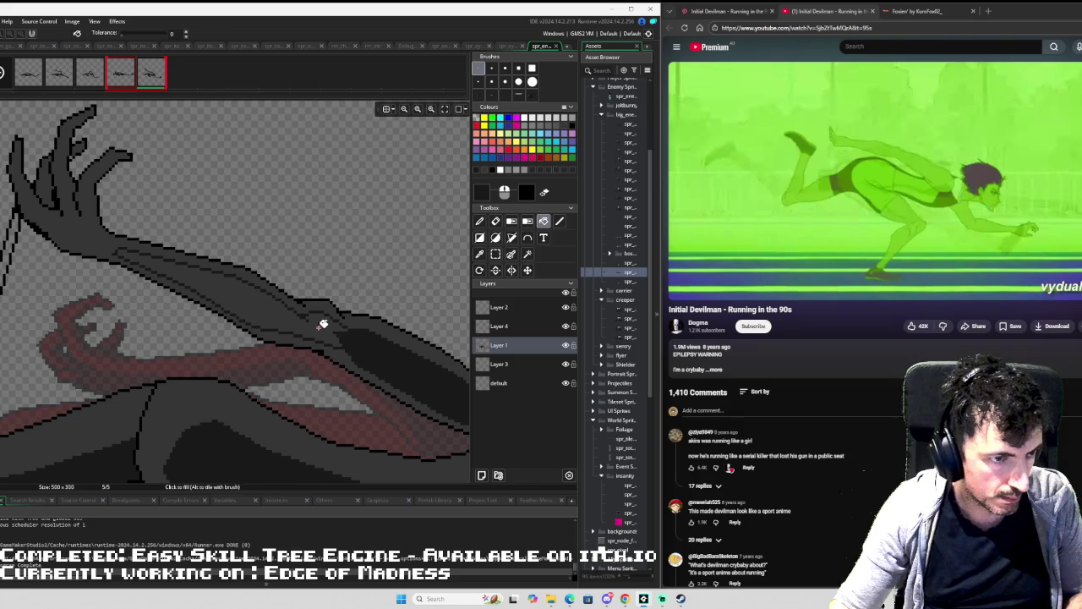
left_click(328, 315)
scroll(316, 285, "down", 3)
scroll(314, 249, "up", 2)
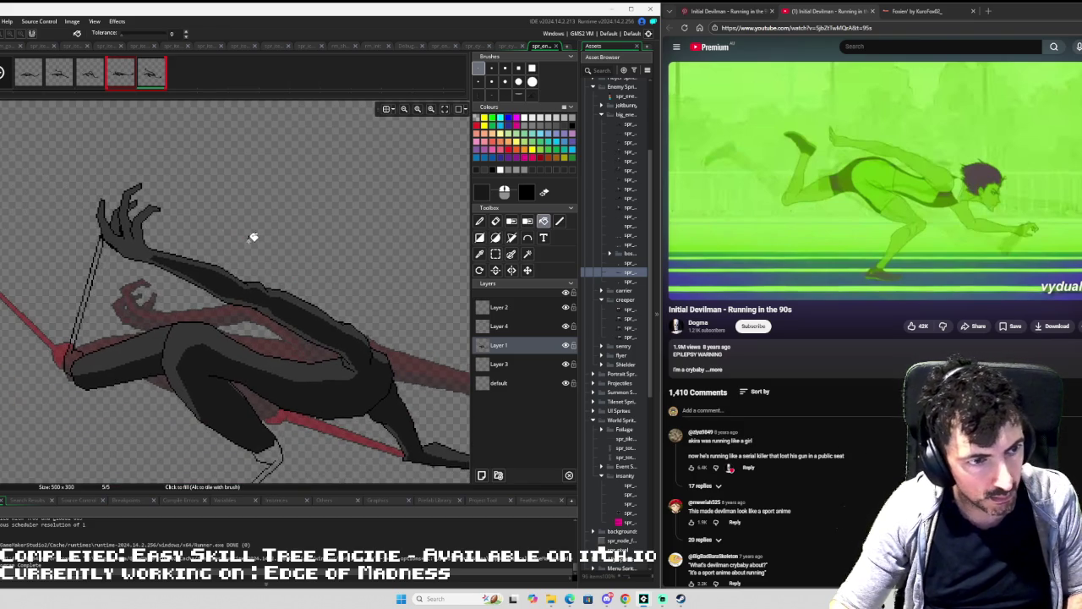
Draw dark outline lines along the hand's edge, the palm edge and two fingers.
scroll(213, 276, "down", 2)
scroll(212, 276, "up", 3)
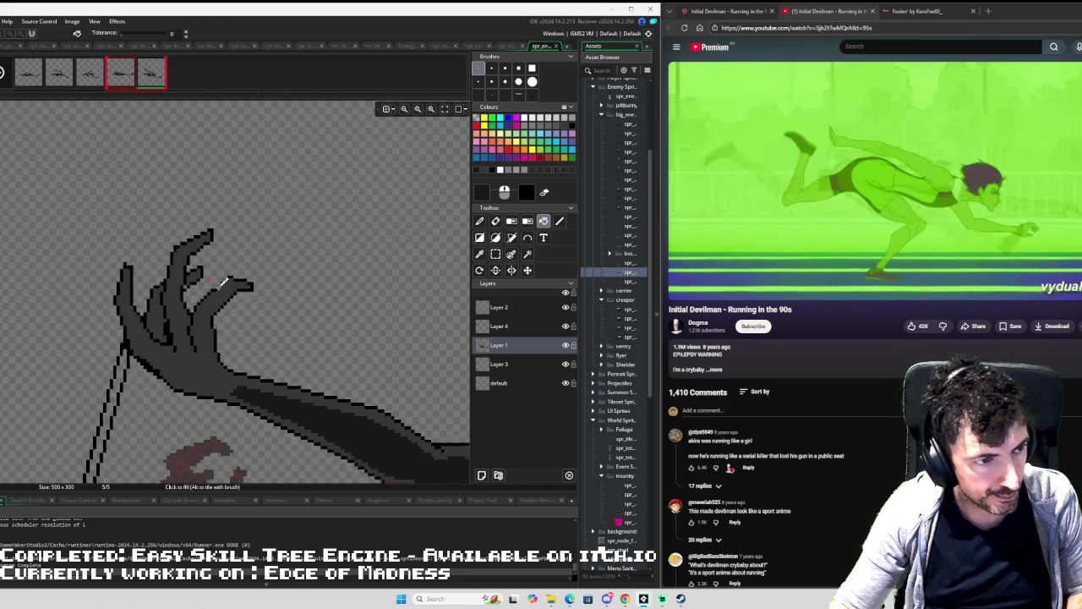
key("l")
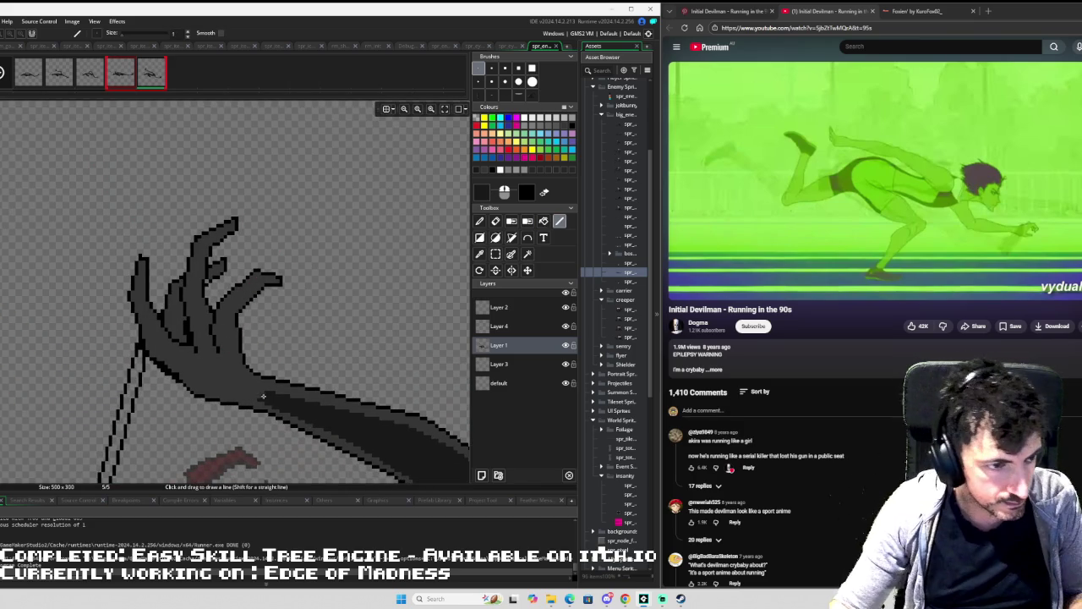
left_click_drag(241, 372, 235, 349)
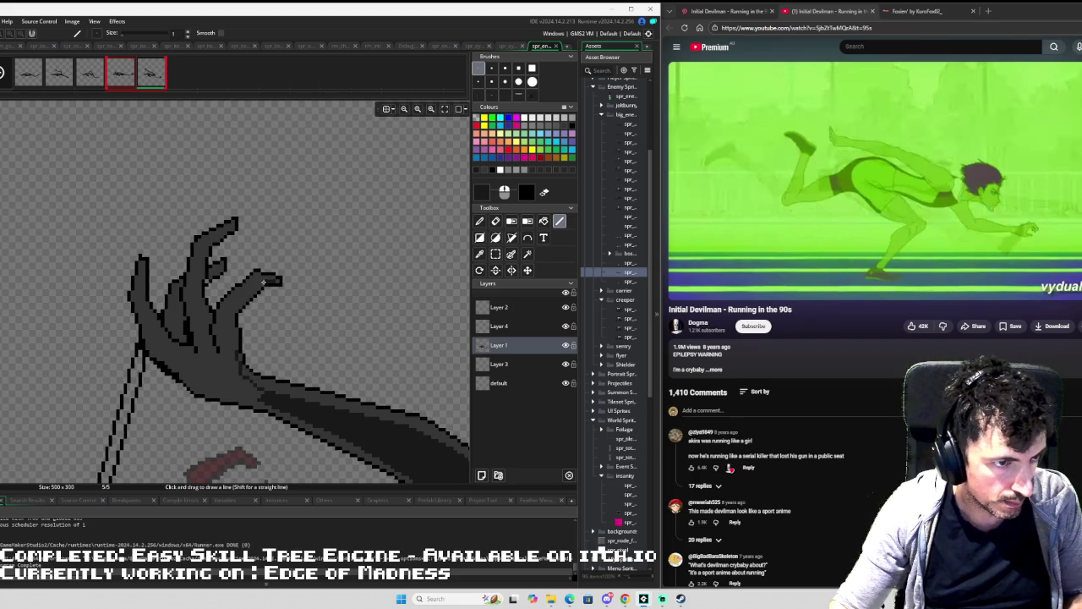
mouse_move(243, 301)
left_mouse_down()
mouse_move(231, 310)
mouse_move(228, 345)
mouse_move(239, 381)
mouse_move(224, 365)
left_mouse_up()
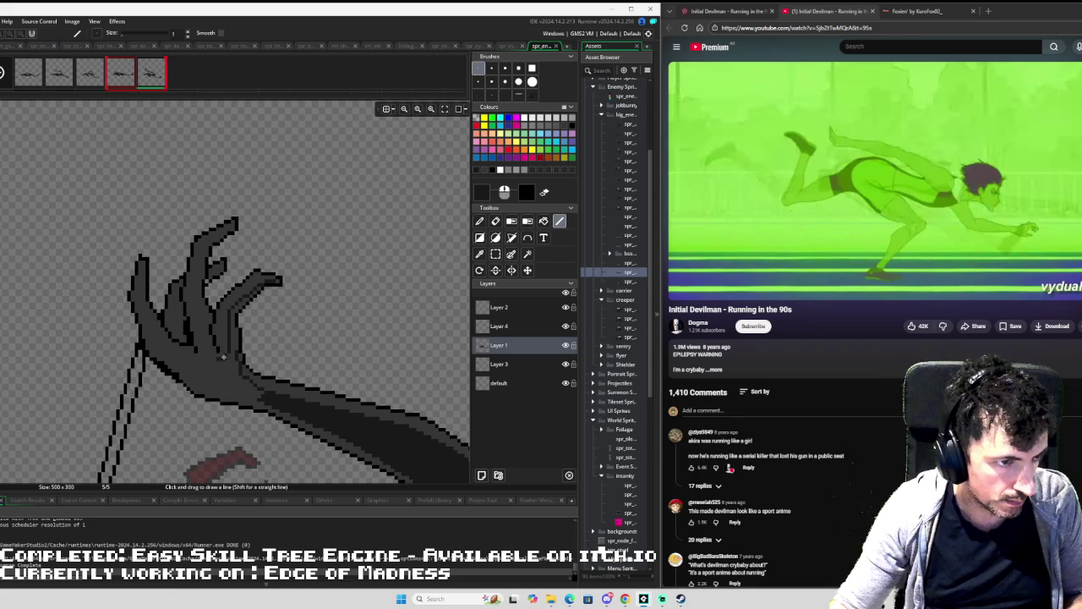
left_click_drag(226, 319, 226, 359)
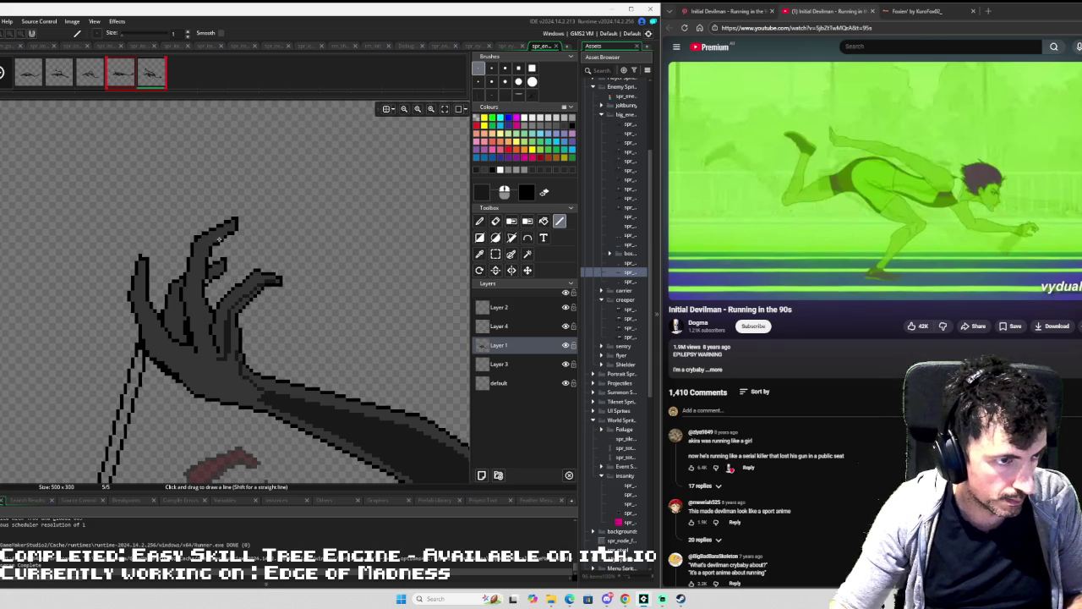
mouse_move(208, 241)
left_mouse_down()
mouse_move(195, 296)
mouse_move(206, 344)
left_mouse_up()
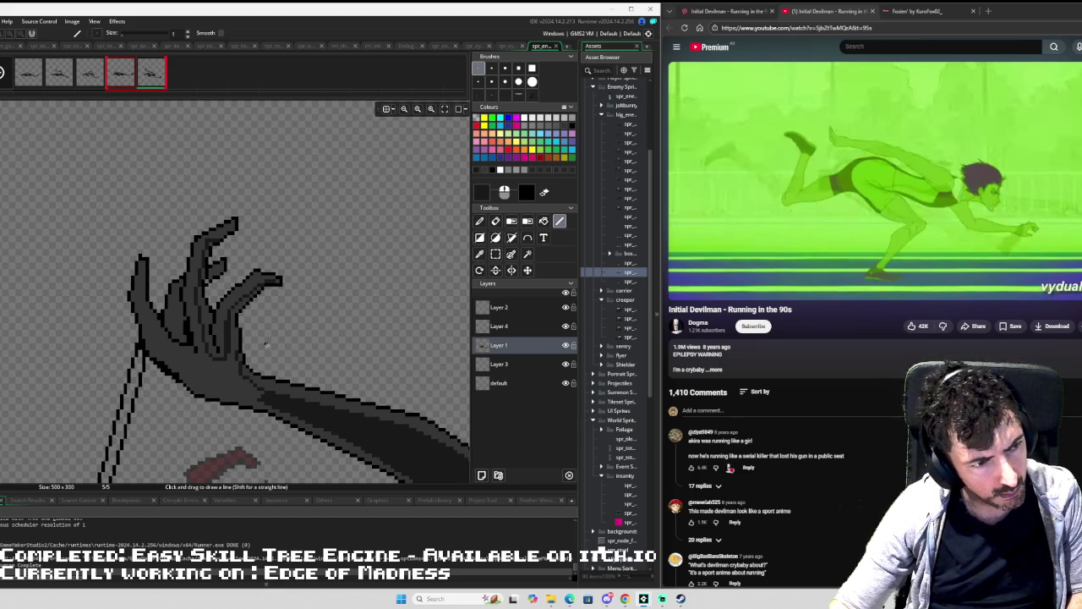
Fill the finger regions and top fingertip with dark grey, undoing an oversized fill.
key("f")
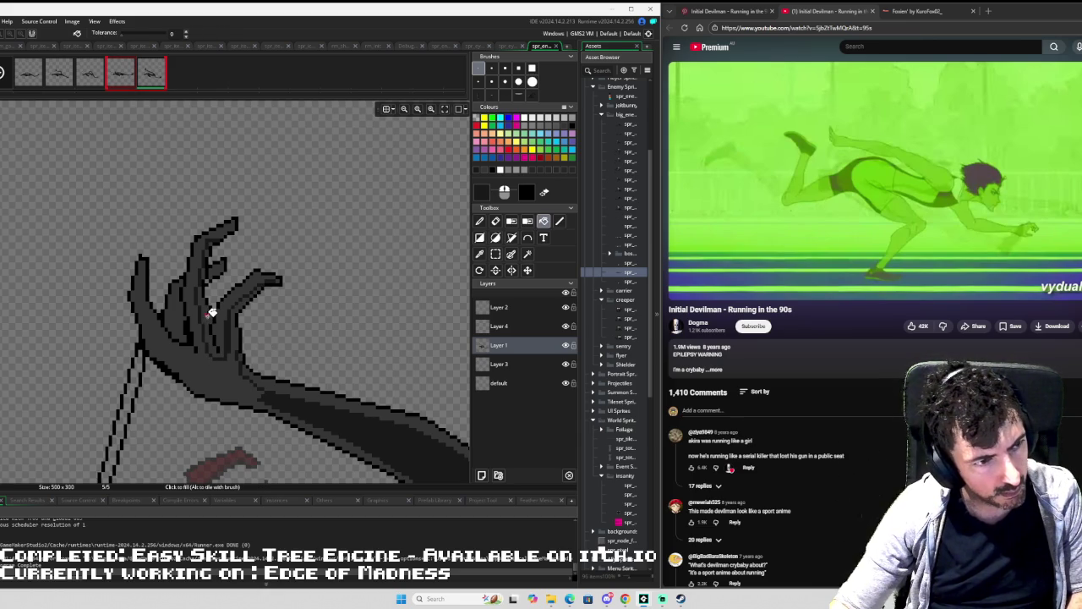
left_click(212, 309)
key("d")
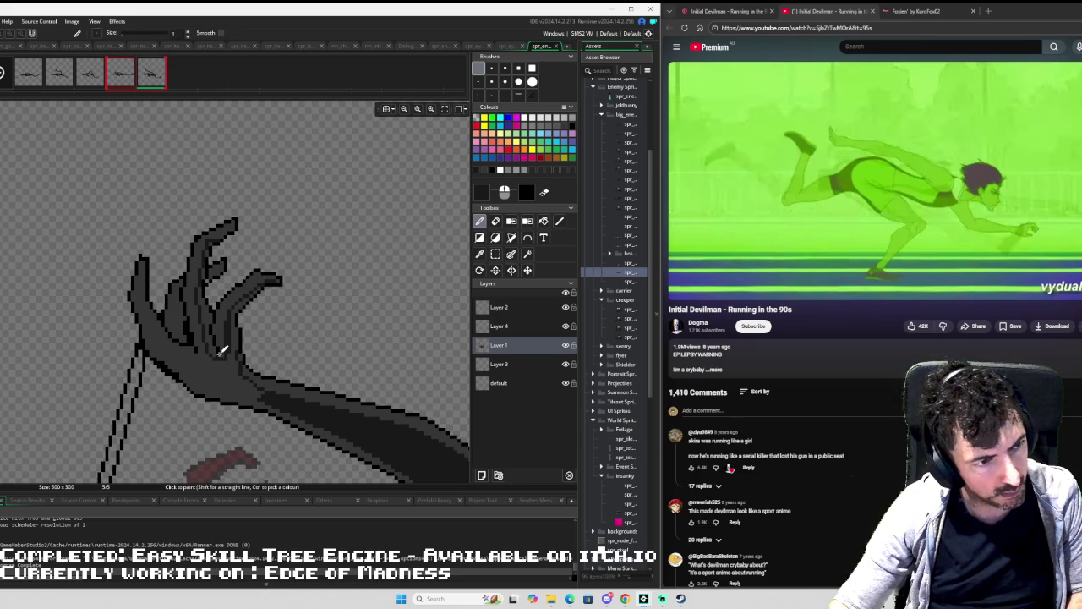
key("f")
left_click(214, 345)
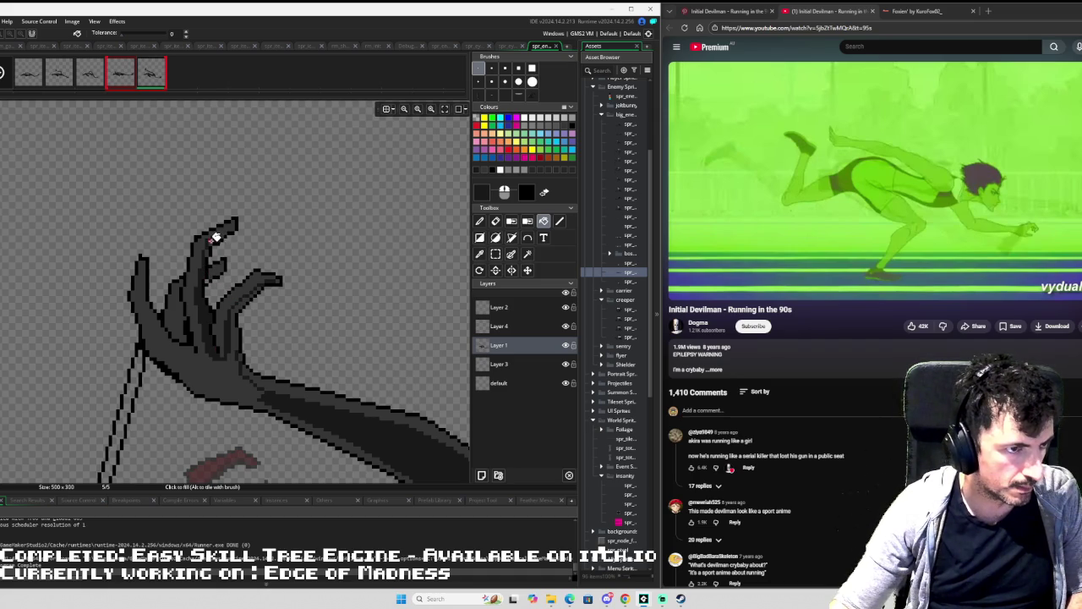
left_click(213, 243)
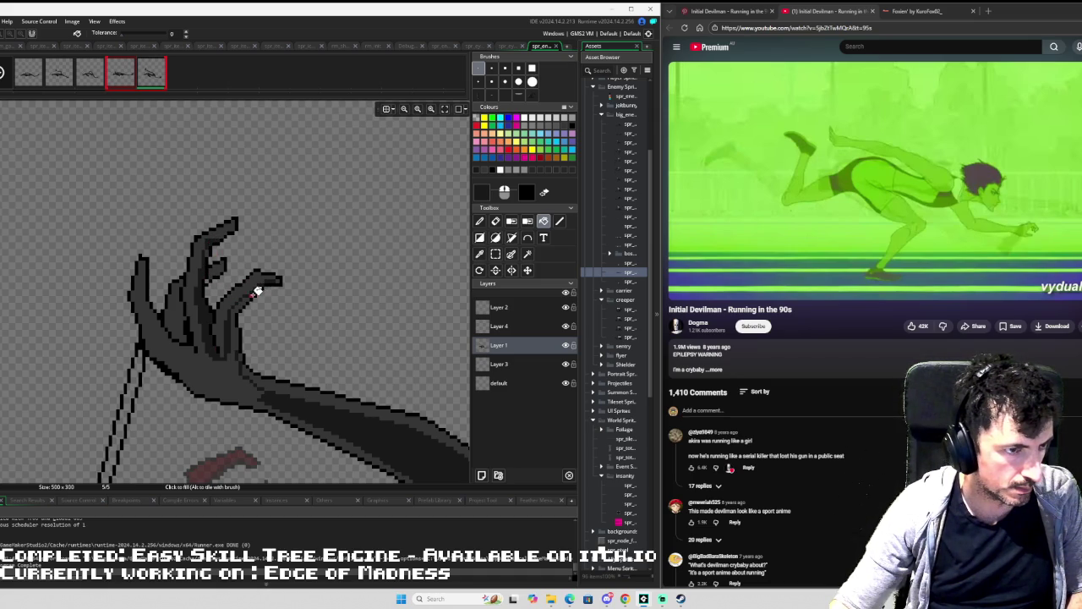
left_click(250, 299)
key("ctrl+z")
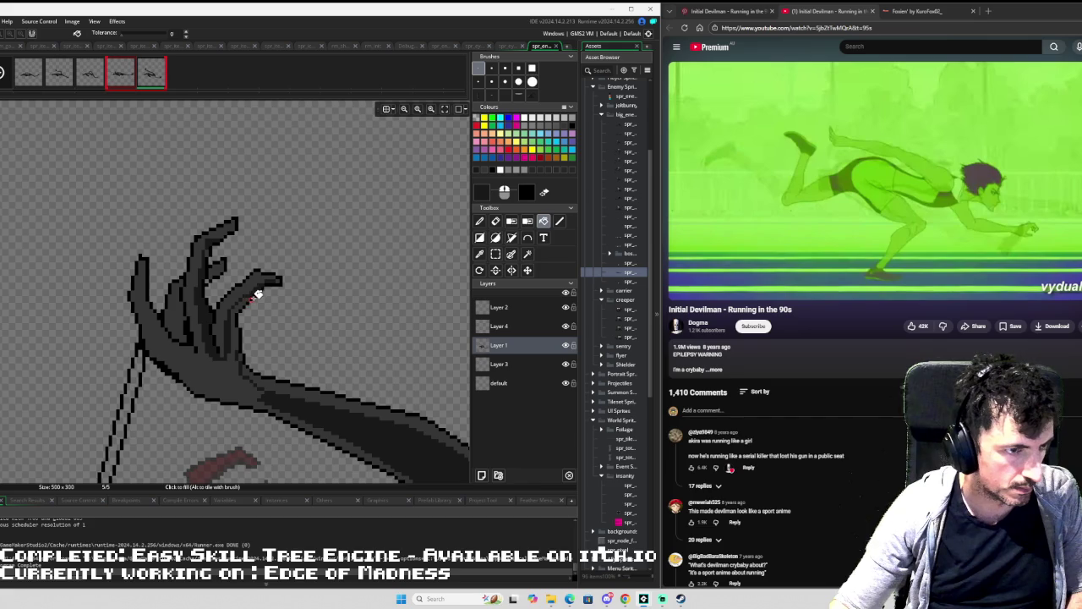
Paint the hand's lower edge darker pixel by pixel with the Pencil.
key("d")
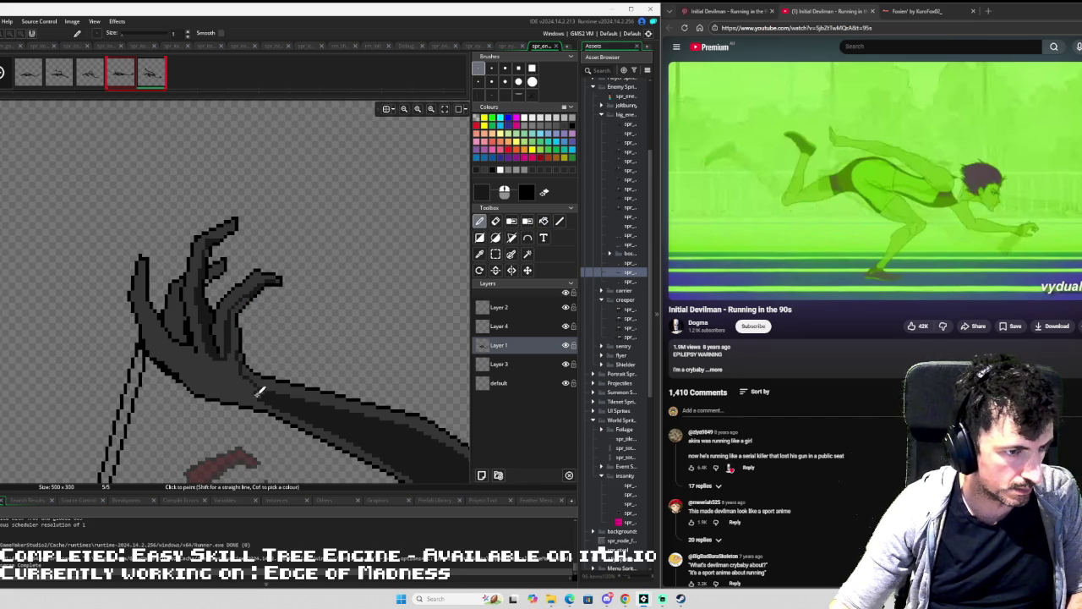
left_click_drag(258, 392, 206, 385)
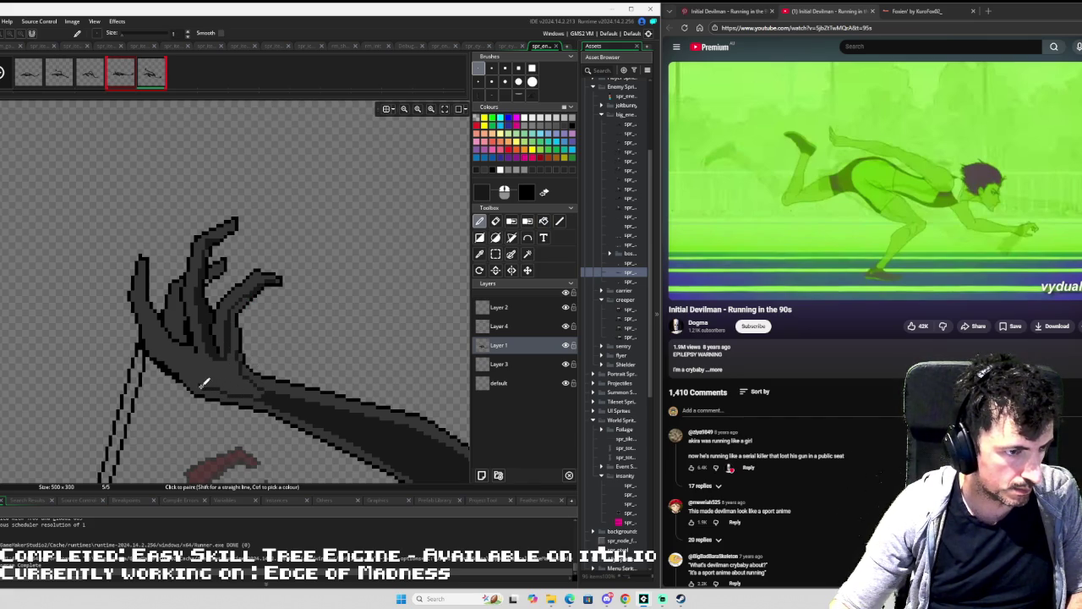
key("l")
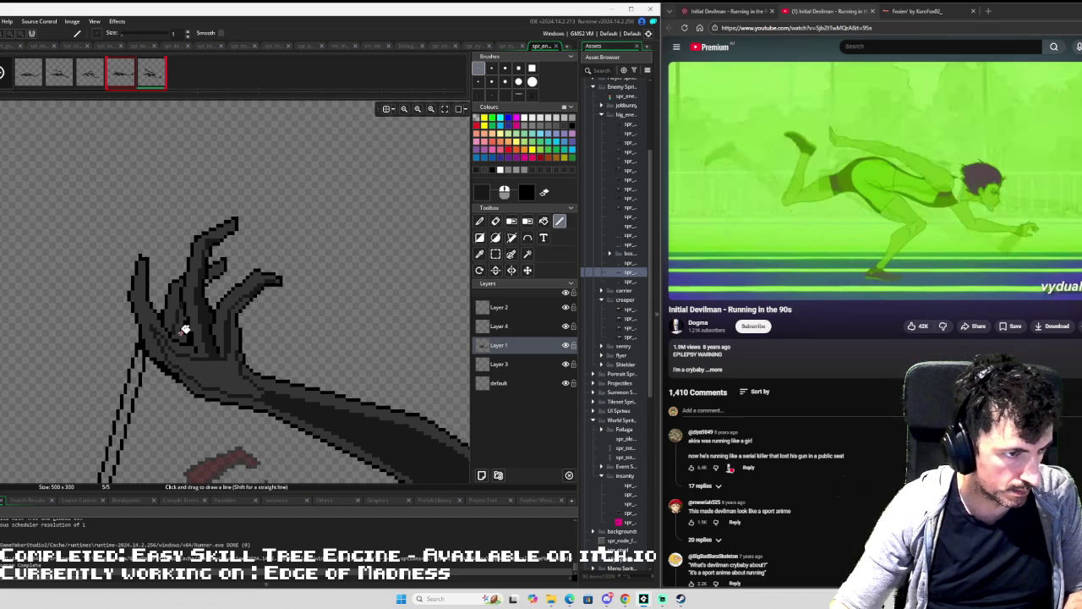
key("f")
key("ctrl+z")
scroll(279, 340, "down", 1)
scroll(271, 341, "up", 2)
Make further Pencil touch-ups on the hand, undoing the last change.
key("p")
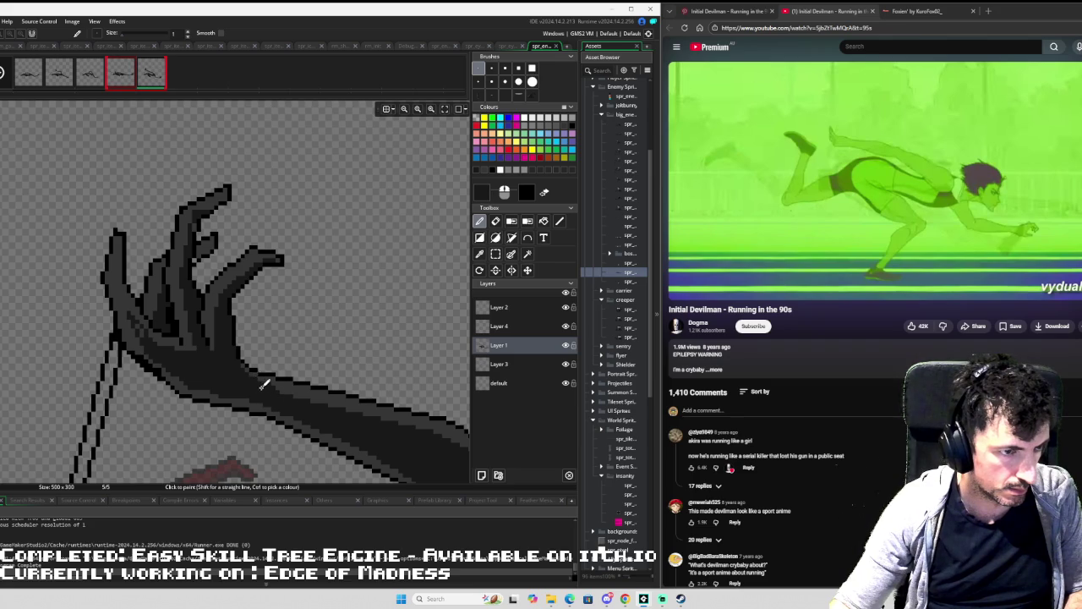
scroll(254, 372, "down", 2)
scroll(164, 338, "up", 3)
key("f")
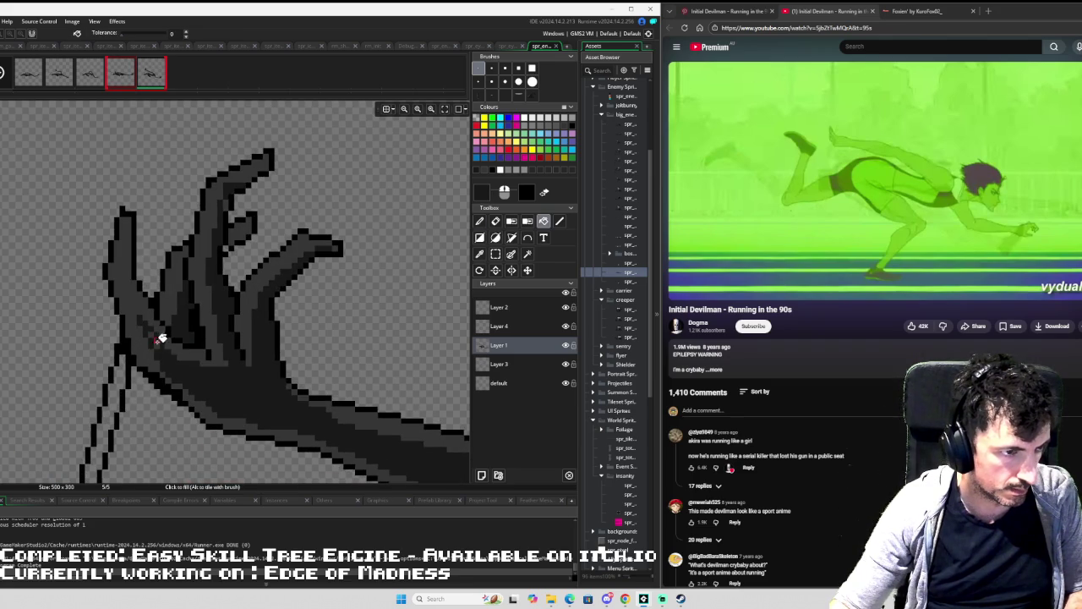
scroll(228, 254, "up", 2)
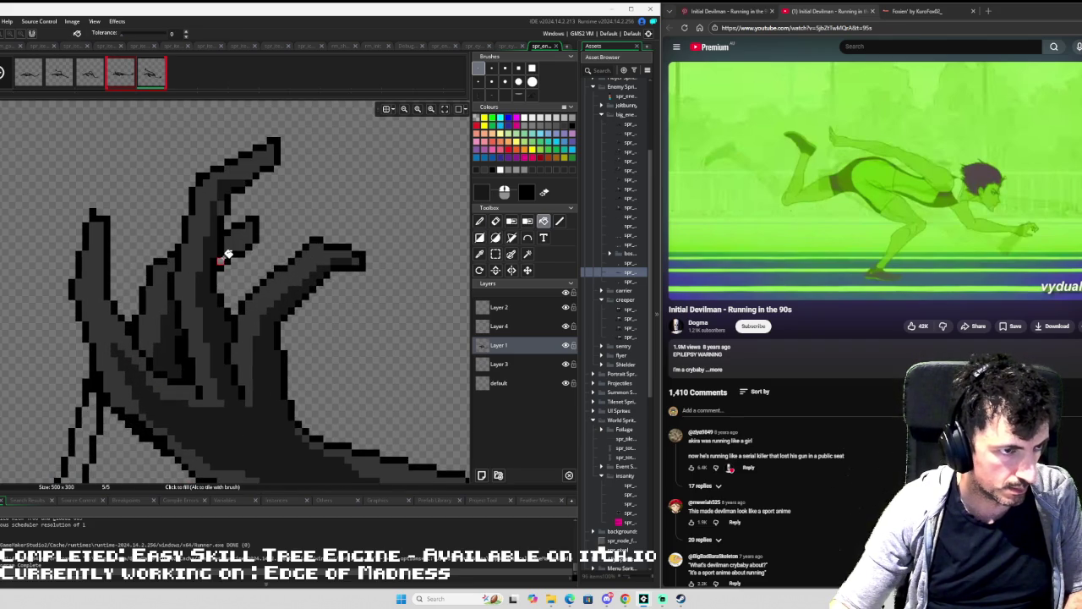
key("d")
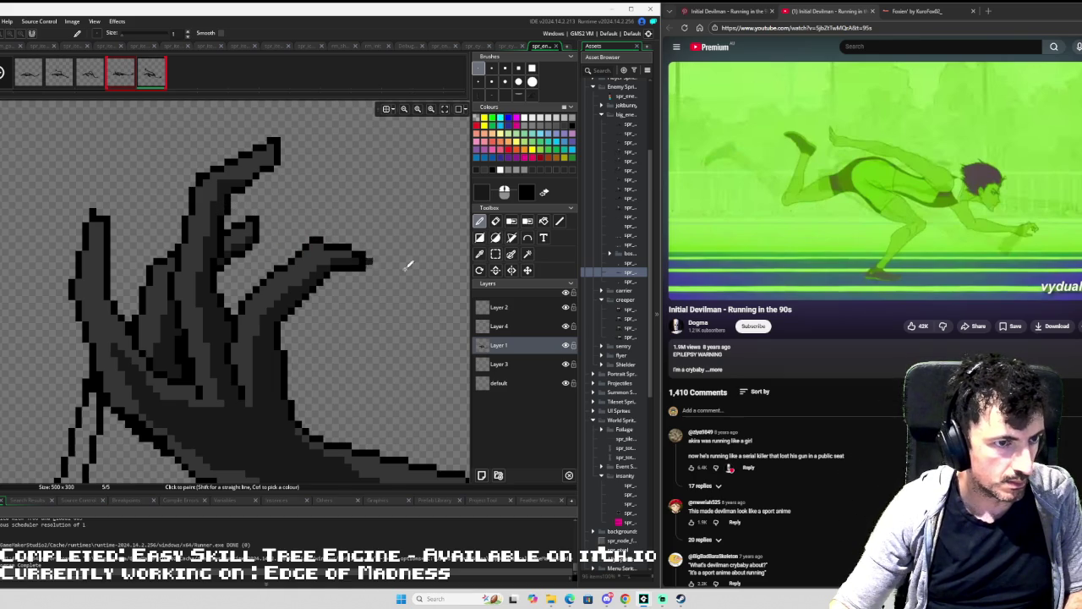
key("ctrl+z")
key("ctrl+z")
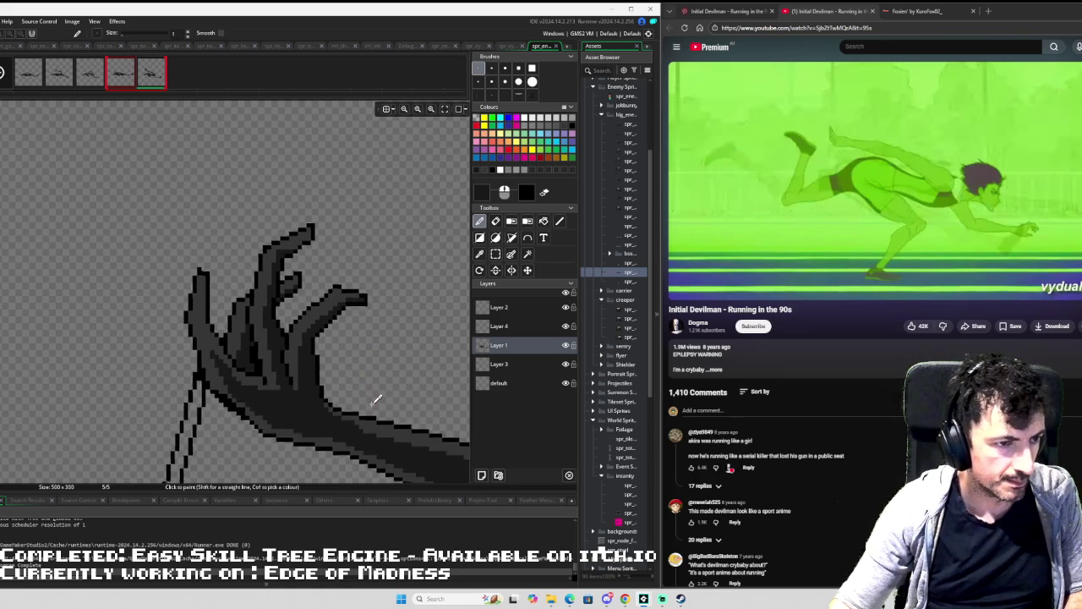
scroll(377, 399, "down", 4)
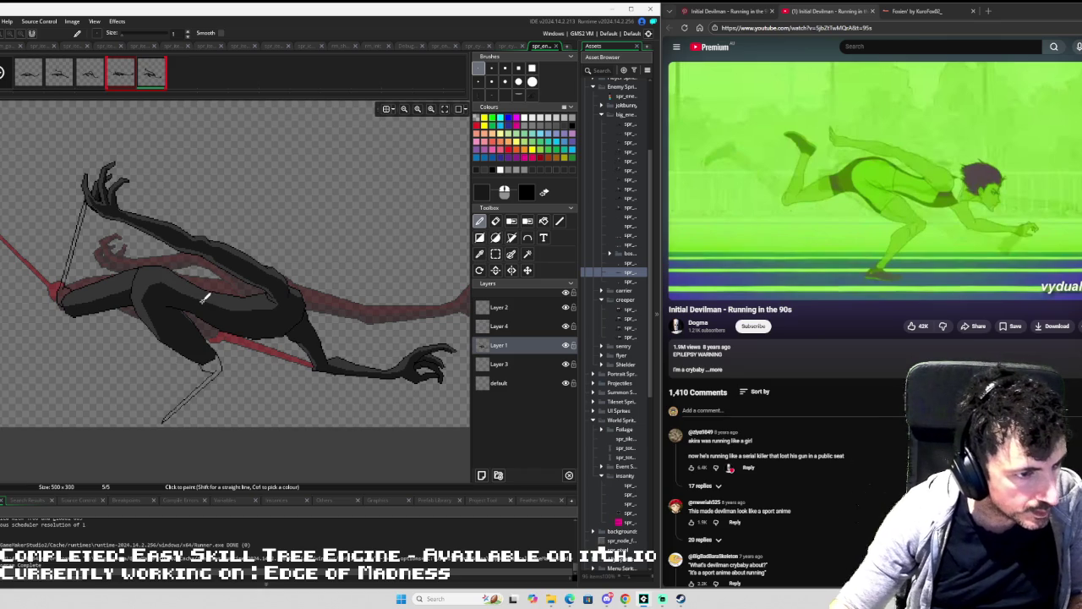
Pick the body grey from frame 4 and refill two body regions in frame 5.
key("comma")
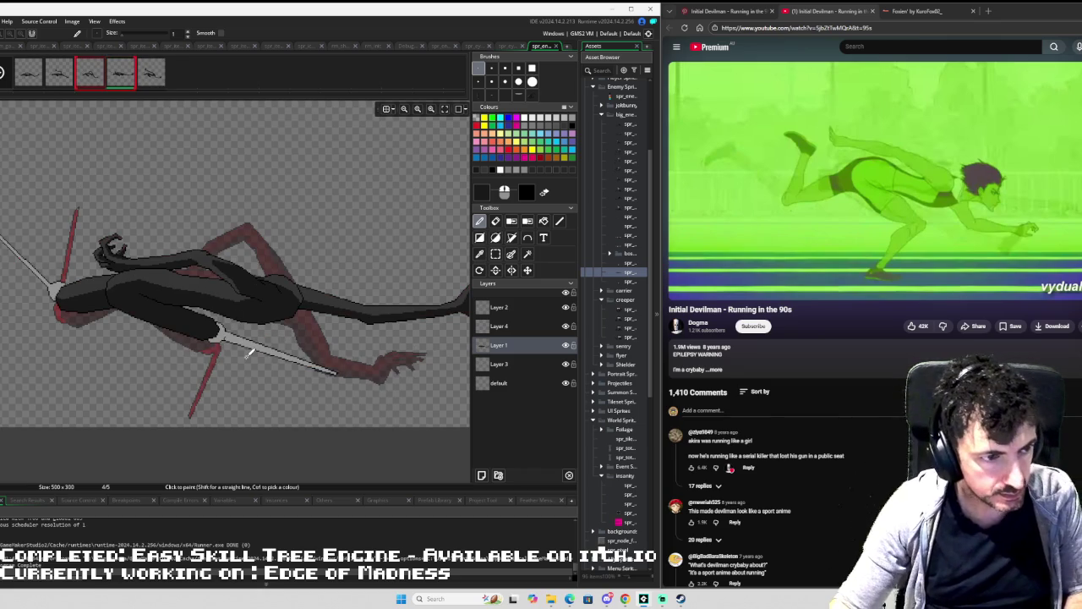
key("i")
left_click(223, 327)
key("period")
key("f")
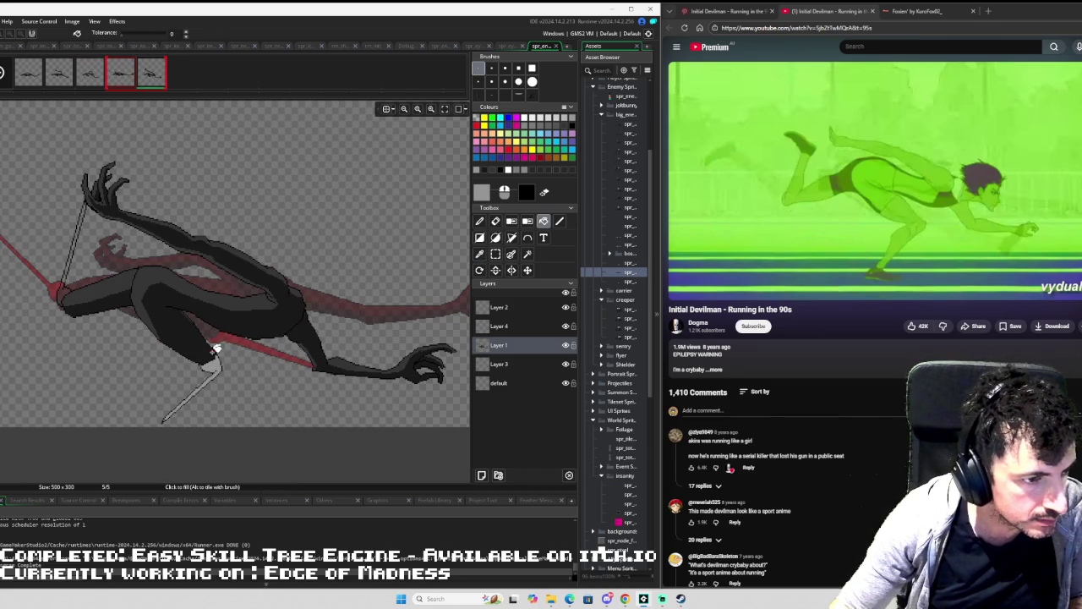
left_click(67, 290)
left_click(174, 323)
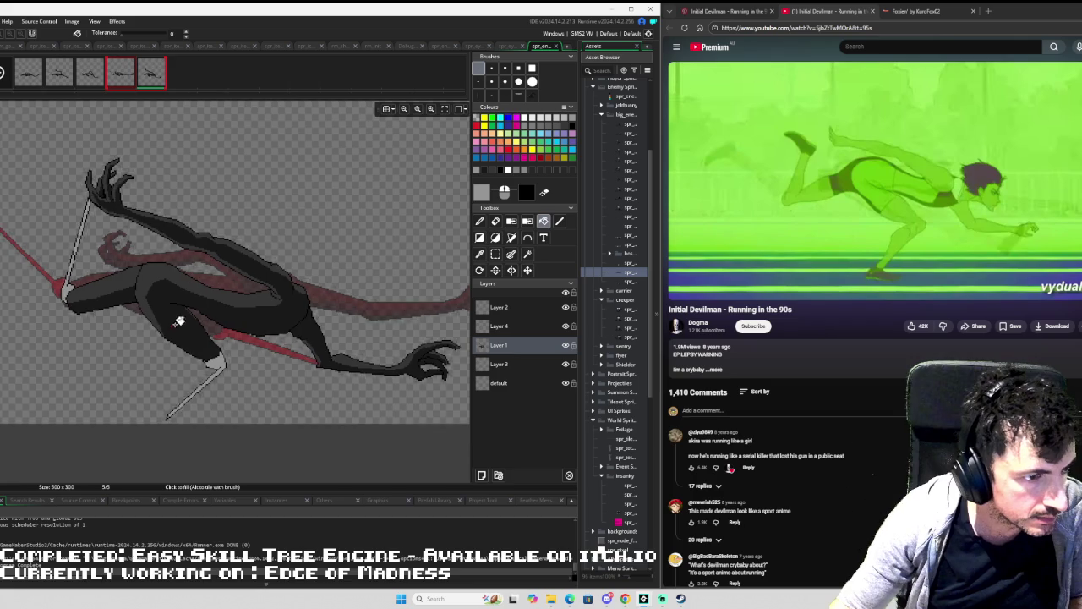
Sample a grey from the artwork and fill the spear blade near the leg darker grey.
key("comma")
key("comma")
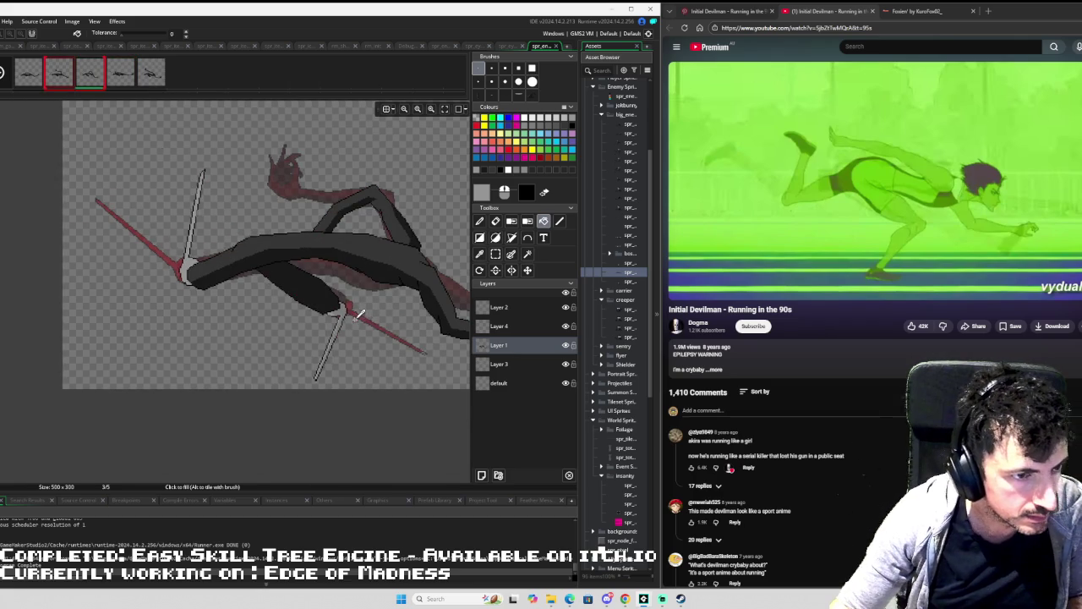
scroll(359, 314, "up", 2)
key("i")
left_click(331, 303)
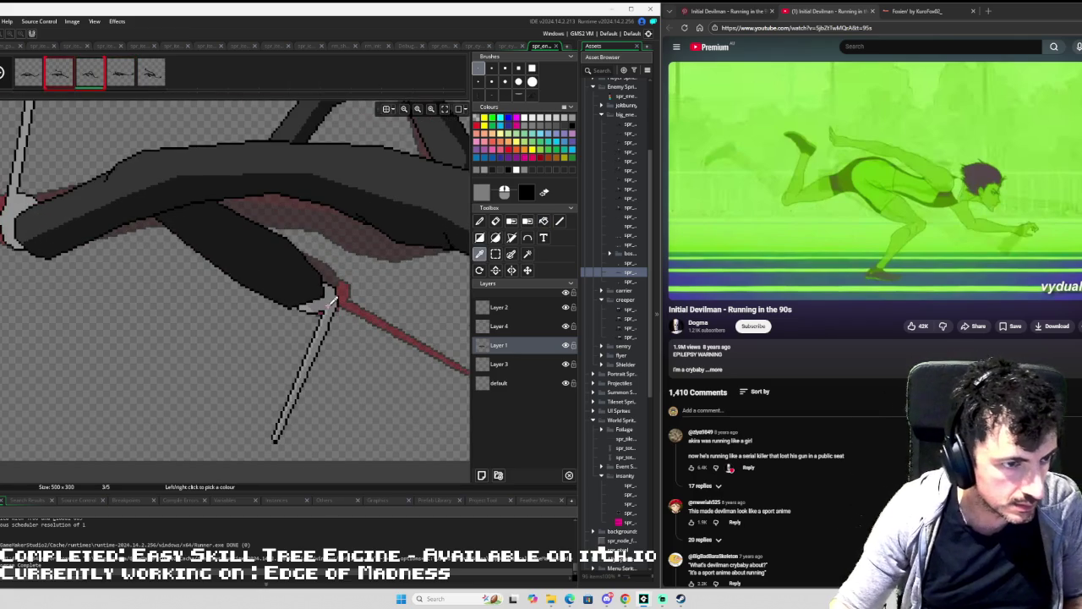
key("period")
left_click_drag(363, 290, 155, 327)
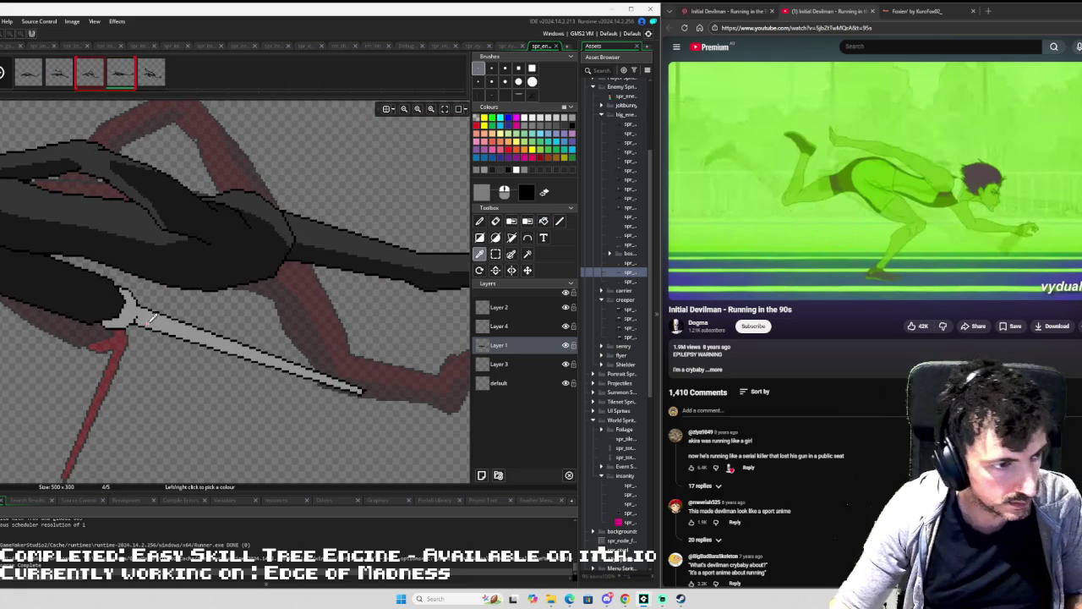
key("l")
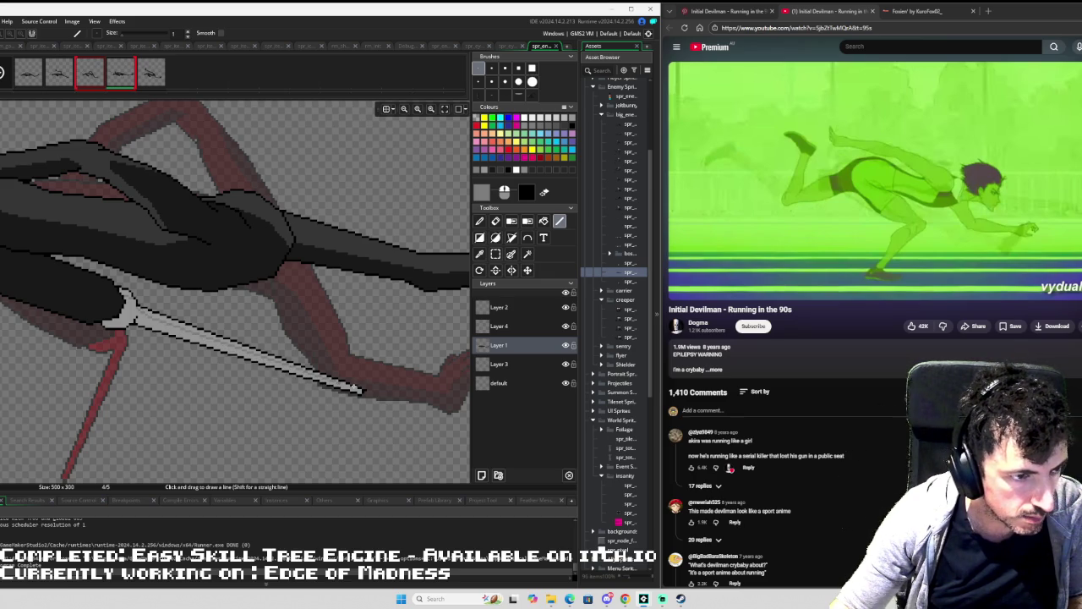
key("f")
left_click(354, 382)
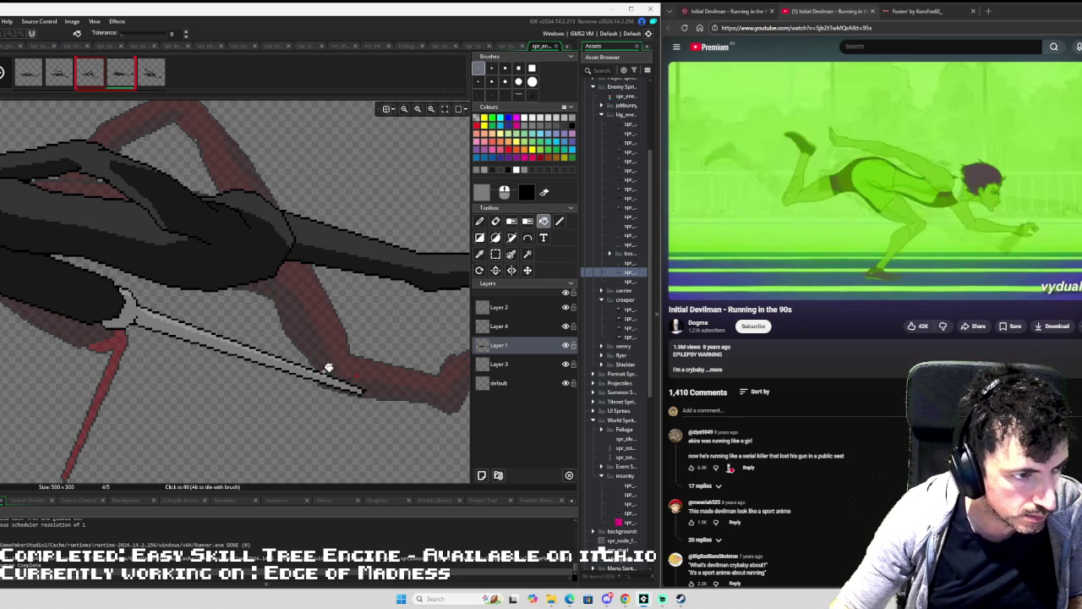
Flip between frames 4 and 5 to compare the shaded poses.
scroll(115, 299, "down", 2)
scroll(309, 314, "up", 2)
scroll(309, 315, "down", 2)
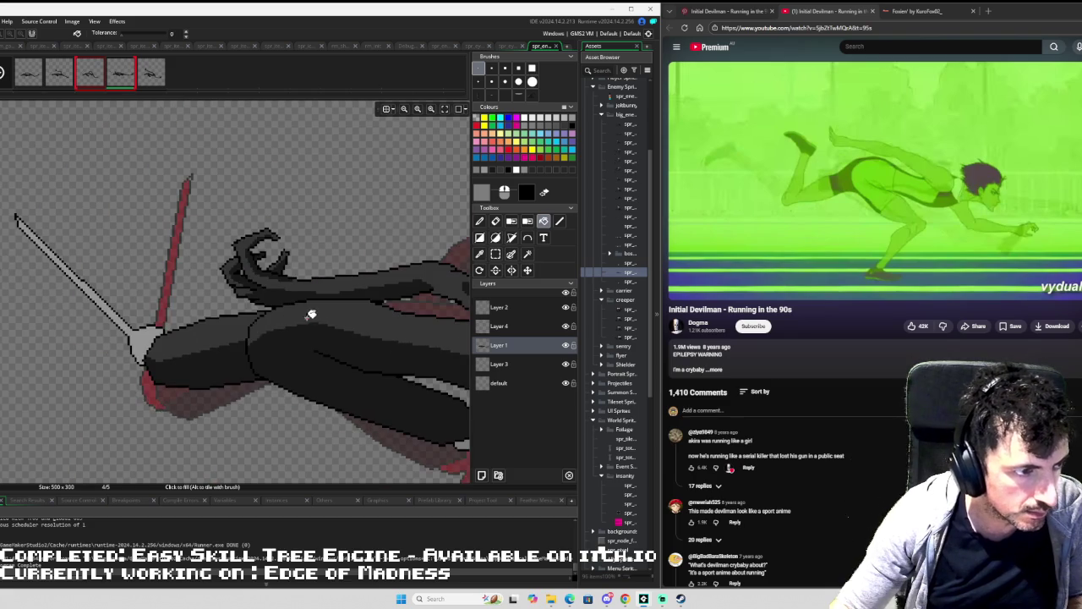
scroll(156, 331, "up", 2)
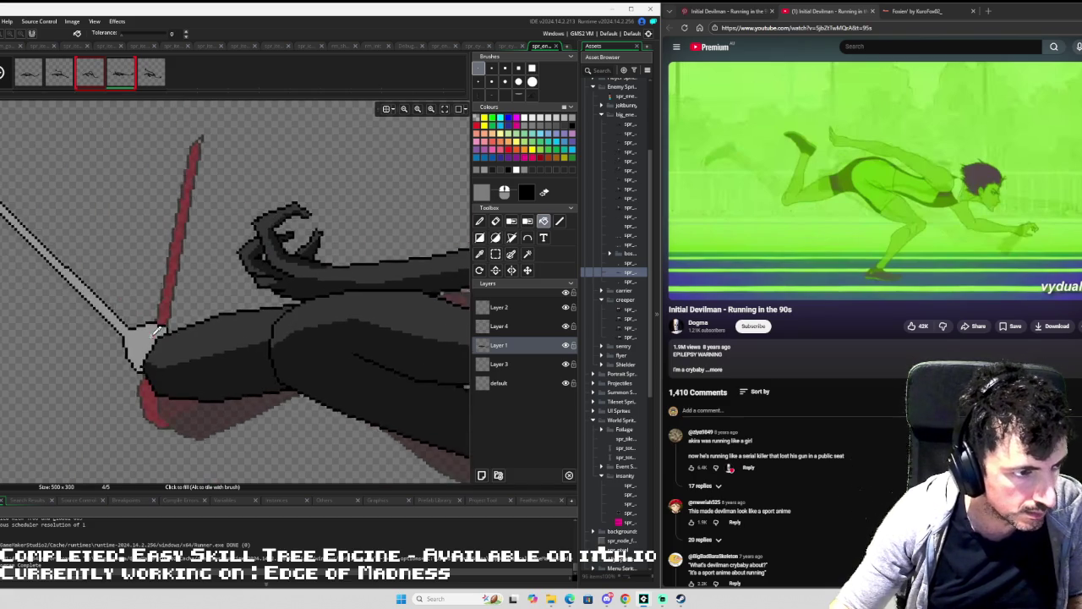
scroll(156, 331, "up", 1)
key("l")
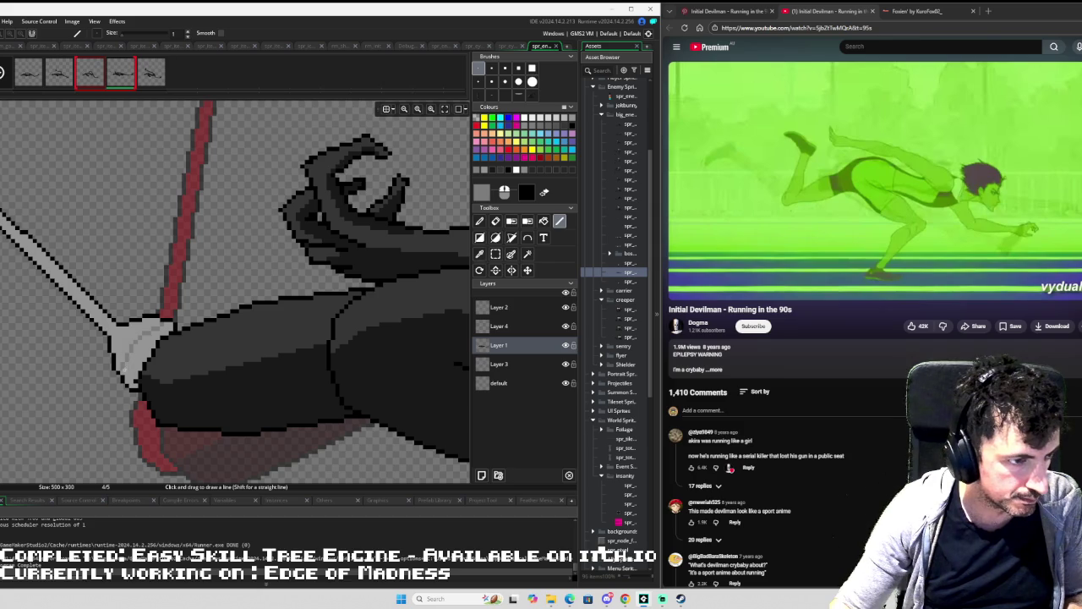
key("f")
scroll(183, 330, "down", 3)
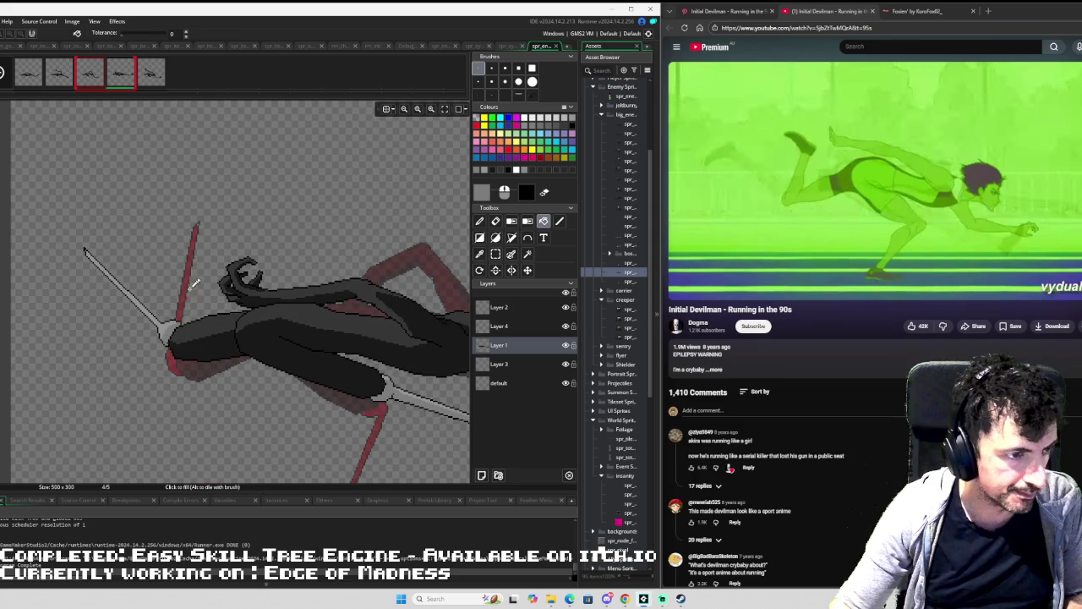
scroll(160, 249, "down", 3)
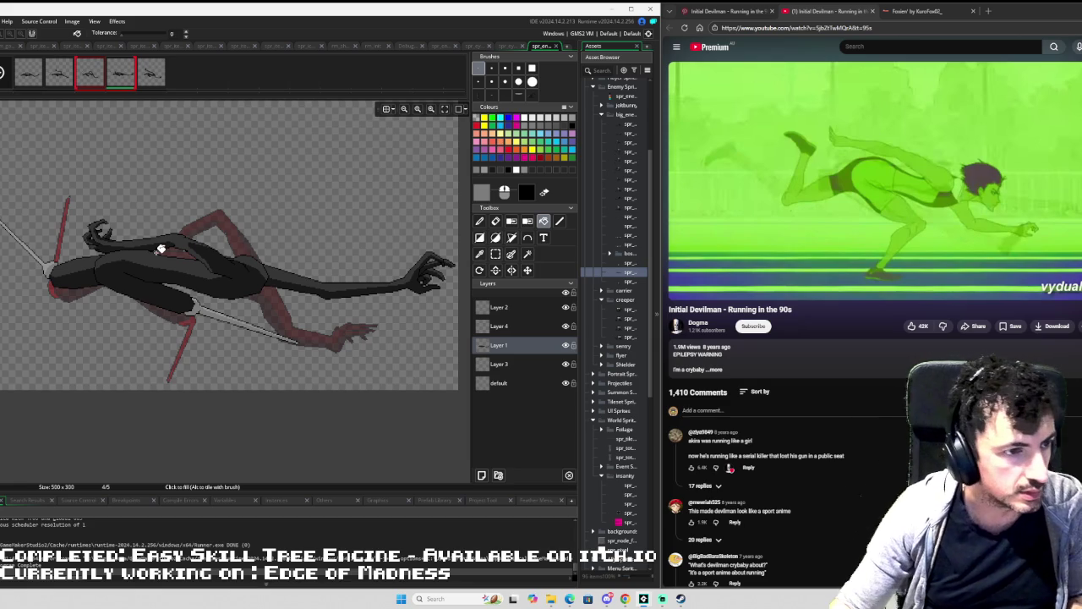
key("Right")
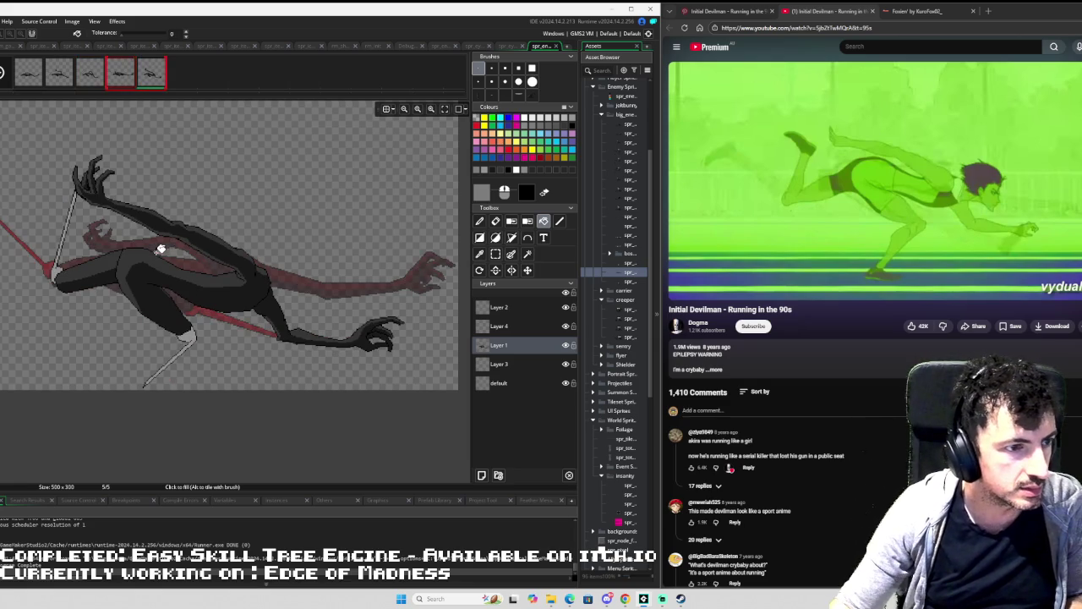
key("Left")
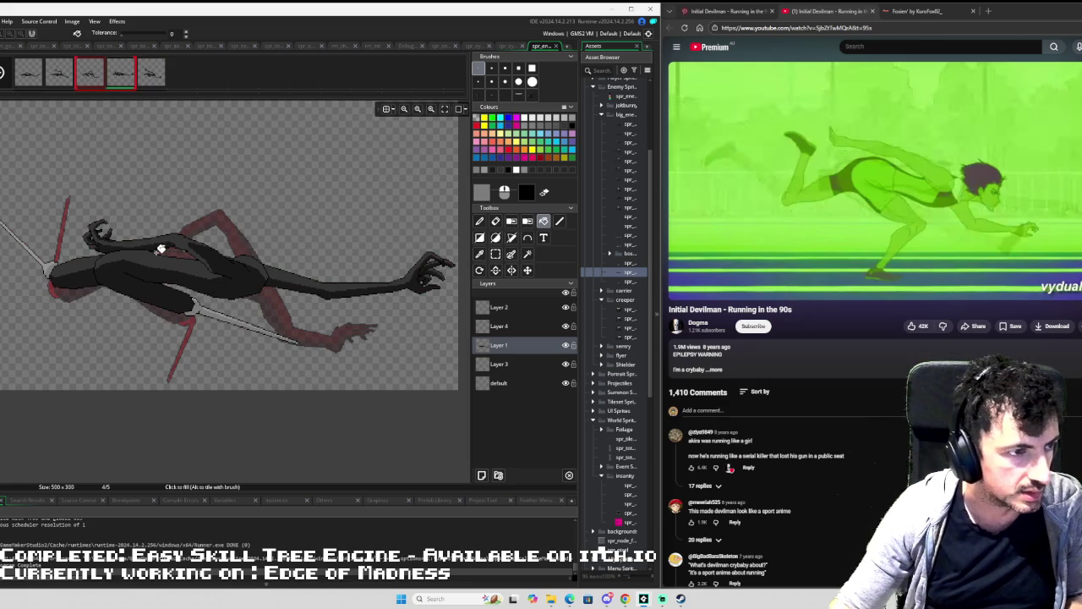
key("Right")
scroll(135, 310, "up", 3)
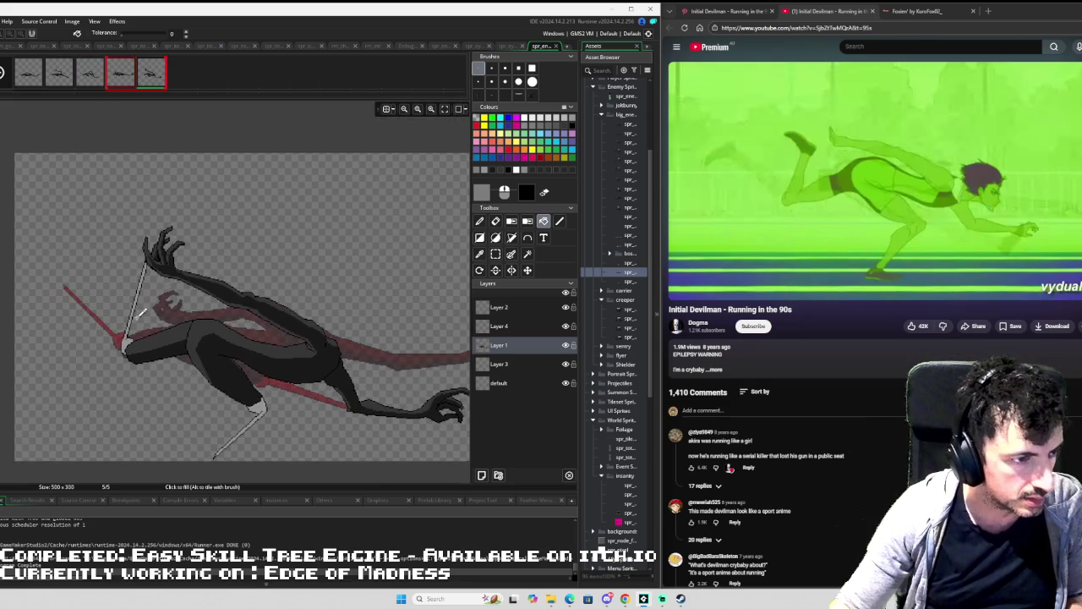
Draw a light grey highlight line along the lower spear shaft.
scroll(136, 311, "up", 2)
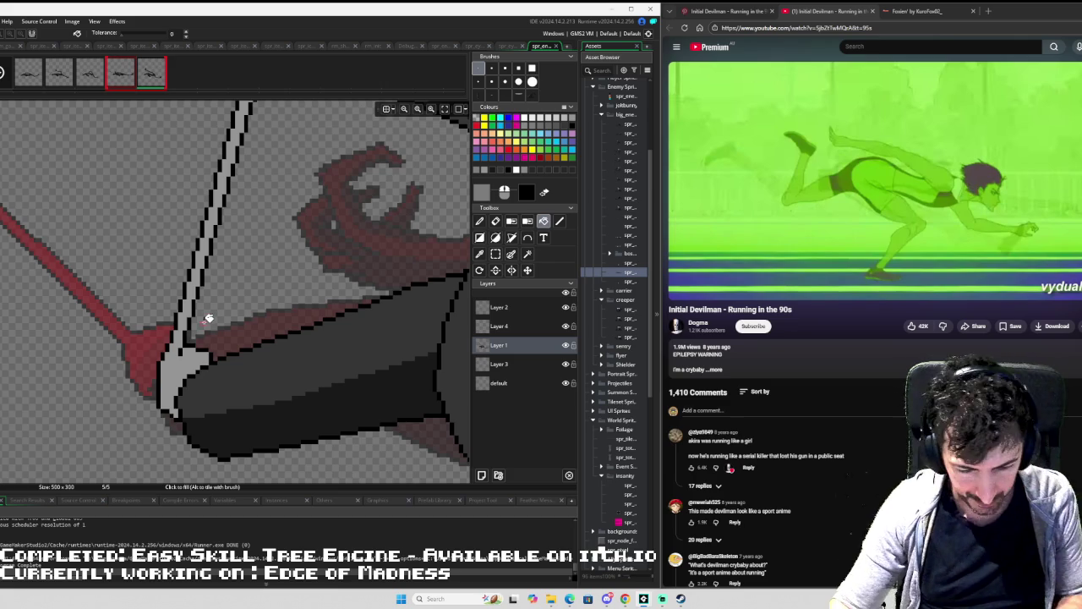
key("l")
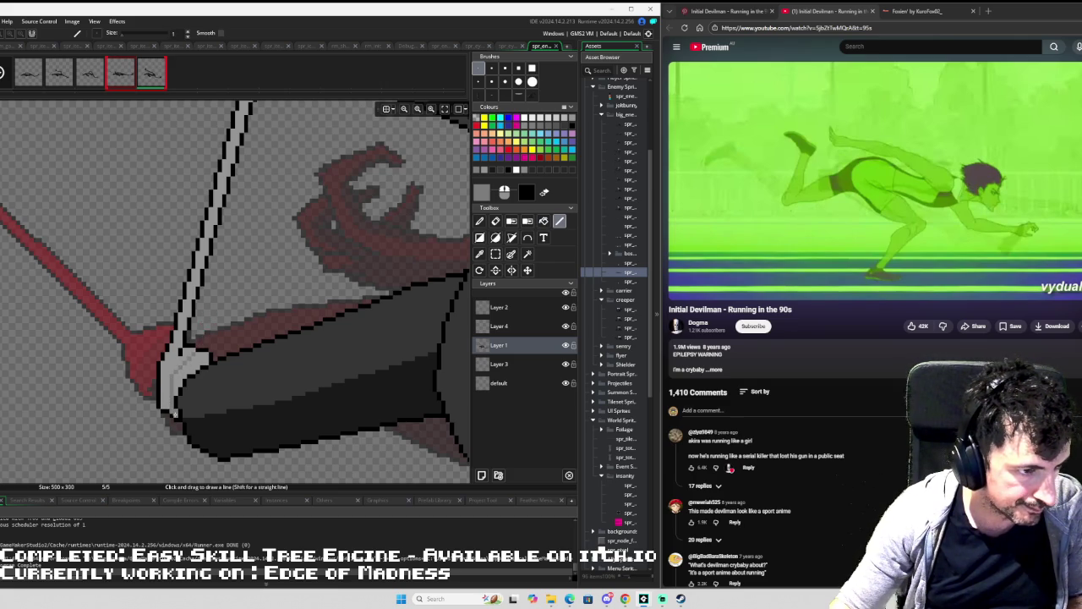
key("f")
mouse_move(188, 335)
left_mouse_down()
mouse_move(66, 210)
mouse_move(330, 323)
mouse_move(19, 225)
mouse_move(150, 240)
left_mouse_up()
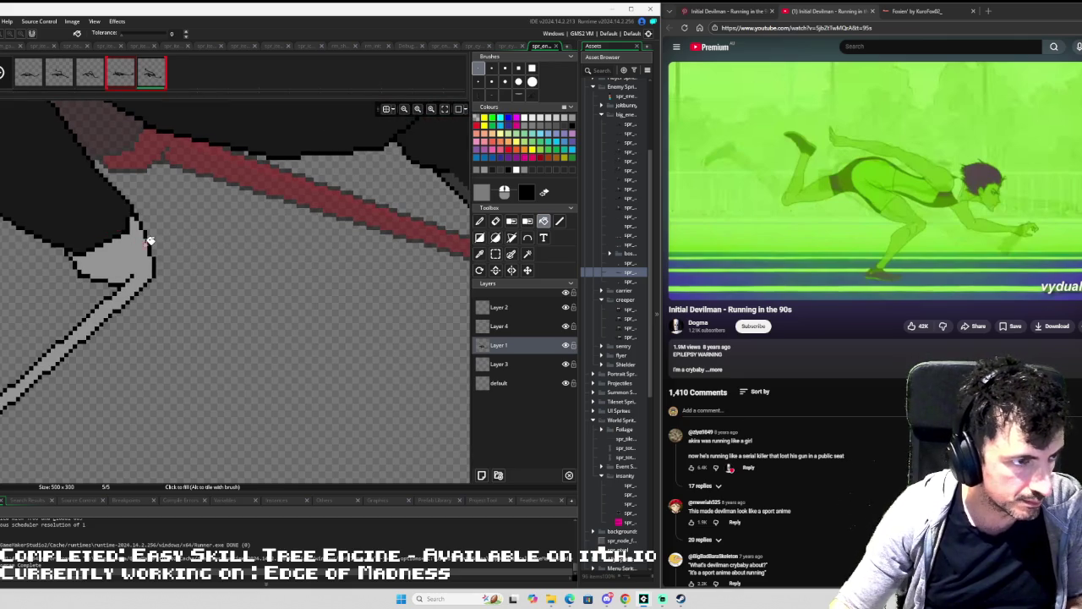
key("d")
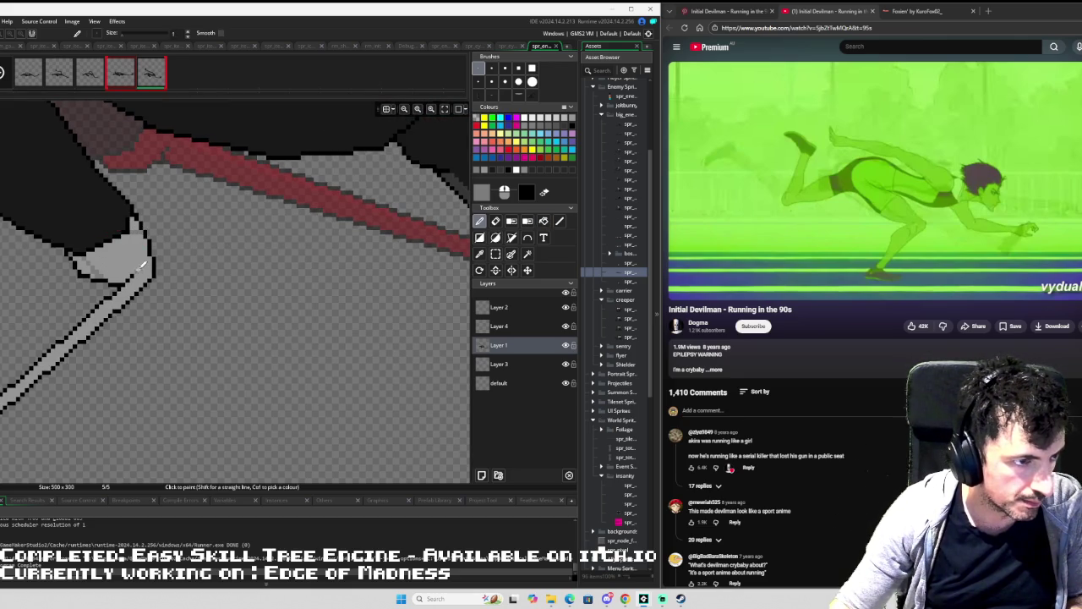
scroll(133, 279, "down", 2)
scroll(127, 287, "left", 2)
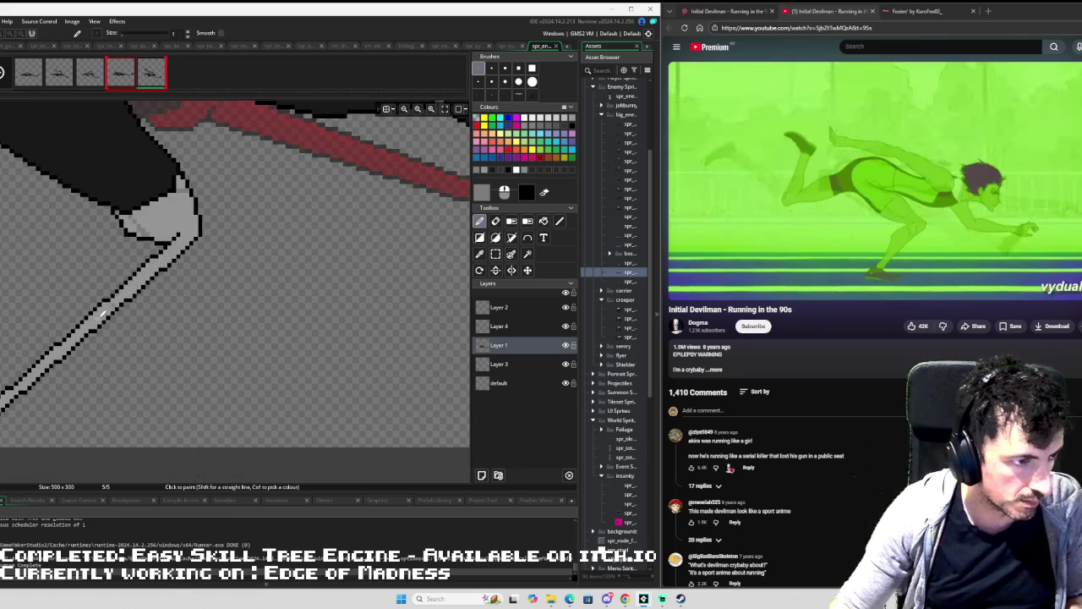
key("l")
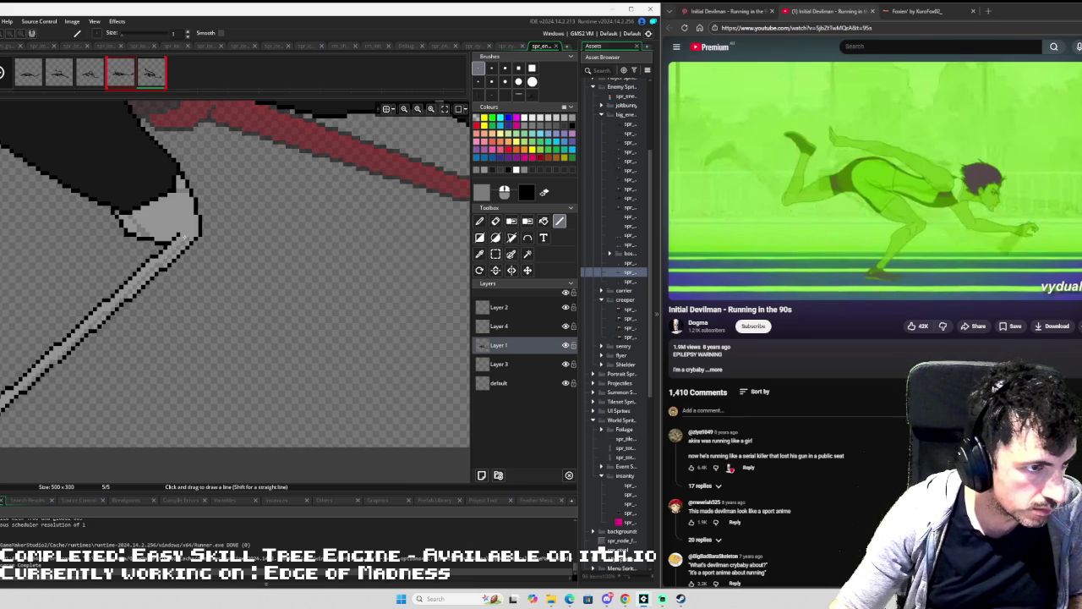
left_click_drag(52, 365, 184, 234)
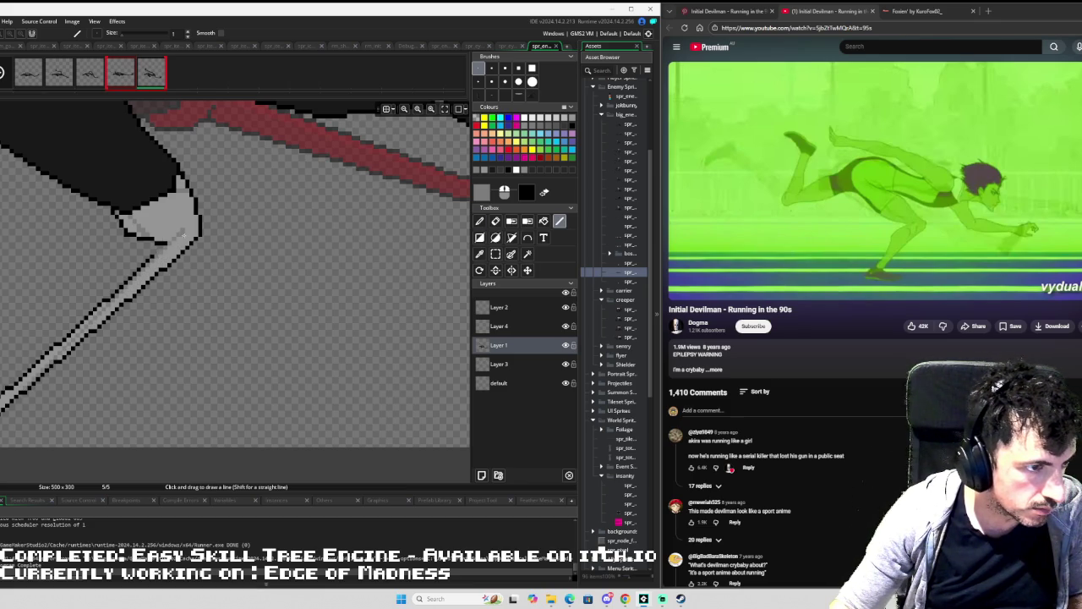
Add darker grey lines along the spear shaft, extending the shading up to the tip.
left_click_drag(57, 355, 184, 235)
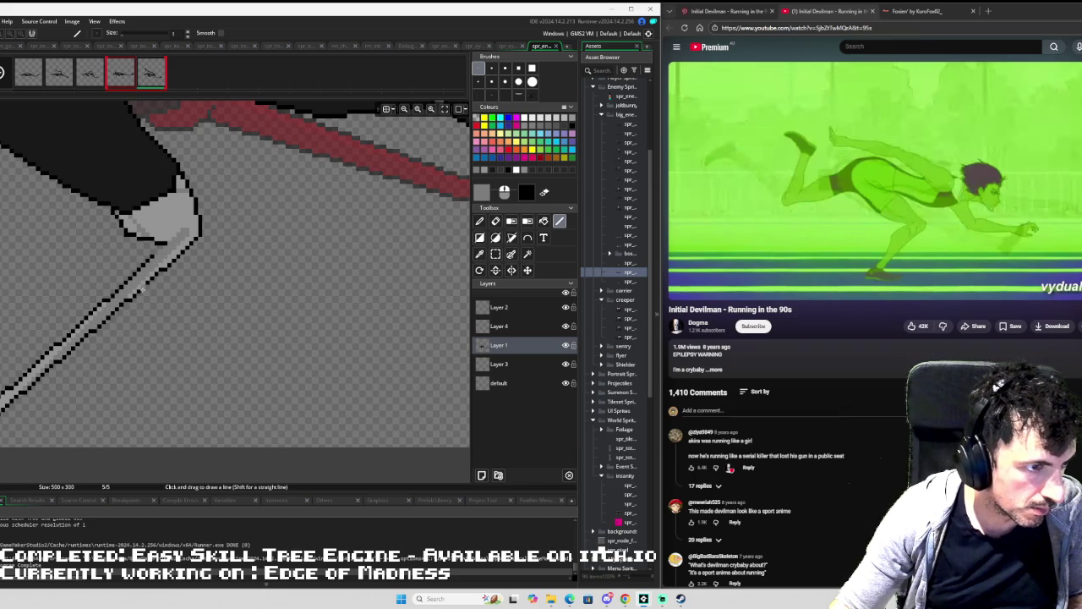
left_click_drag(127, 297, 187, 236)
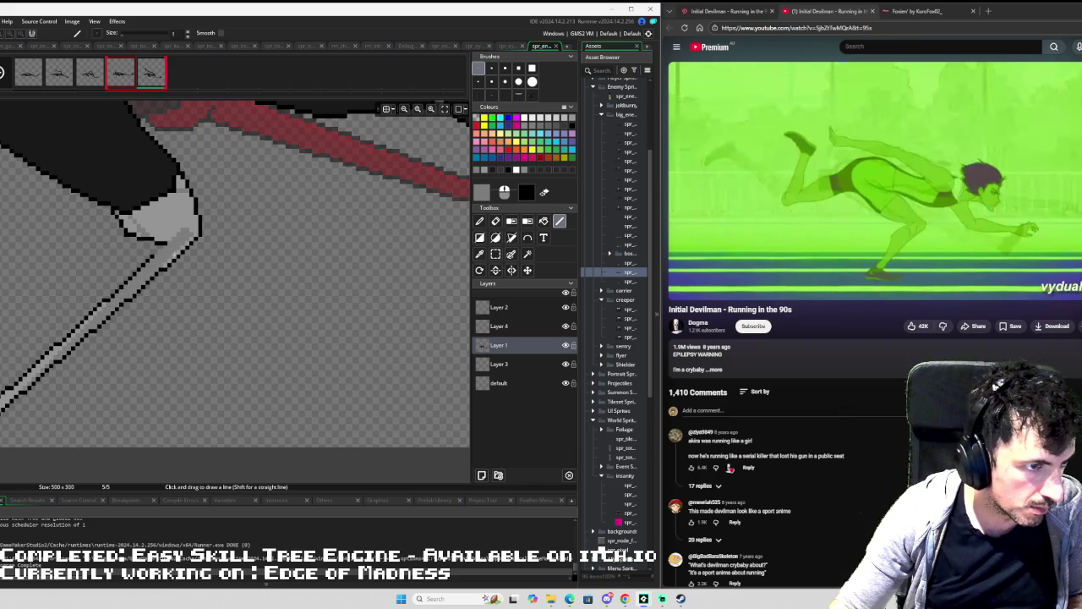
key("f")
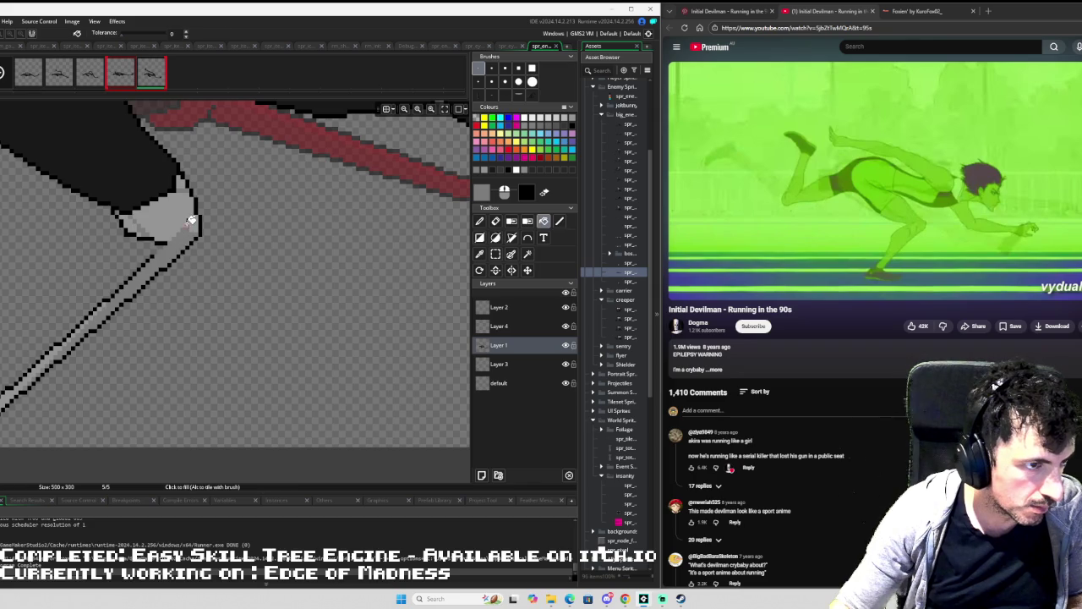
scroll(225, 212, "down", 1)
scroll(224, 212, "down", 3)
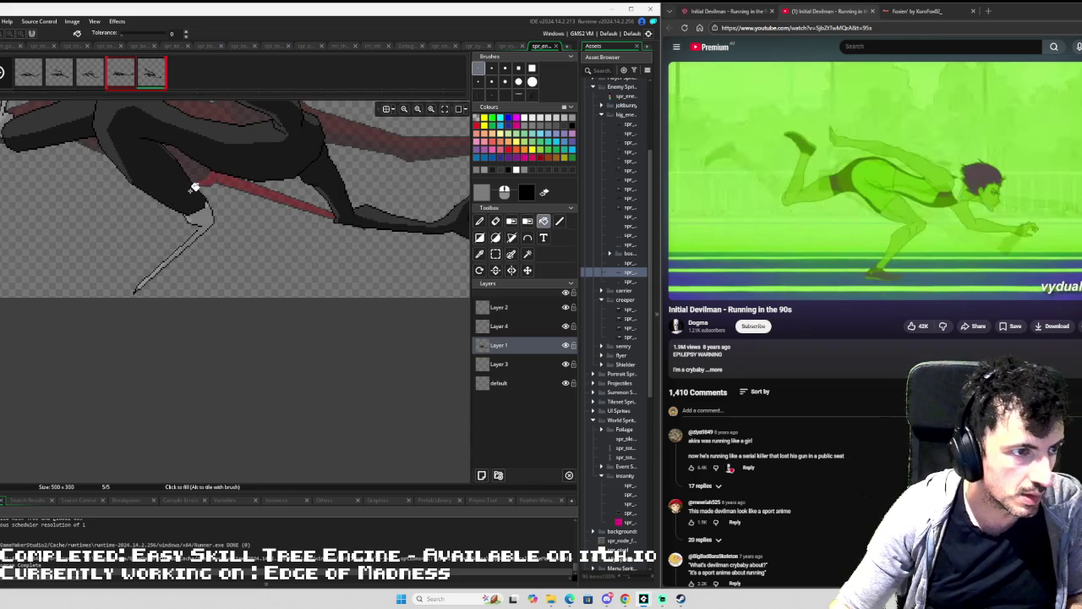
scroll(194, 186, "down", 1)
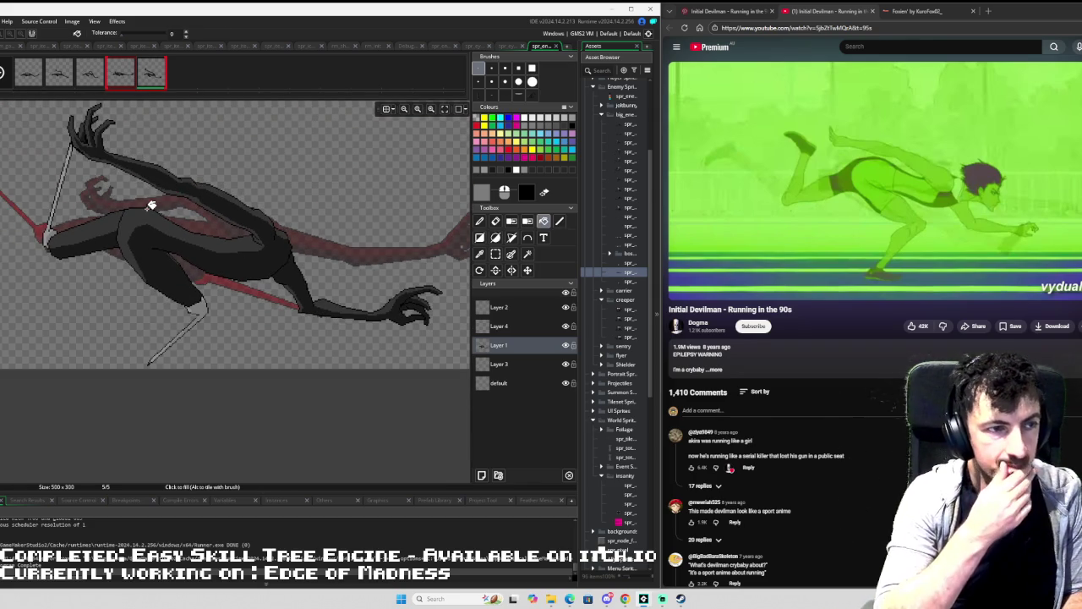
scroll(149, 204, "down", 2)
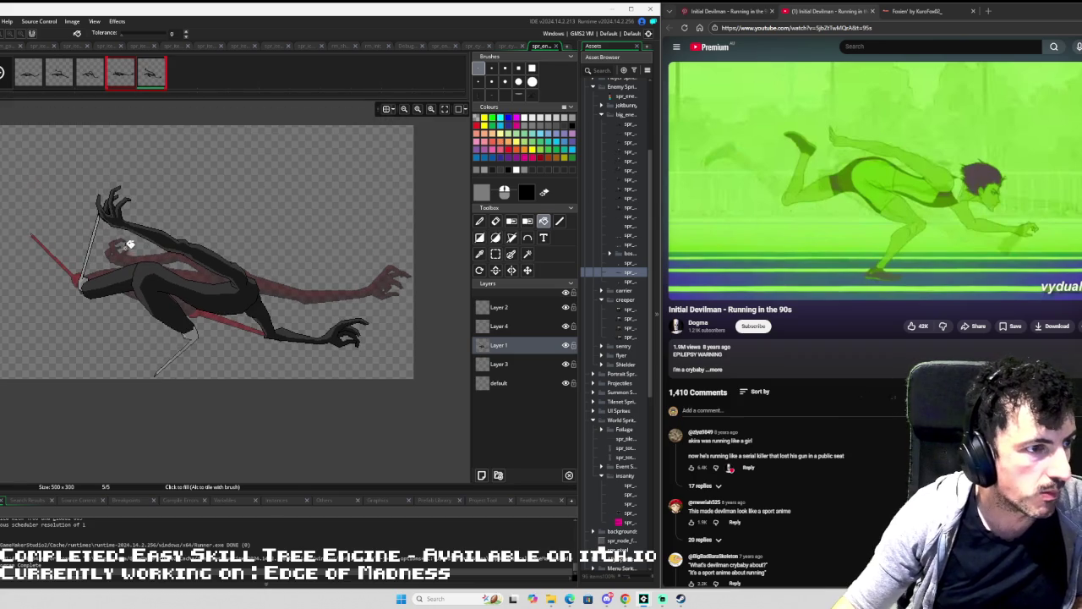
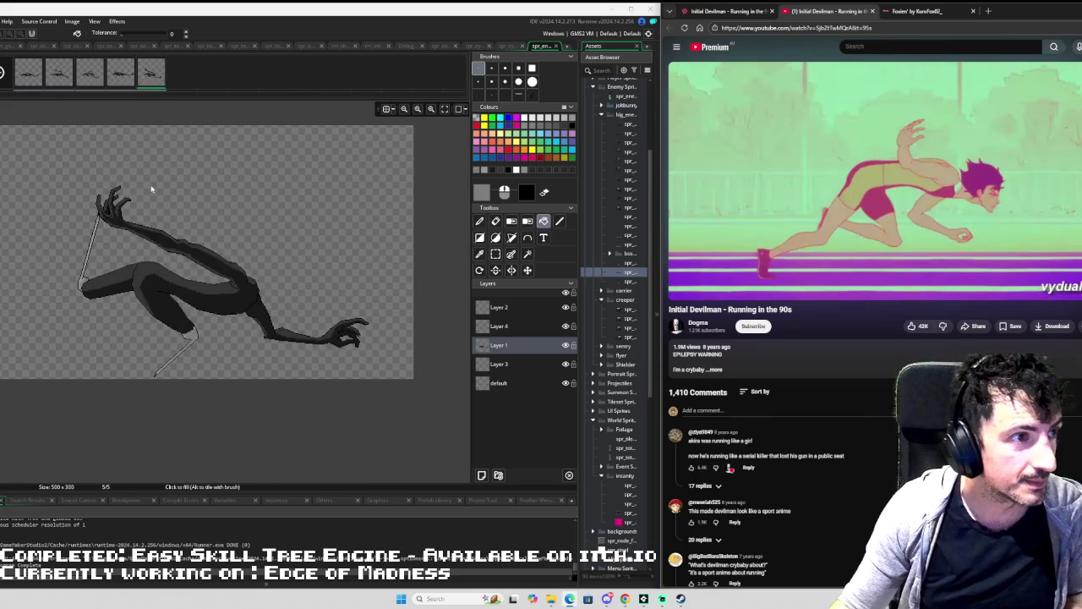
Add an empty sixth frame after frame 5 and show frame 5 behind it as onion skin.
left_click(155, 84)
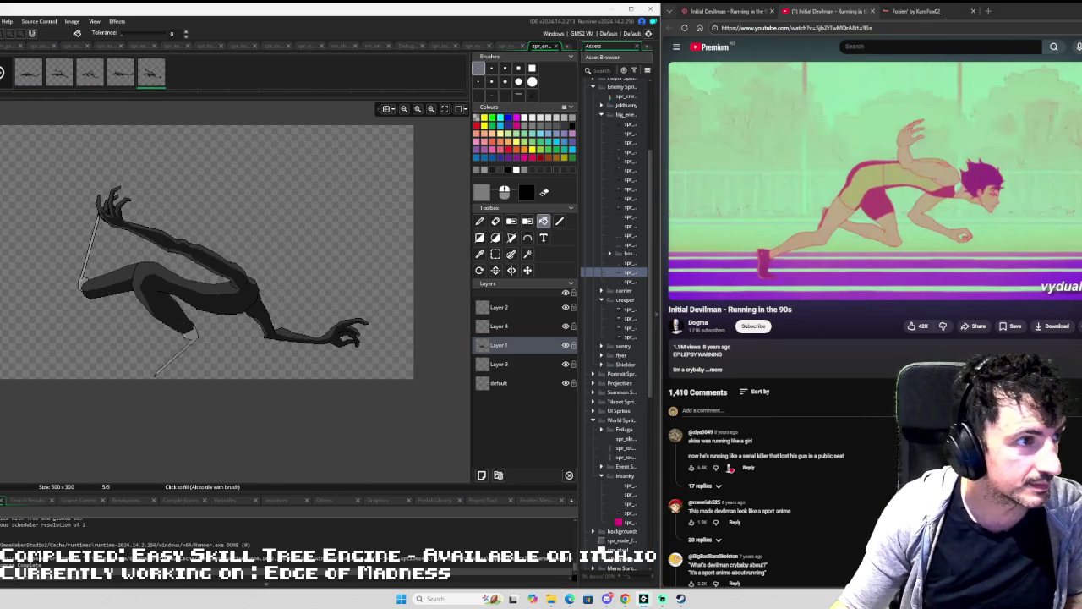
key("Insert")
left_click(185, 75)
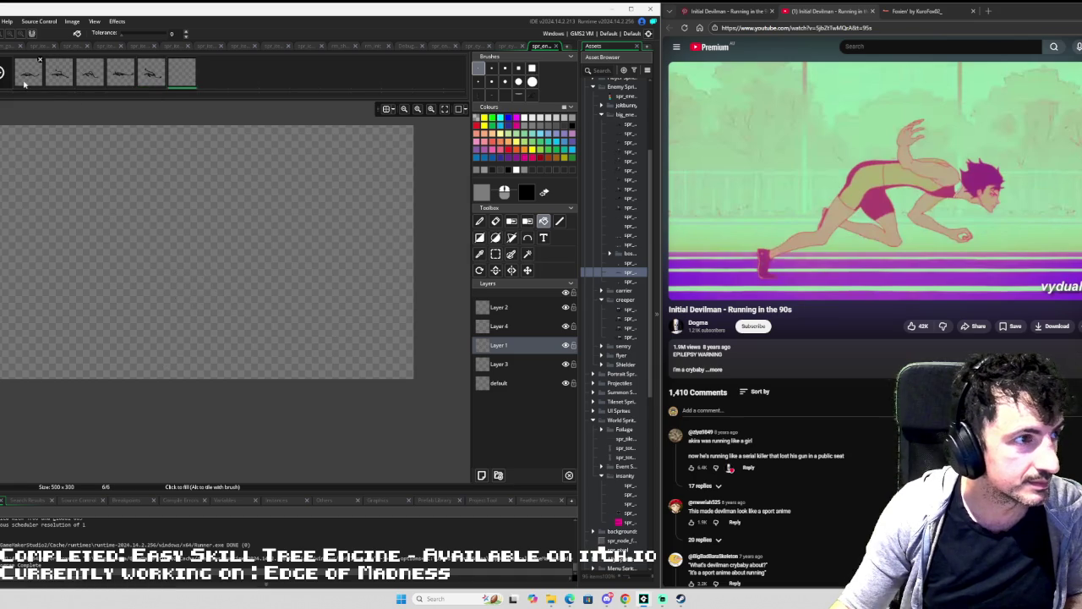
key("o")
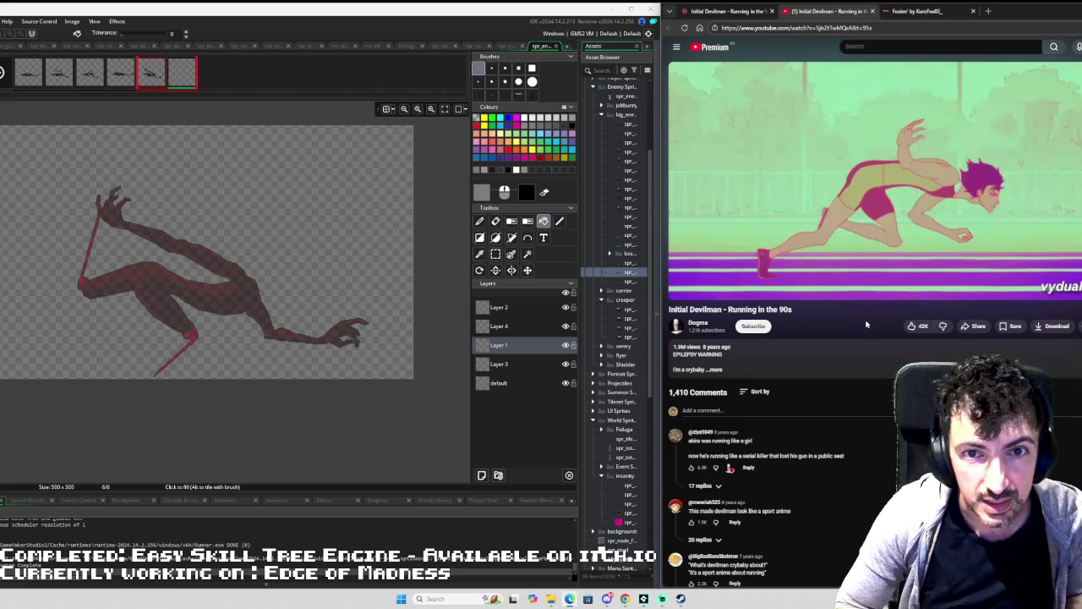
Play the reference running video, then choose the Line tool with black colour.
key("space")
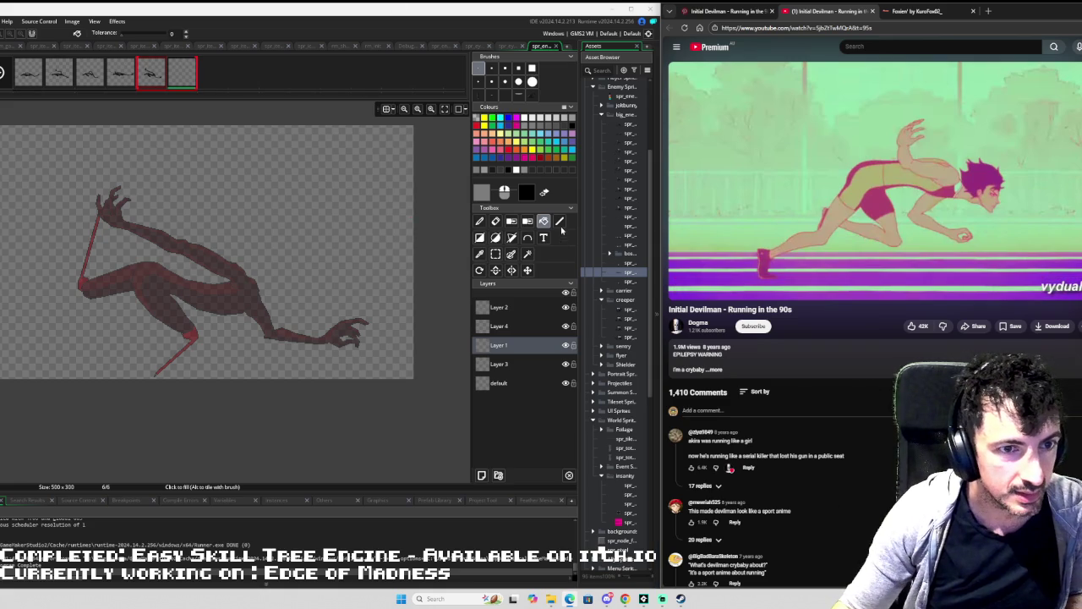
left_click(559, 221)
left_click(571, 126)
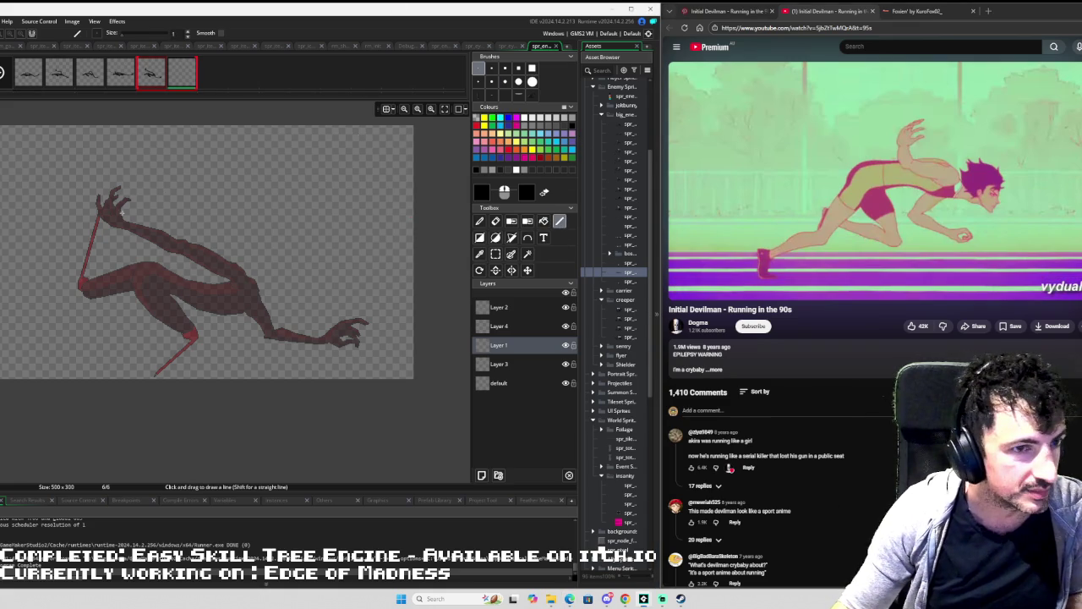
Trace black lines from the torso along the thigh, then down and back up the left leg.
scroll(138, 236, "up", 4)
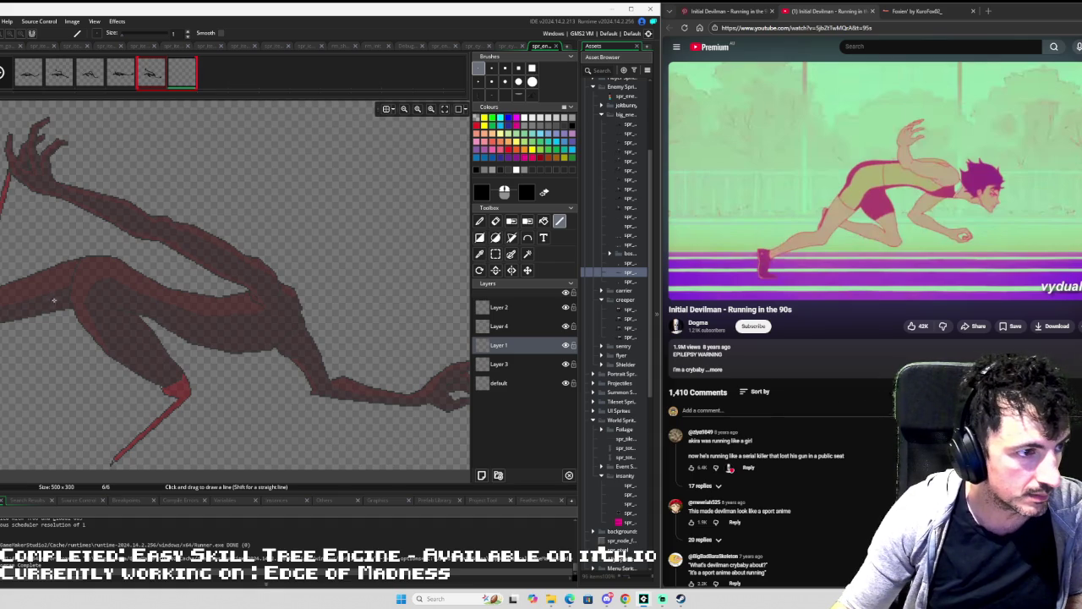
mouse_move(65, 282)
left_mouse_down()
mouse_move(90, 261)
mouse_move(264, 257)
mouse_move(294, 280)
mouse_move(311, 315)
mouse_move(271, 331)
mouse_move(152, 300)
left_mouse_up()
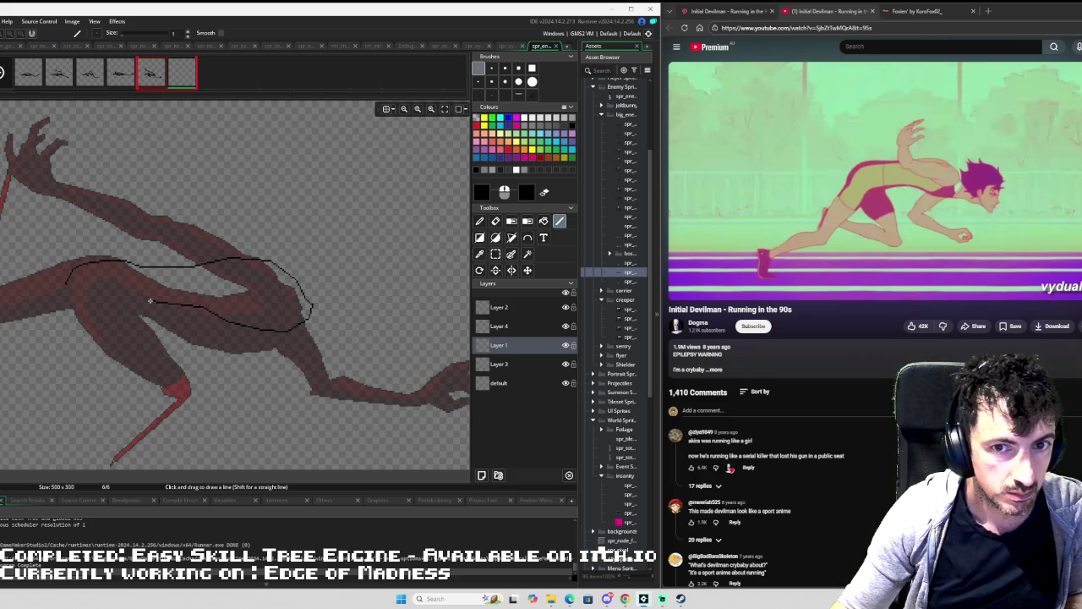
mouse_move(150, 300)
left_mouse_down()
mouse_move(112, 311)
mouse_move(56, 376)
left_mouse_up()
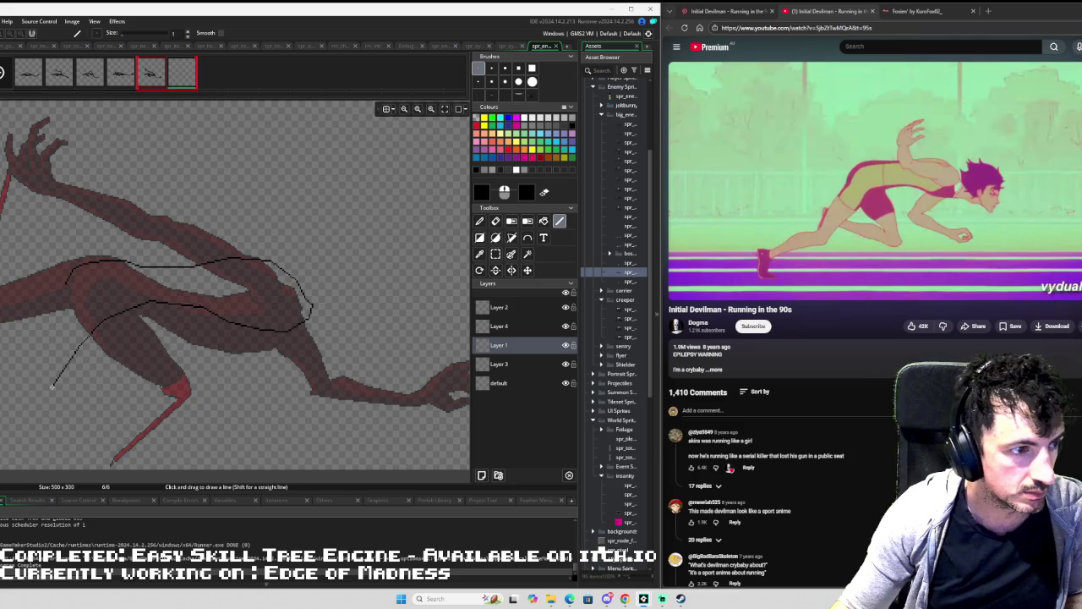
mouse_move(52, 386)
left_mouse_down()
mouse_move(21, 380)
mouse_move(35, 347)
left_mouse_up()
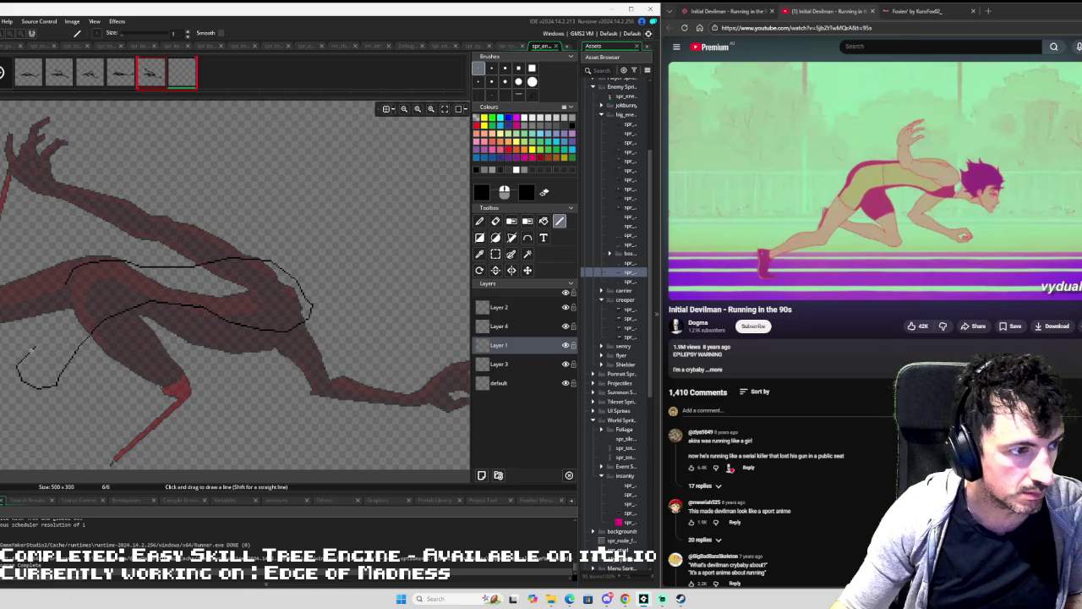
left_click_drag(34, 346, 66, 284)
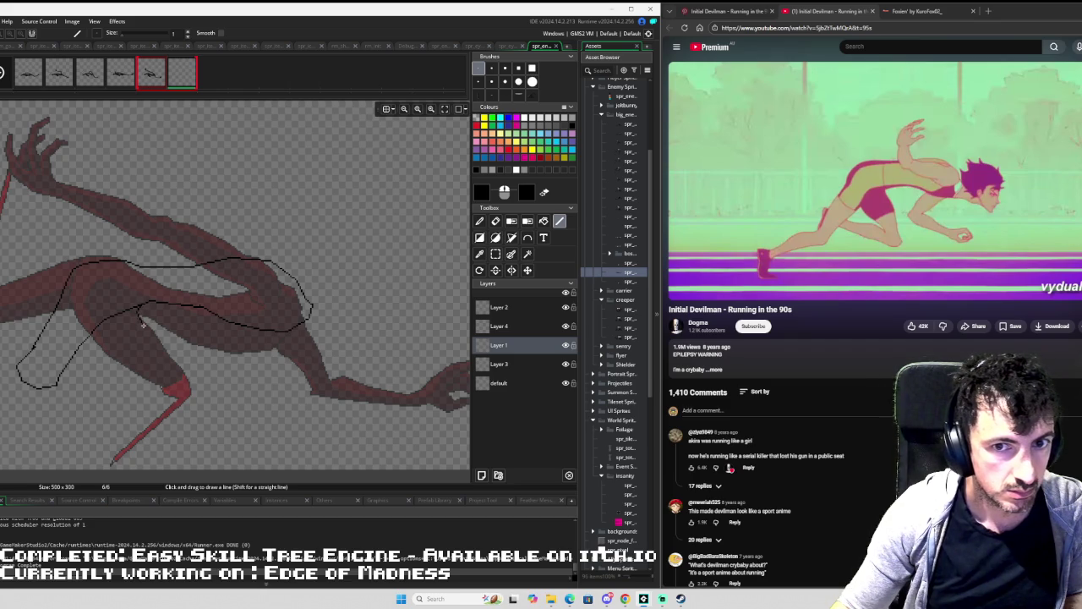
Outline the bent middle leg, redrawing the heel line and extending it up the leg.
mouse_move(143, 328)
left_mouse_down()
mouse_move(169, 389)
mouse_move(129, 406)
left_mouse_up()
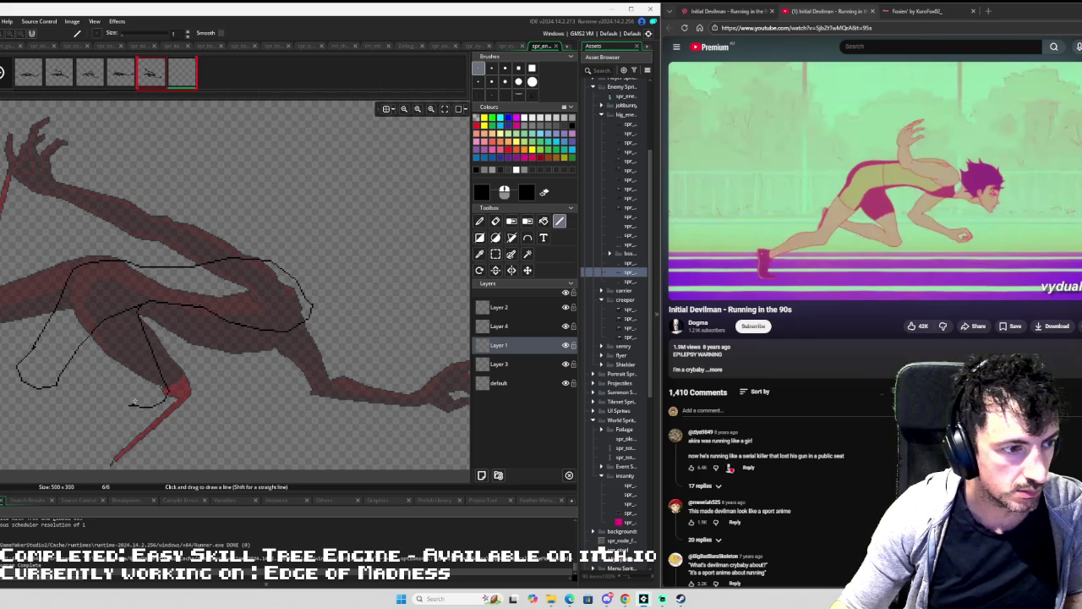
key("ctrl+z")
mouse_move(150, 406)
left_mouse_down()
mouse_move(129, 403)
mouse_move(106, 342)
left_mouse_up()
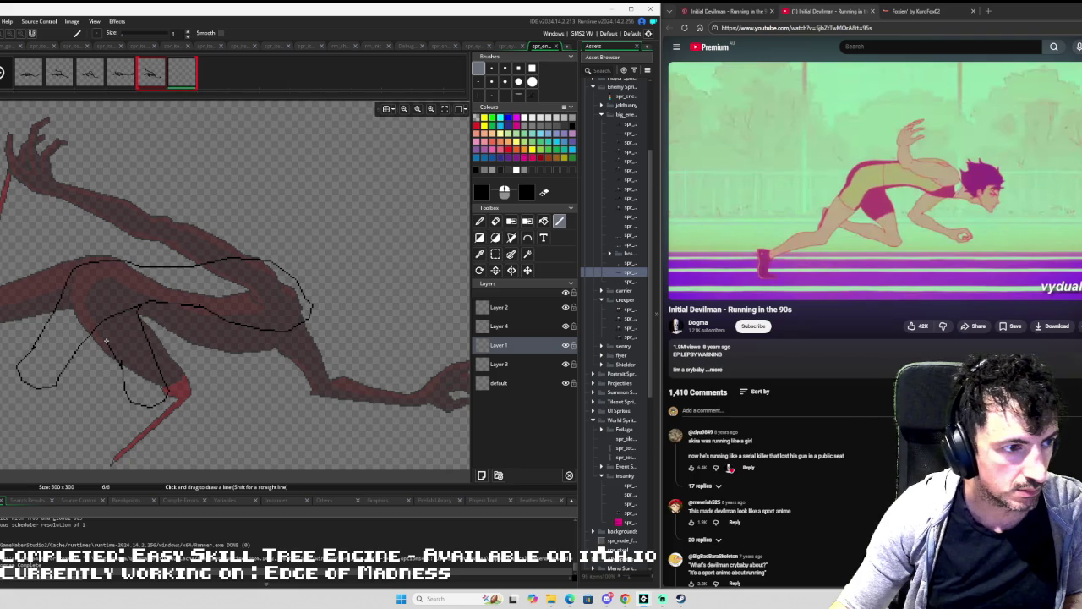
left_click_drag(105, 341, 101, 330)
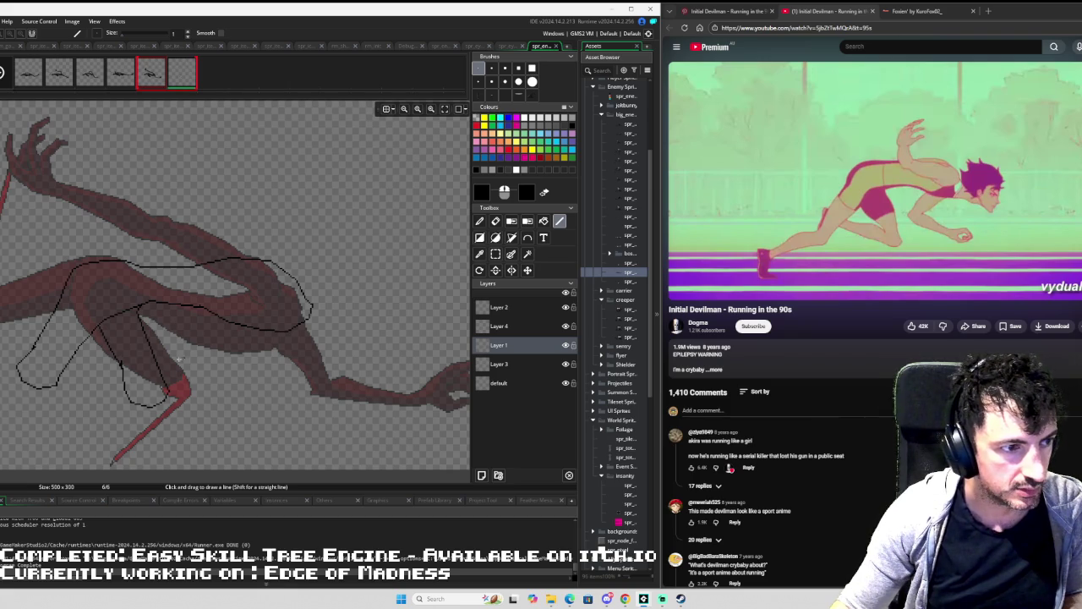
Rectangle-select the leg's lower loop and move it slightly up-left.
scroll(183, 358, "up", 2)
scroll(371, 364, "up", 2)
key("s")
left_click_drag(375, 351, 255, 432)
left_click_drag(340, 393, 331, 381)
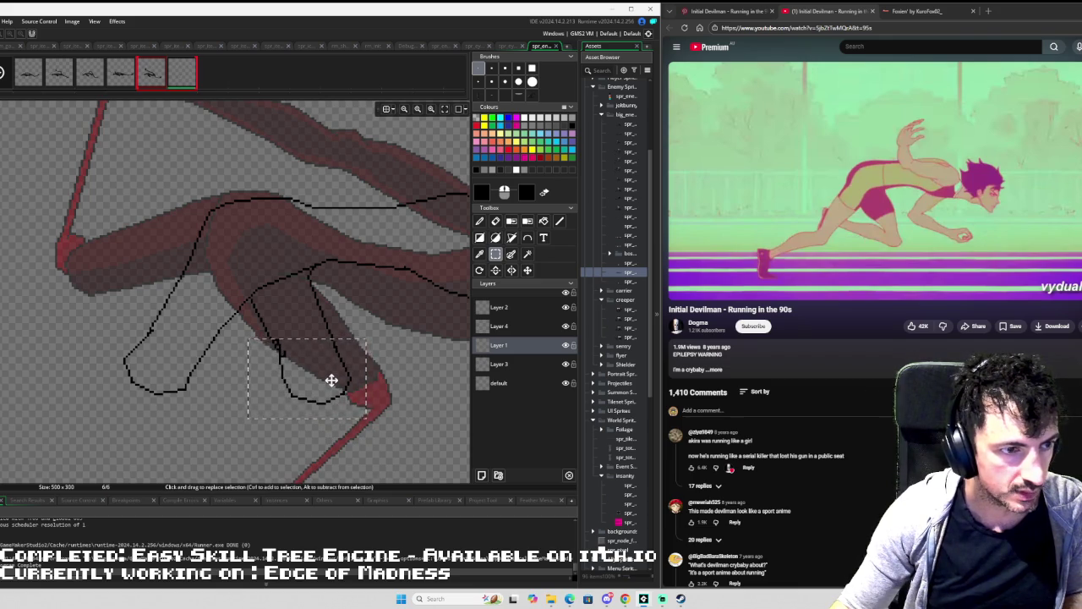
Commit the moved foot loop, then zoom and pan to inspect the whole bent leg.
left_click(330, 379)
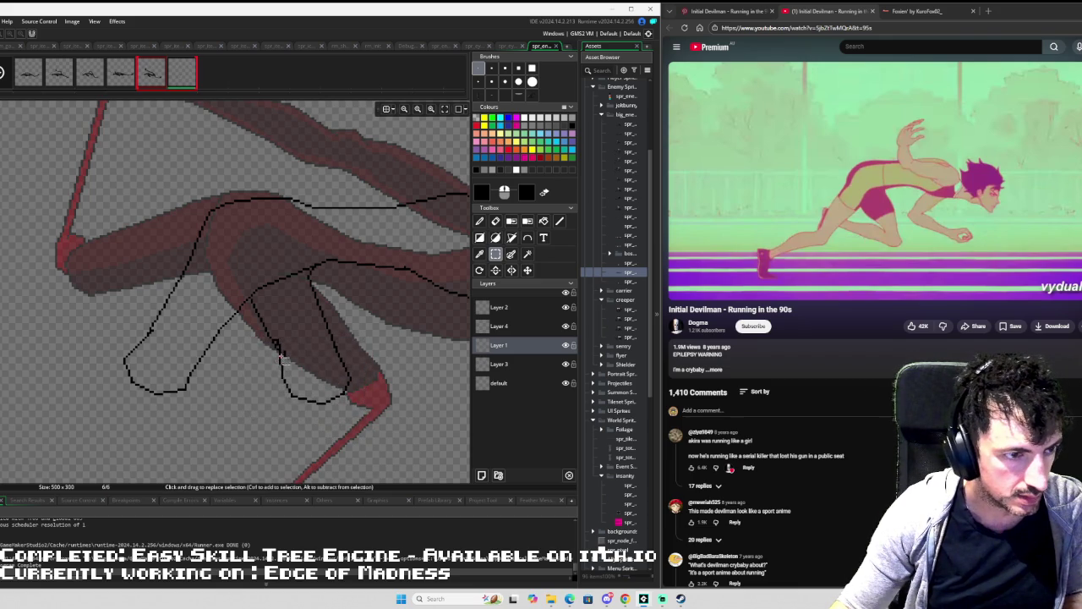
scroll(283, 342, "up", 2)
key("e")
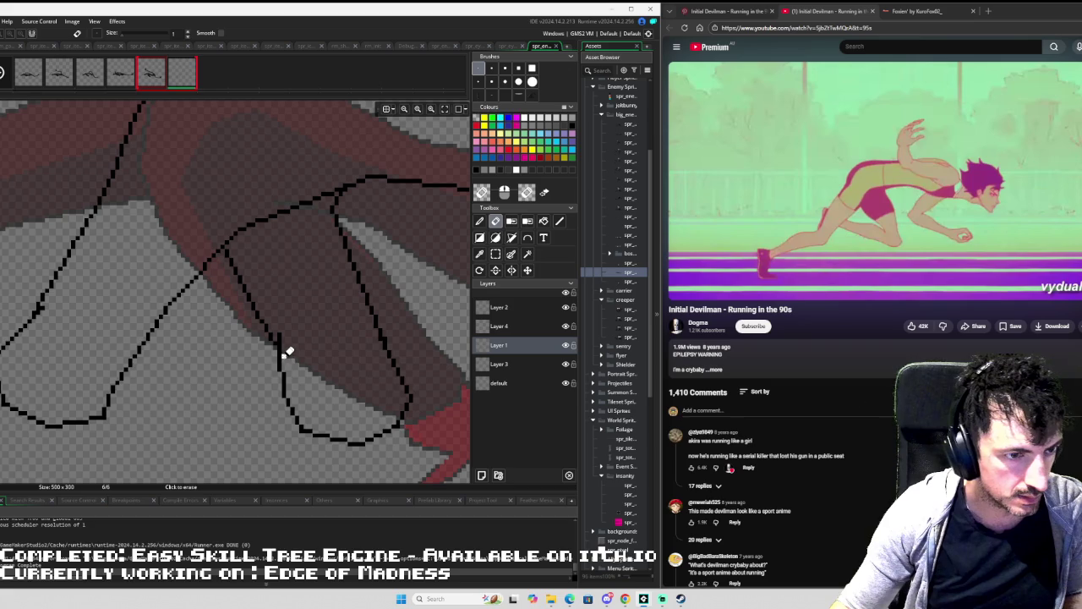
scroll(389, 315, "down", 1)
scroll(389, 314, "down", 1)
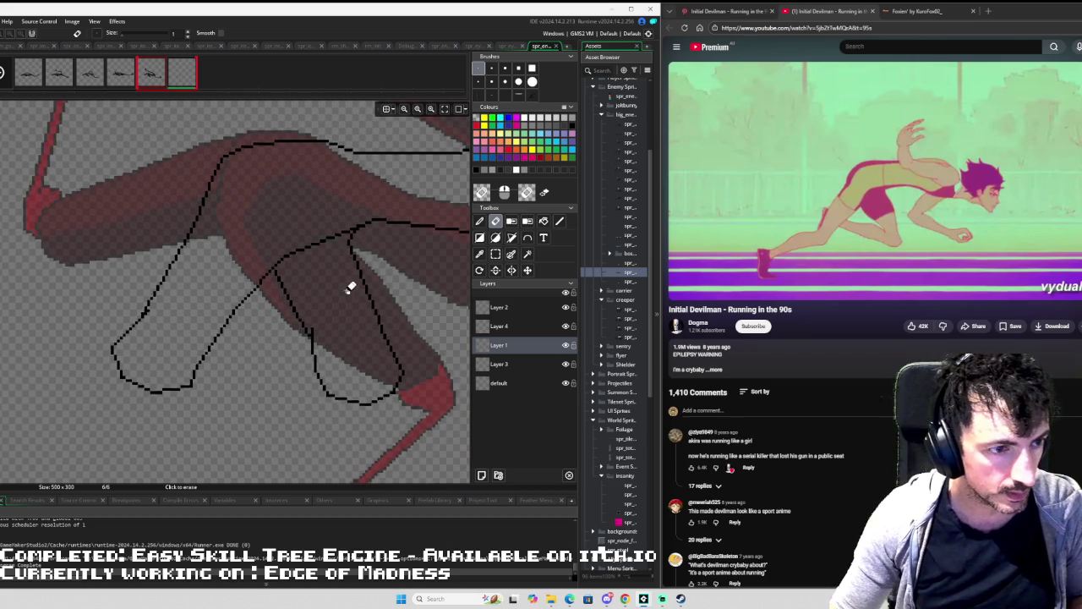
scroll(353, 288, "down", 1)
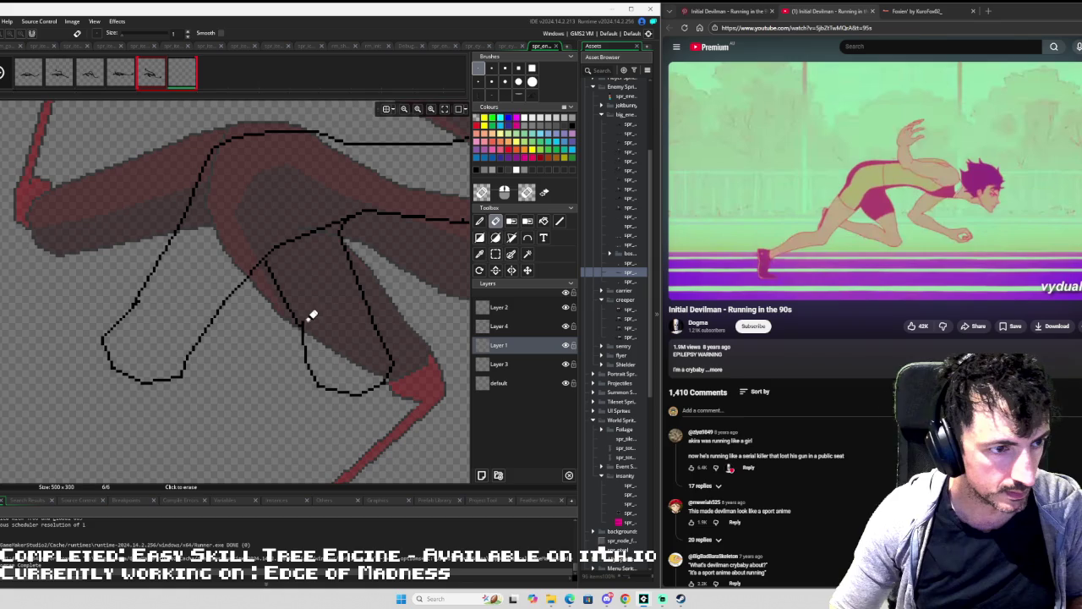
left_click_drag(357, 299, 304, 257)
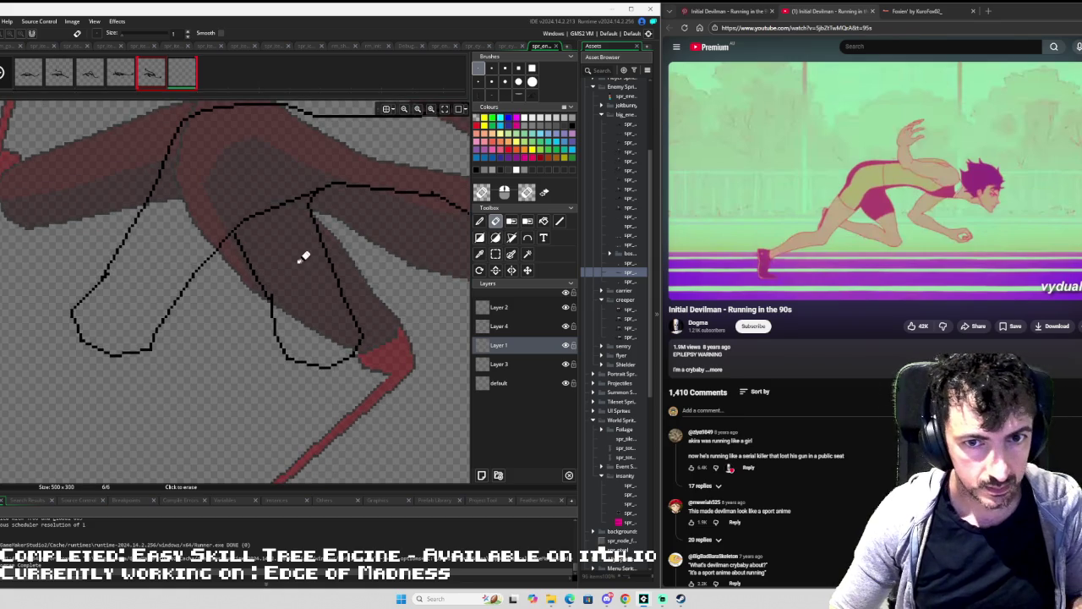
left_click_drag(328, 313, 290, 245)
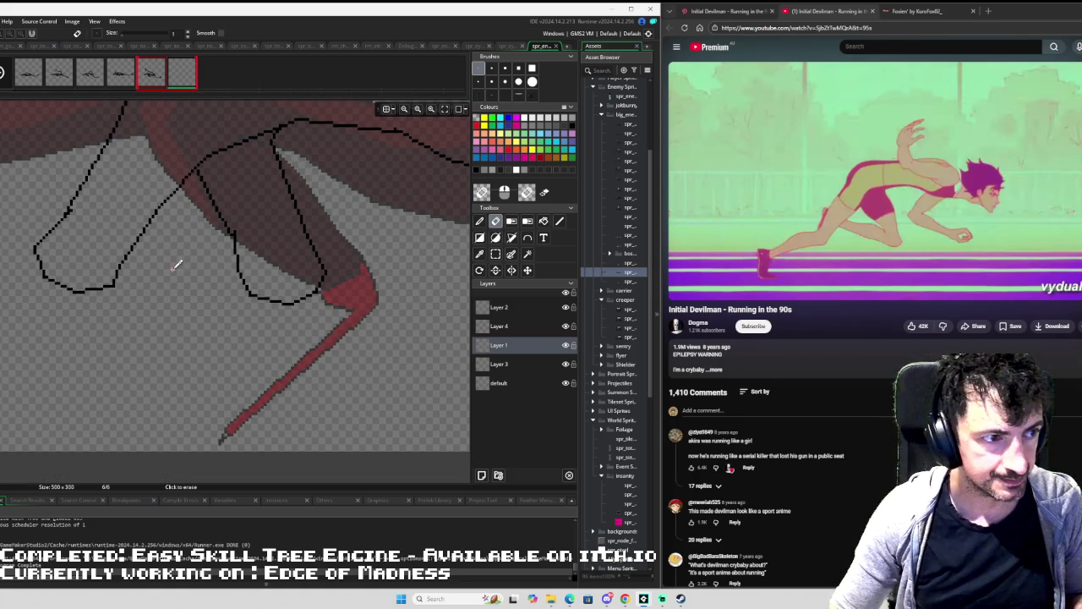
scroll(174, 261, "down", 2)
mouse_move(164, 273)
left_mouse_down()
mouse_move(288, 319)
mouse_move(302, 313)
left_mouse_up()
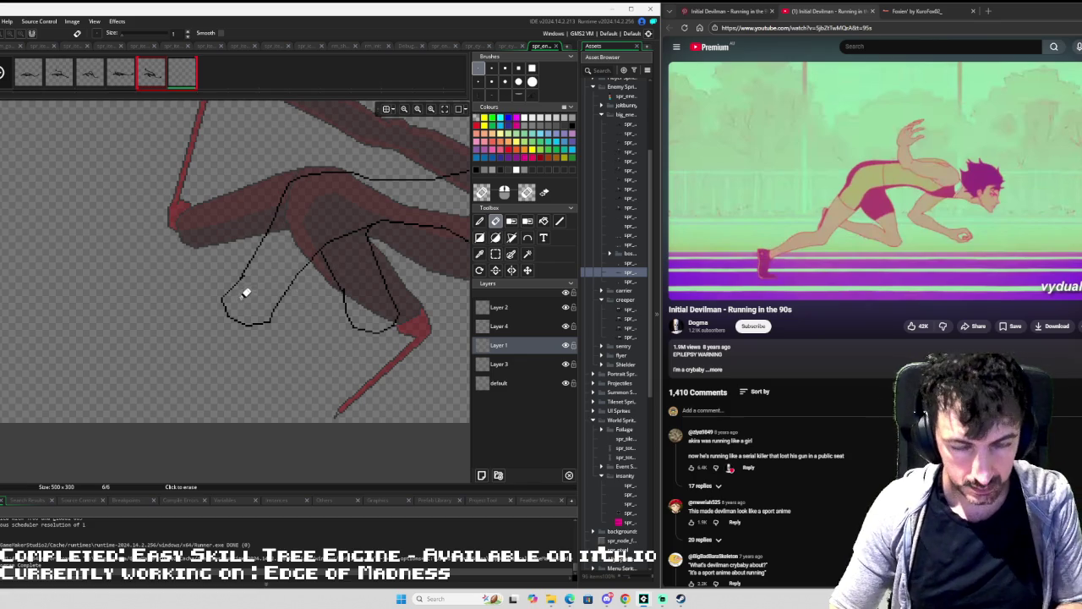
key("l")
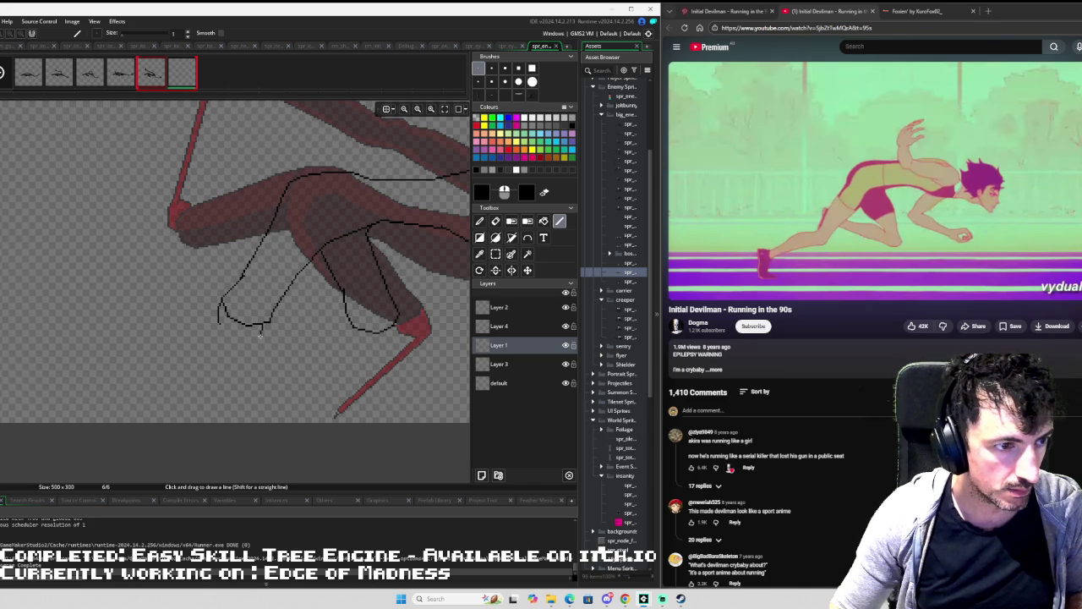
Add a short limb stroke and nudge the long lower-left stroke up and left.
mouse_move(260, 334)
left_mouse_down()
mouse_move(83, 395)
mouse_move(218, 330)
left_mouse_up()
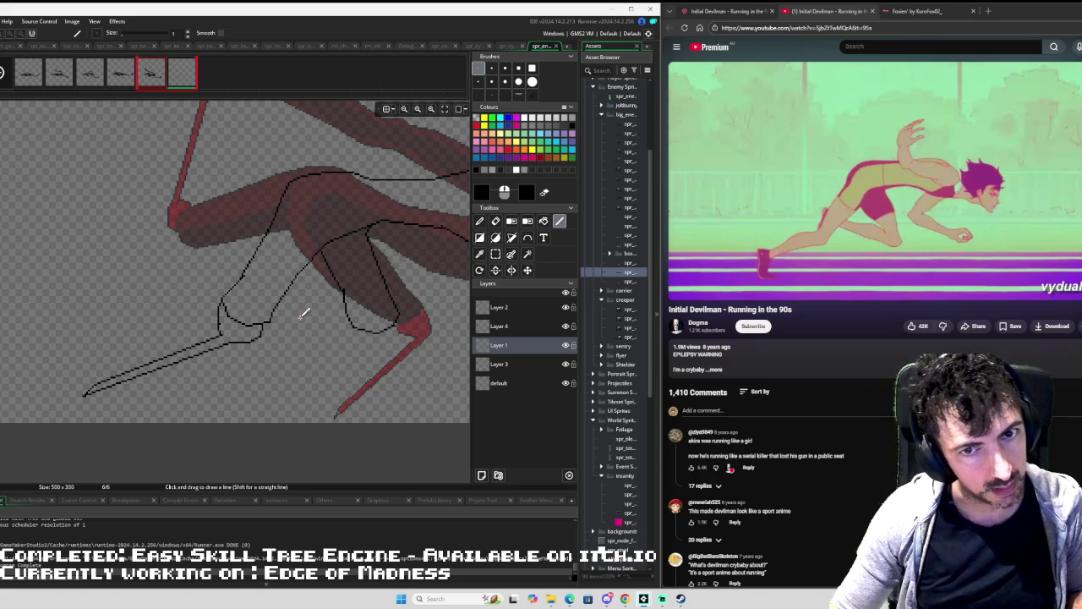
key("s")
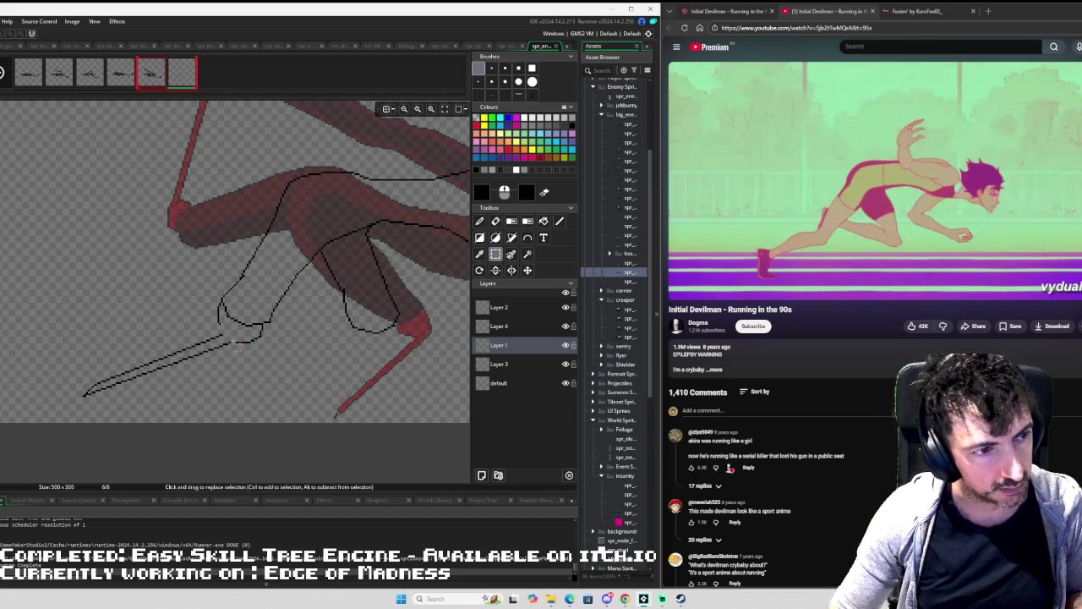
mouse_move(233, 329)
left_mouse_down()
mouse_move(148, 346)
mouse_move(66, 407)
left_mouse_up()
left_click_drag(151, 371, 145, 364)
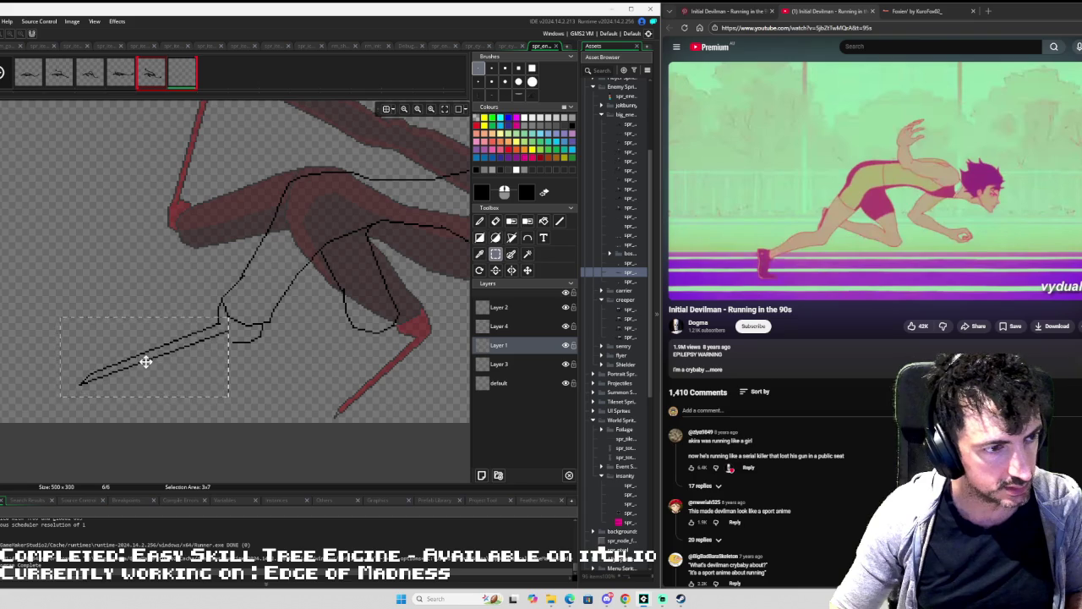
left_click(250, 343)
Erase the short segment near the joint and redraw a line leftward under it.
scroll(250, 342, "up", 2)
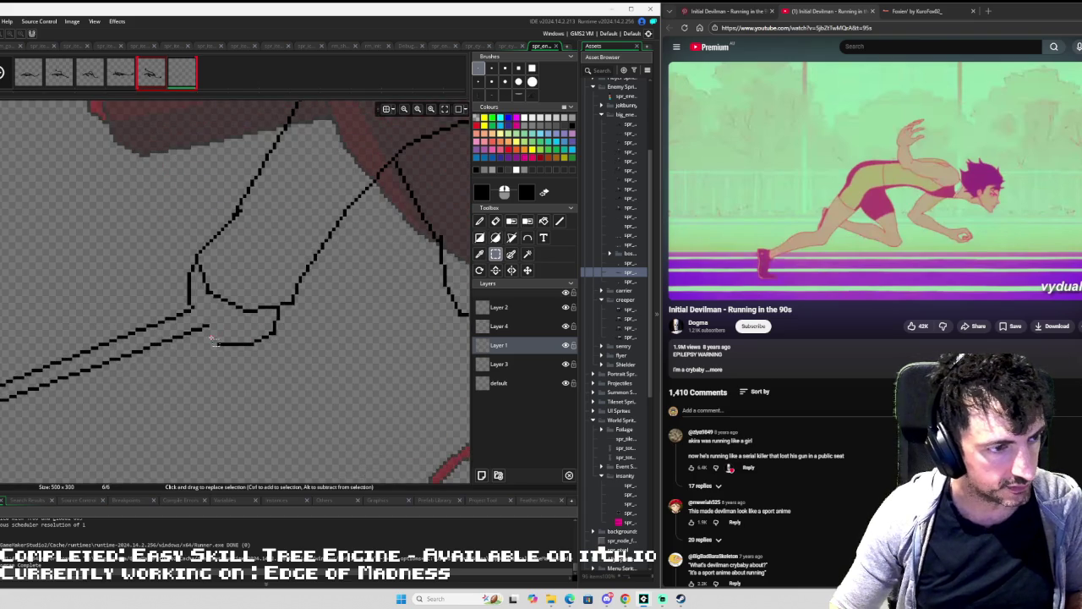
key("e")
mouse_move(217, 342)
left_mouse_down()
mouse_move(264, 340)
mouse_move(260, 348)
left_mouse_up()
key("s")
mouse_move(276, 311)
left_mouse_down()
mouse_move(255, 348)
mouse_move(258, 331)
left_mouse_up()
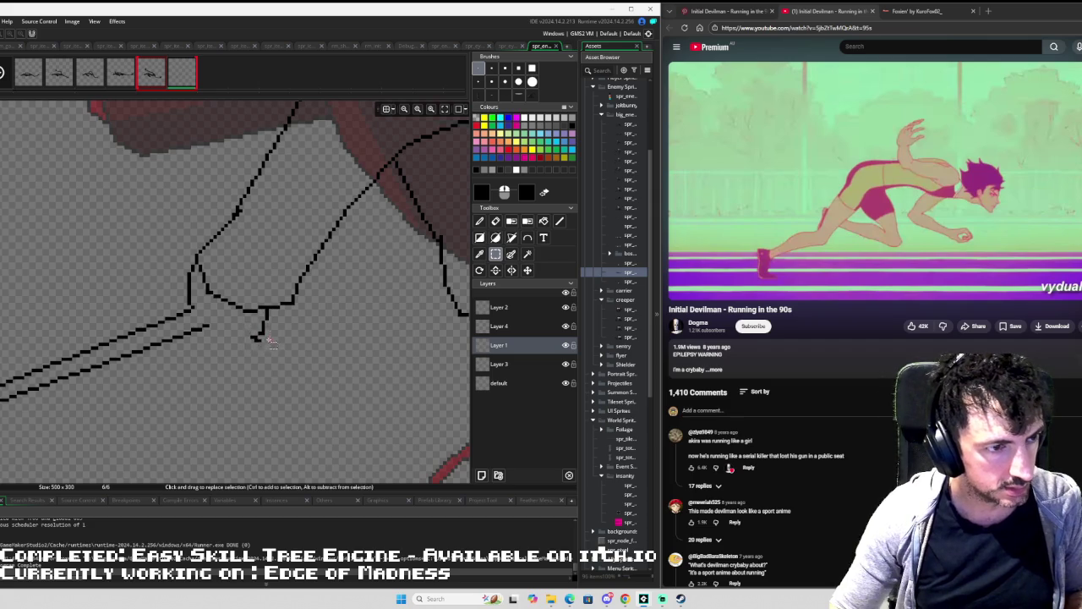
key("e")
key("l")
left_click_drag(261, 335, 200, 334)
Shift a small piece of the limb outline slightly left.
scroll(243, 319, "down", 3)
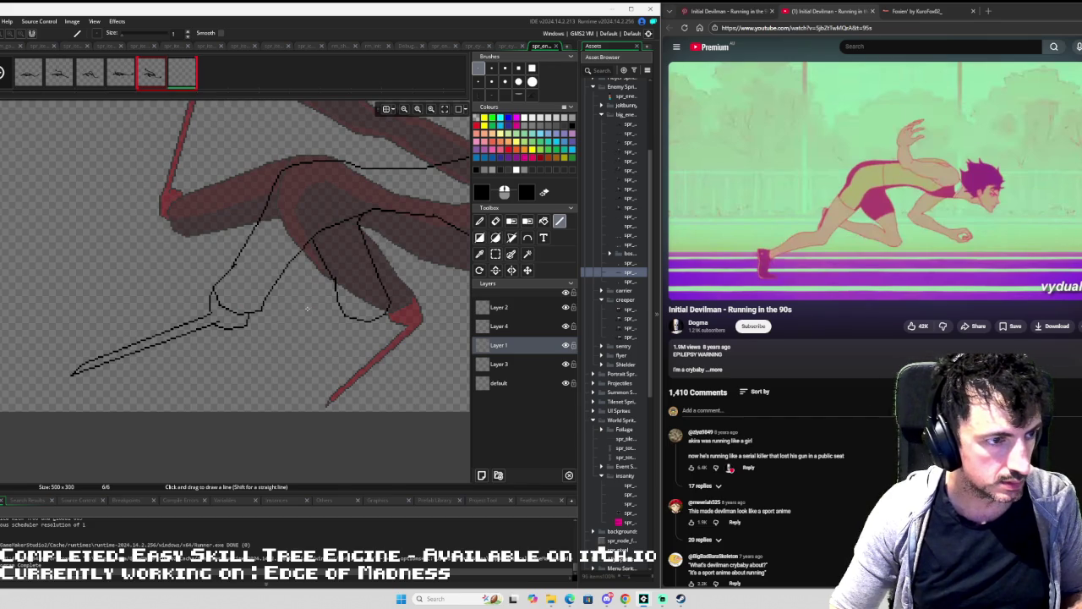
scroll(254, 326, "up", 2)
key("s")
mouse_move(239, 316)
left_mouse_down()
mouse_move(215, 338)
mouse_move(215, 326)
mouse_move(344, 367)
left_mouse_up()
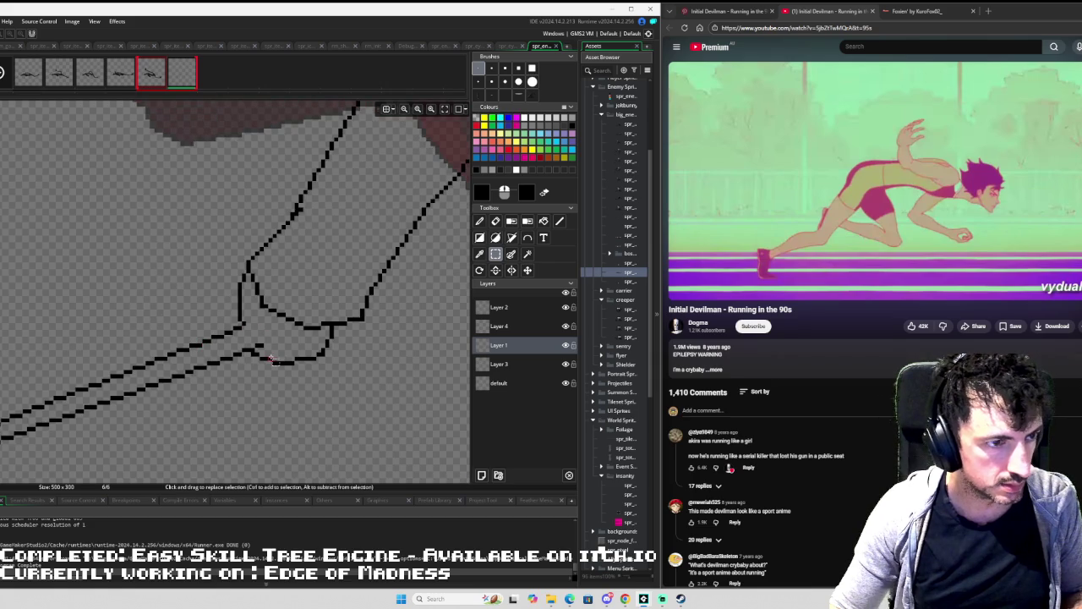
mouse_move(240, 289)
left_mouse_down()
mouse_move(250, 315)
mouse_move(234, 307)
left_mouse_up()
scroll(334, 307, "down", 2)
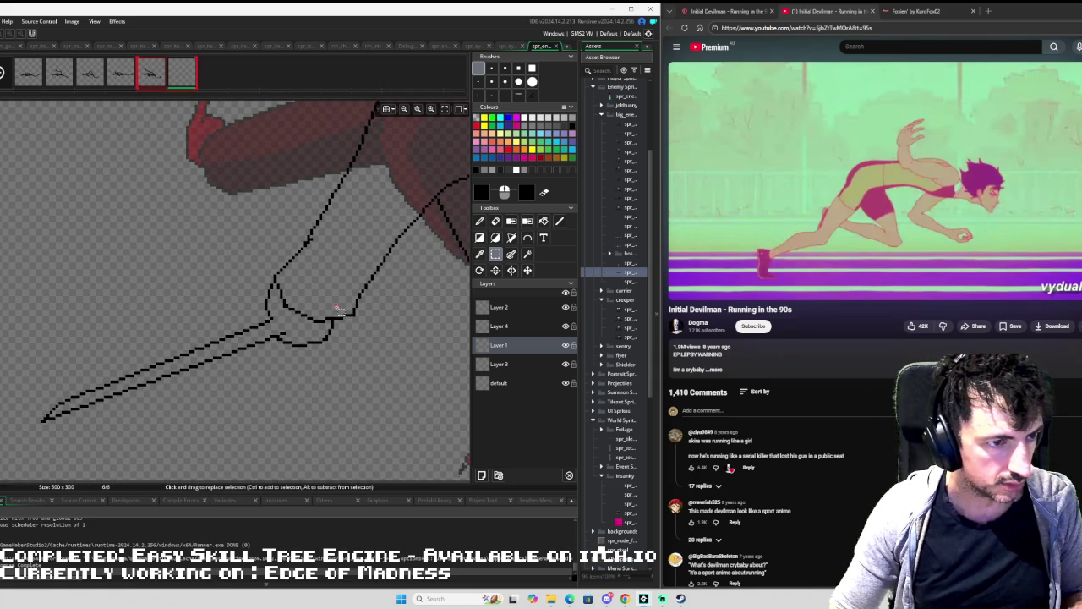
scroll(271, 317, "up", 3)
key("e")
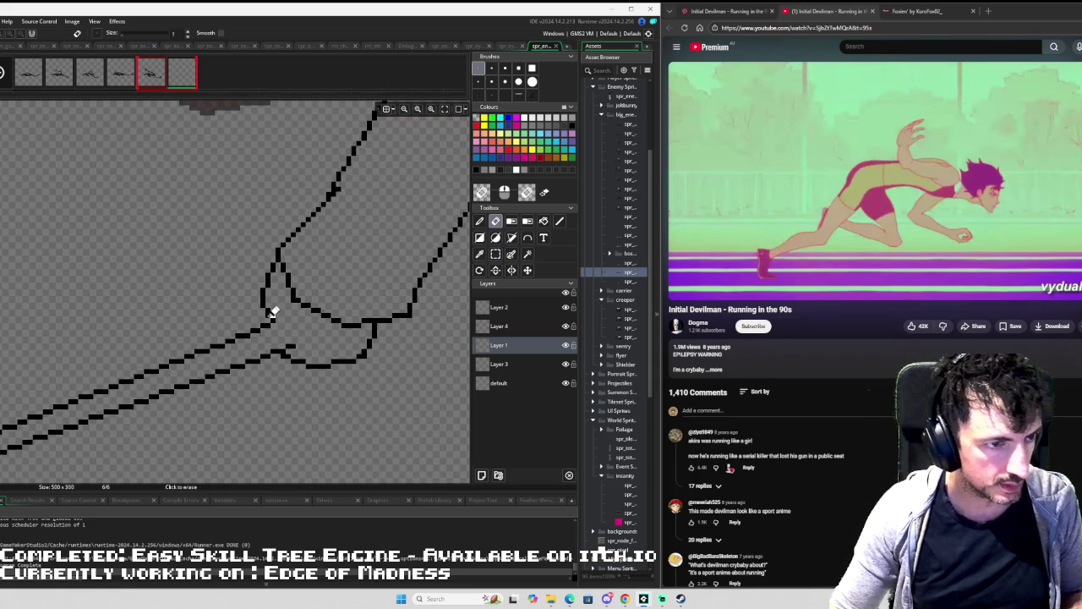
Try thickening the vertical stroke at the joint, then undo the edit.
key("l")
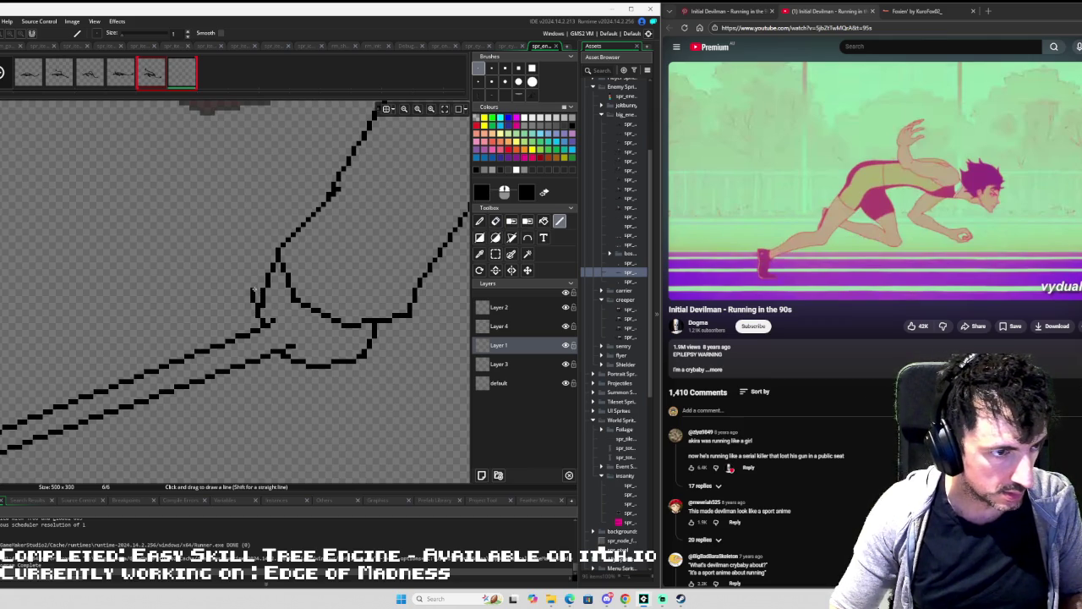
left_click_drag(257, 292, 262, 285)
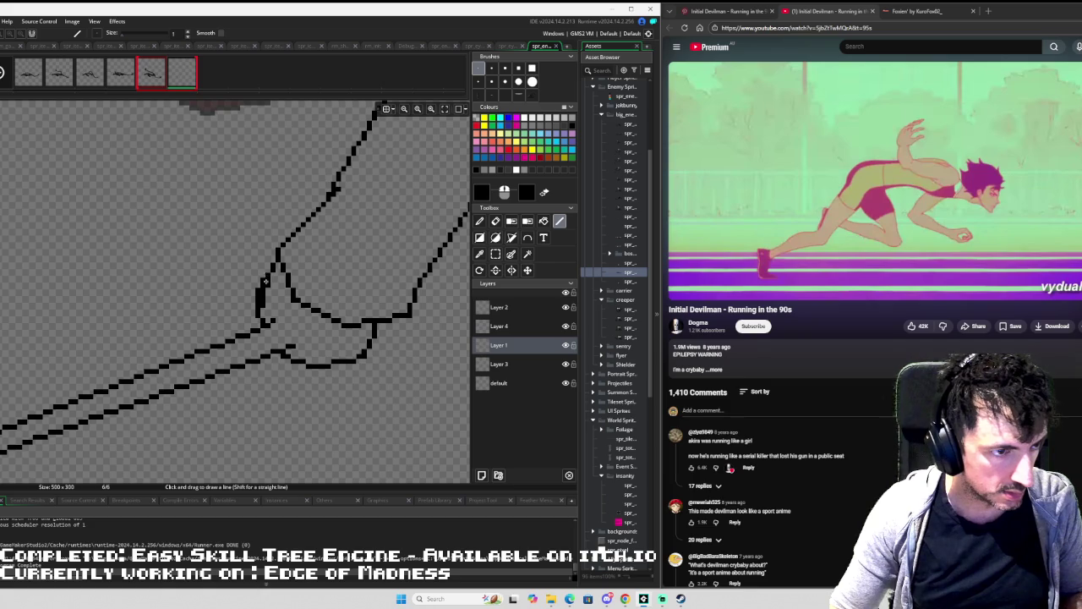
key("e")
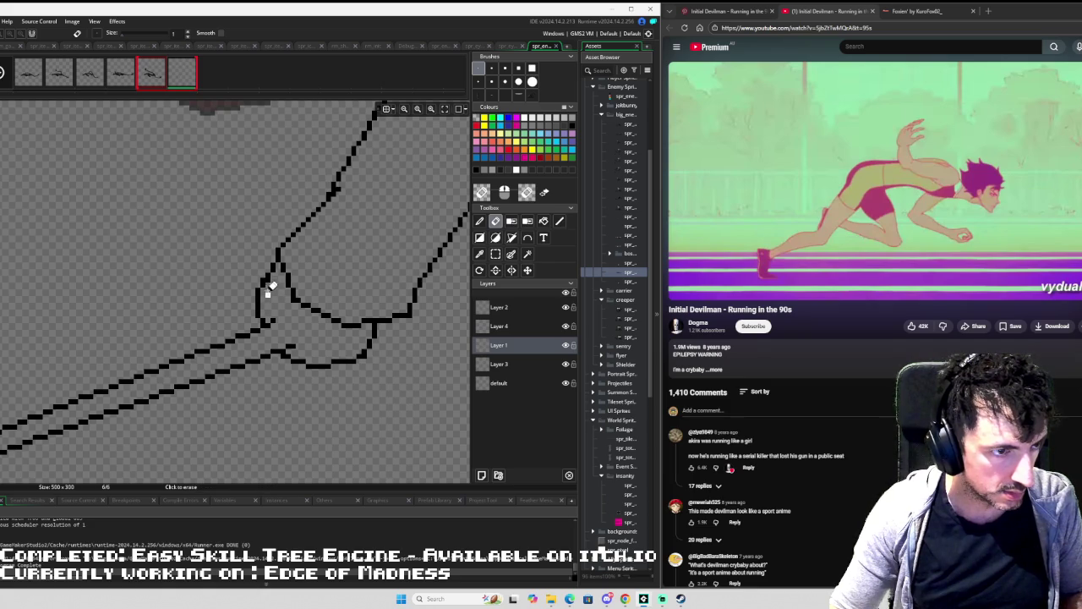
key("ctrl+z")
scroll(296, 283, "up", 1)
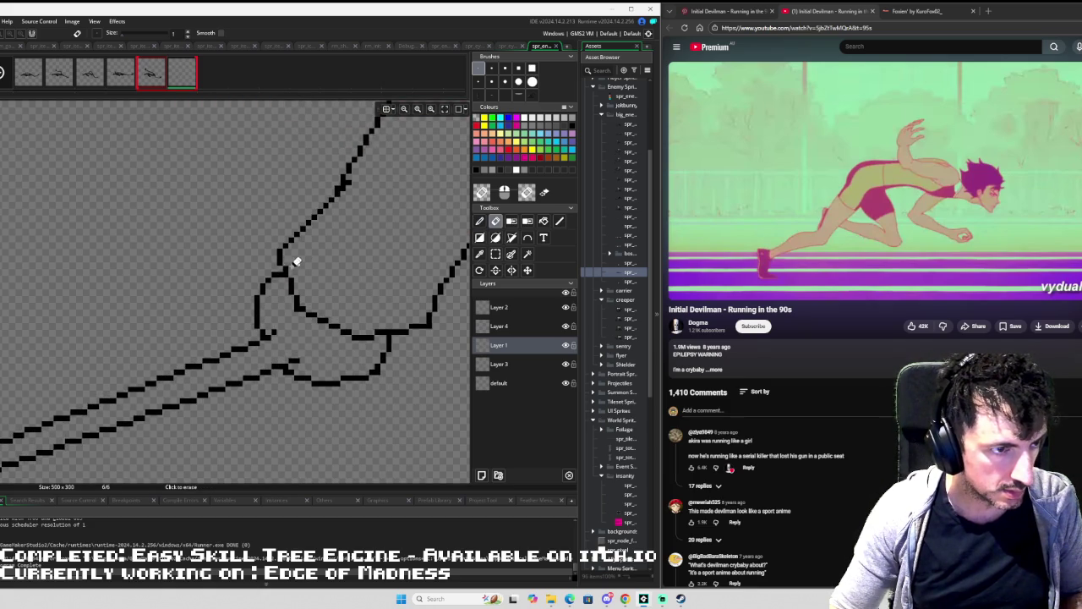
scroll(334, 312, "down", 1)
scroll(334, 314, "down", 4)
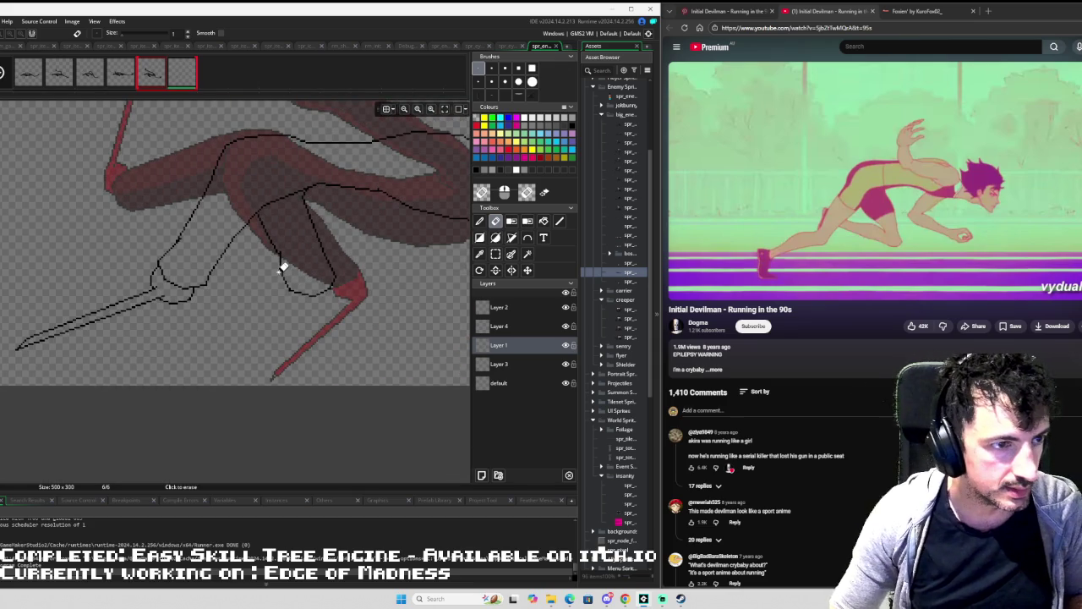
scroll(284, 267, "up", 3)
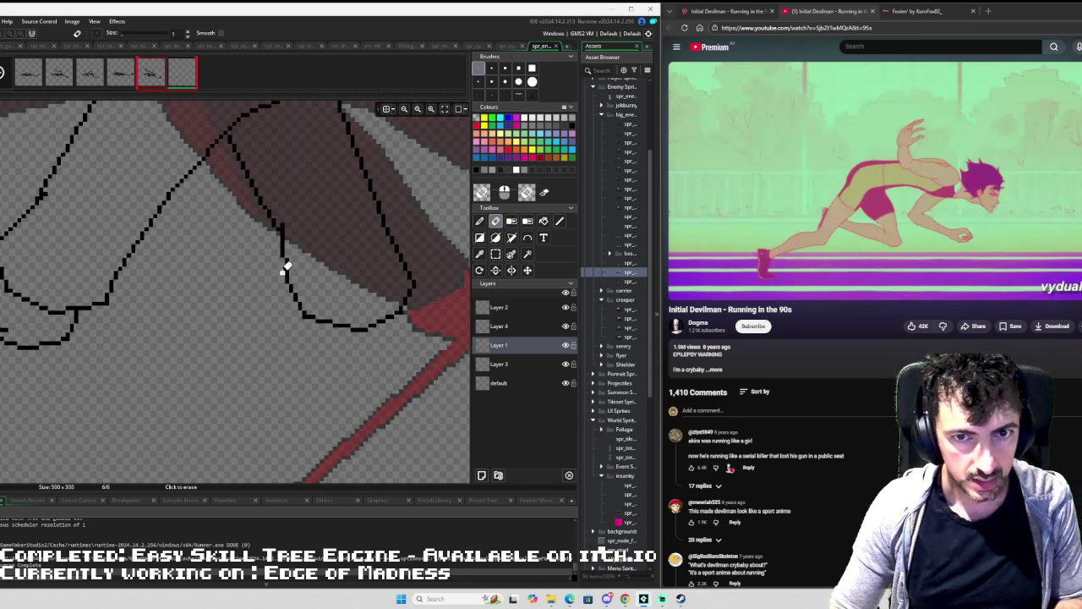
Draw a knee diagonal and a long contour line up-left across the body.
key("l")
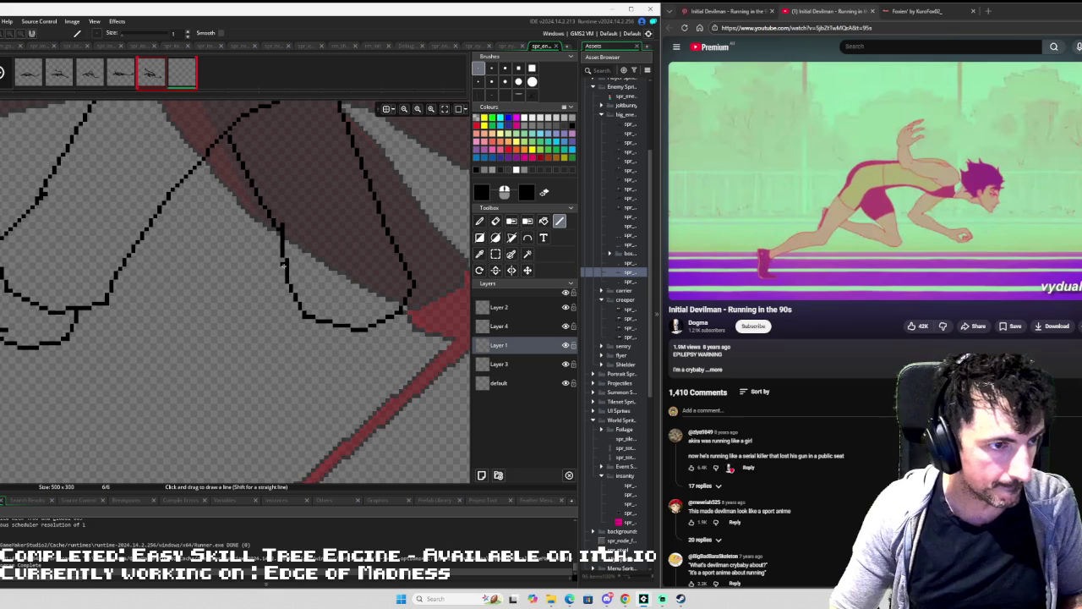
left_click_drag(284, 265, 264, 287)
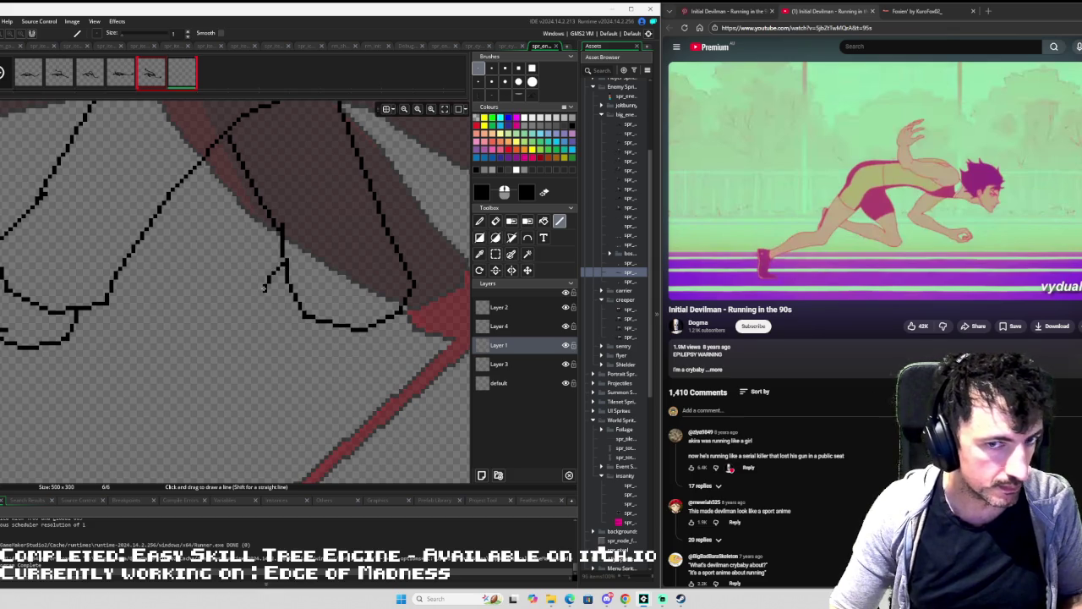
left_click_drag(264, 287, 147, 235)
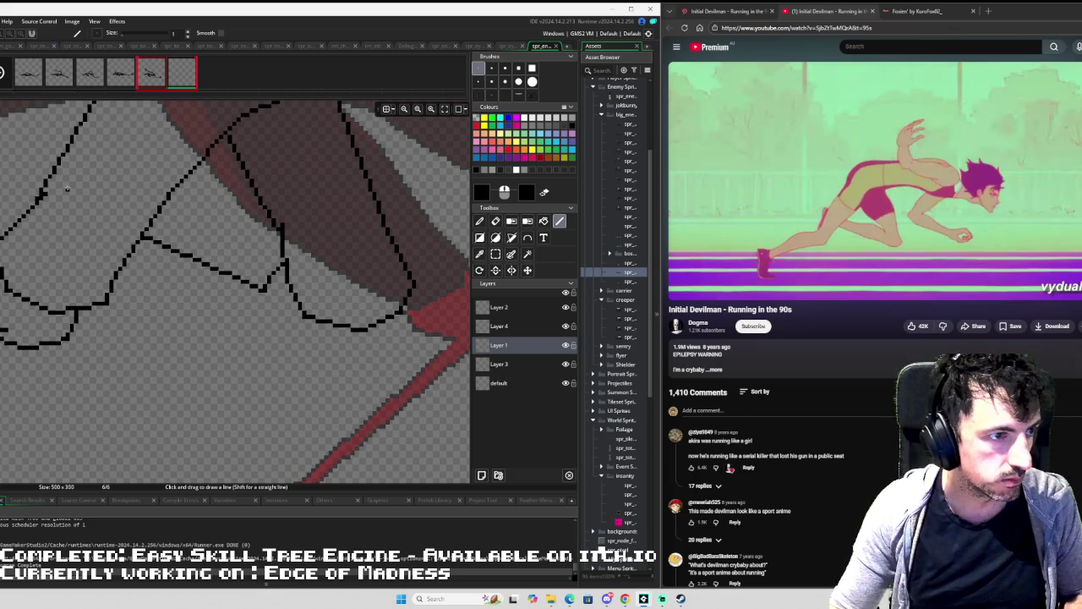
mouse_move(40, 188)
left_mouse_down()
mouse_move(0, 163)
mouse_move(37, 194)
left_mouse_up()
mouse_move(133, 245)
left_mouse_down()
mouse_move(243, 296)
mouse_move(280, 330)
mouse_move(342, 330)
left_mouse_up()
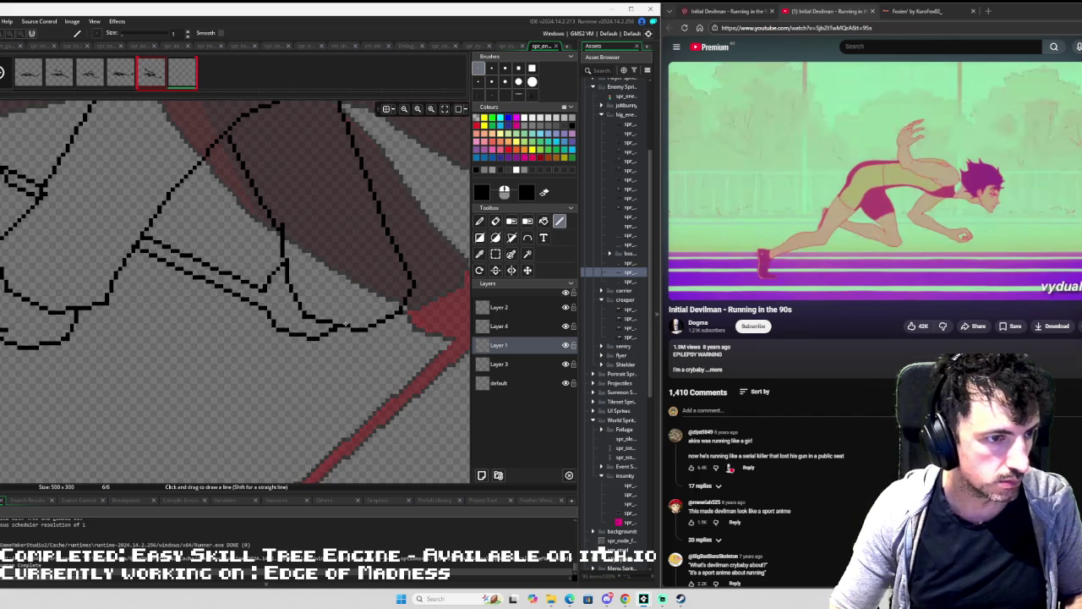
key("ctrl+z")
scroll(338, 291, "down", 5)
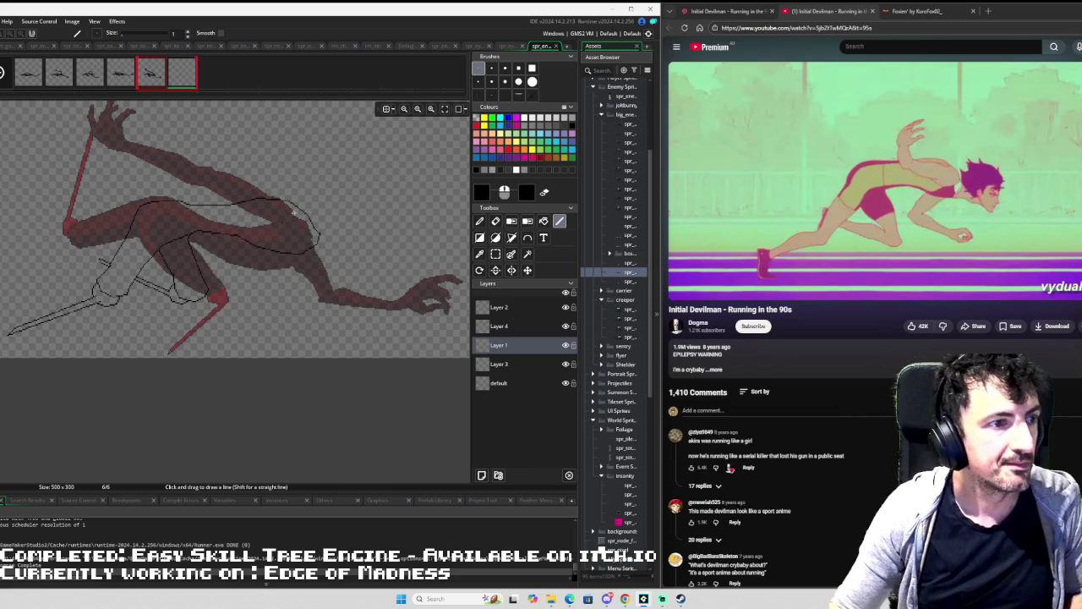
Add two black strokes continuing the arm line down toward the hand.
scroll(363, 239, "up", 2)
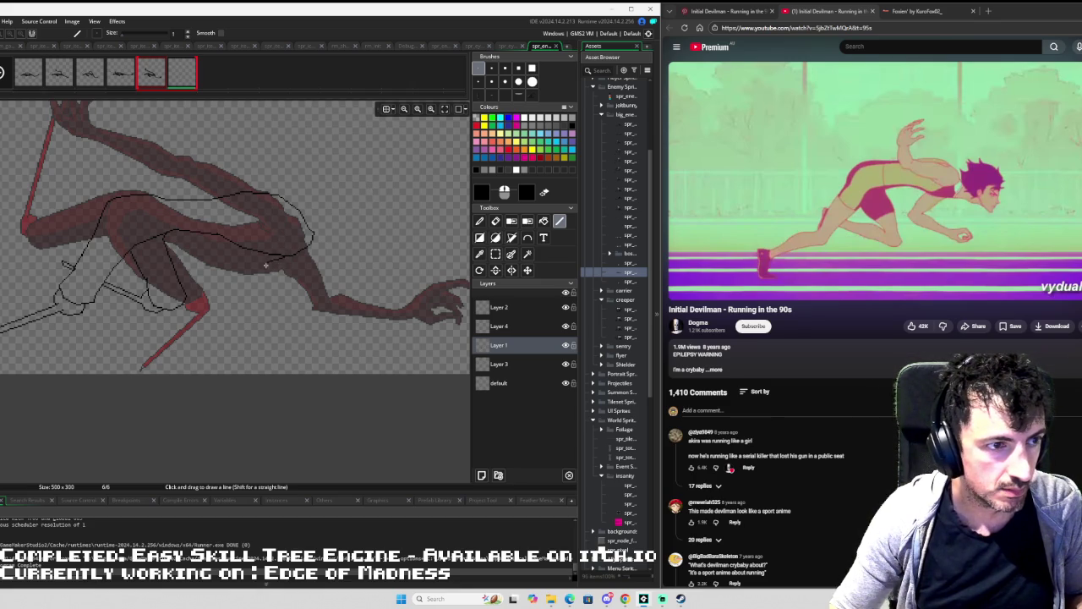
mouse_move(262, 269)
left_mouse_down()
mouse_move(239, 289)
mouse_move(258, 289)
left_mouse_up()
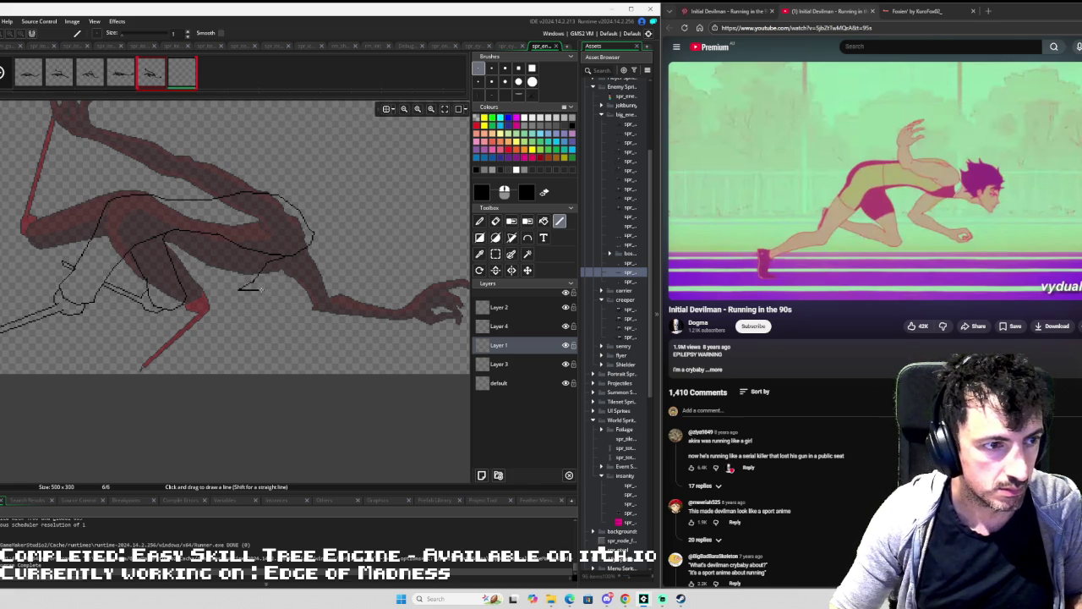
mouse_move(263, 289)
left_mouse_down()
mouse_move(304, 314)
mouse_move(344, 302)
mouse_move(360, 309)
mouse_move(366, 327)
mouse_move(343, 335)
left_mouse_up()
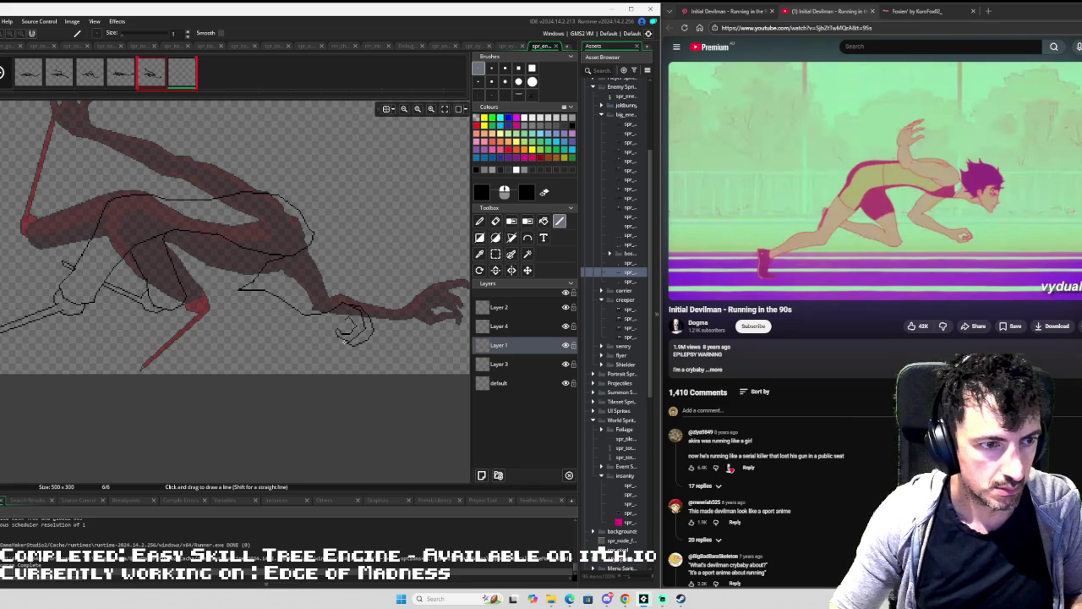
Draw the hand's lower edge, a redrawn claw stroke and a diagonal finger line.
scroll(371, 326, "down", 3)
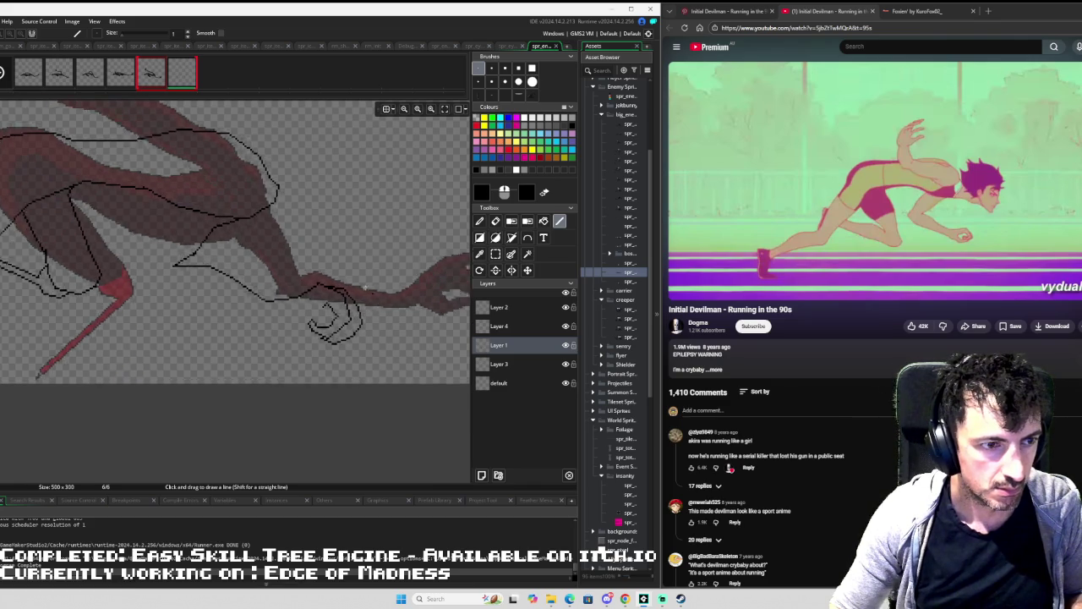
scroll(352, 272, "up", 2)
key("ctrl+z")
mouse_move(285, 371)
left_mouse_down()
mouse_move(238, 419)
mouse_move(267, 347)
left_mouse_up()
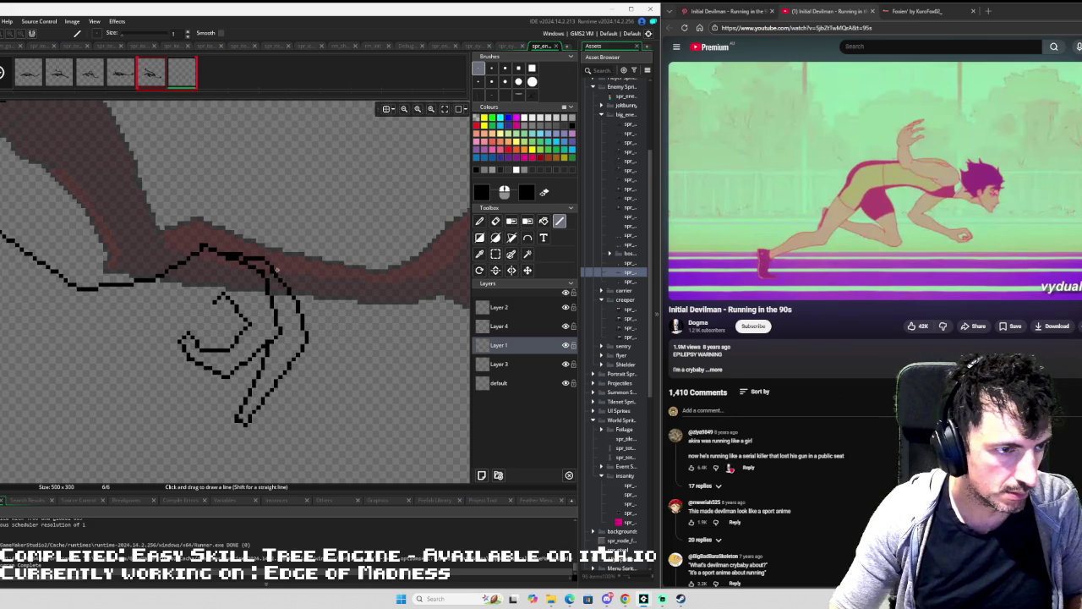
mouse_move(272, 268)
left_mouse_down()
mouse_move(309, 280)
mouse_move(328, 315)
mouse_move(351, 422)
mouse_move(338, 422)
mouse_move(310, 319)
mouse_move(386, 323)
mouse_move(398, 336)
left_mouse_up()
key("ctrl+z")
mouse_move(325, 296)
left_mouse_down()
mouse_move(393, 378)
mouse_move(388, 397)
mouse_move(357, 353)
left_mouse_up()
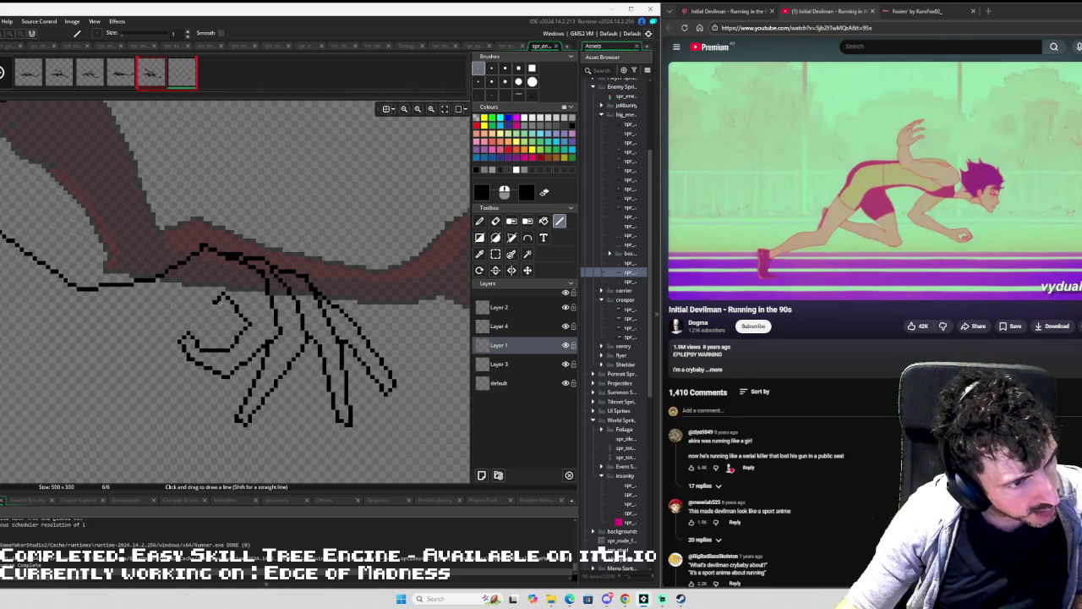
mouse_move(220, 296)
left_mouse_down()
mouse_move(163, 327)
mouse_move(175, 381)
mouse_move(223, 421)
mouse_move(223, 457)
mouse_move(161, 410)
mouse_move(131, 365)
mouse_move(73, 328)
left_mouse_up()
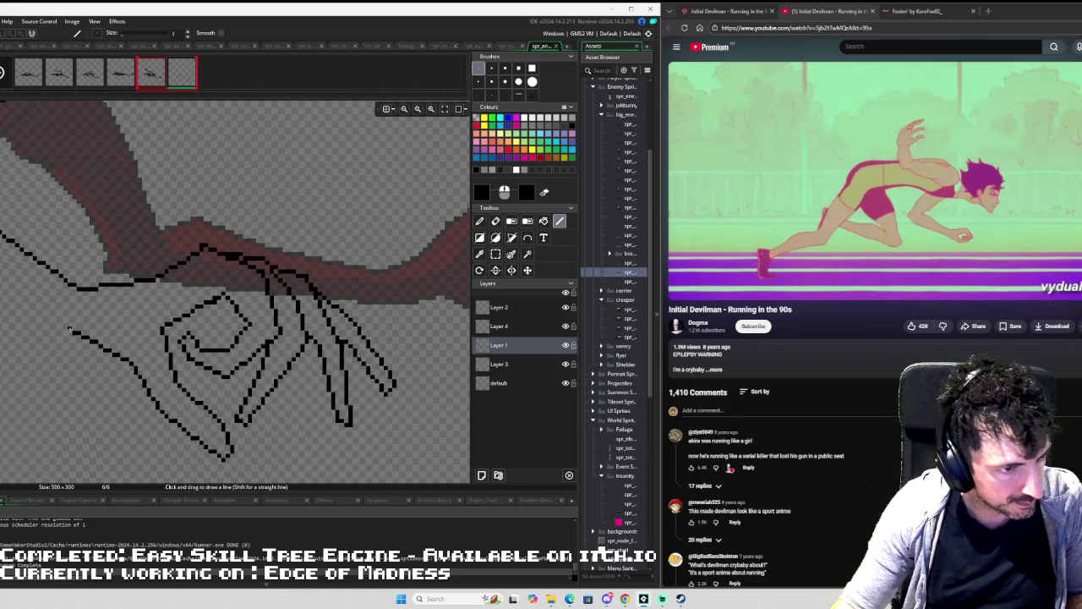
Draw the wrist line into the hand, view the whole creature and set brush size 15.
scroll(84, 263, "down", 2)
scroll(104, 266, "up", 2)
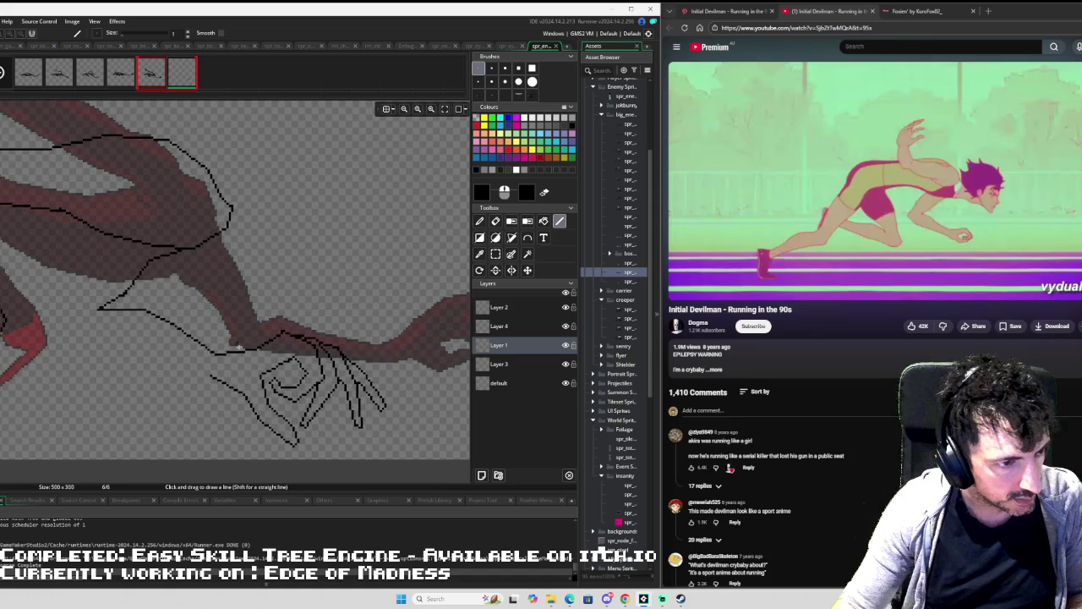
mouse_move(213, 377)
left_mouse_down()
mouse_move(144, 354)
mouse_move(121, 361)
mouse_move(68, 338)
mouse_move(71, 349)
mouse_move(44, 326)
mouse_move(72, 277)
mouse_move(80, 294)
mouse_move(112, 237)
left_mouse_up()
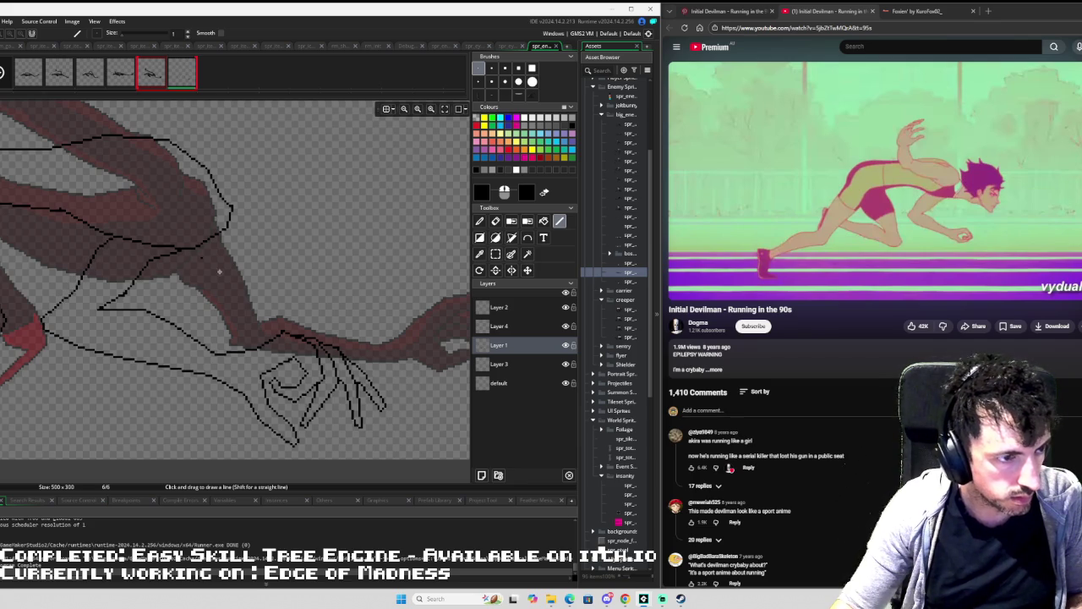
scroll(262, 279, "down", 4)
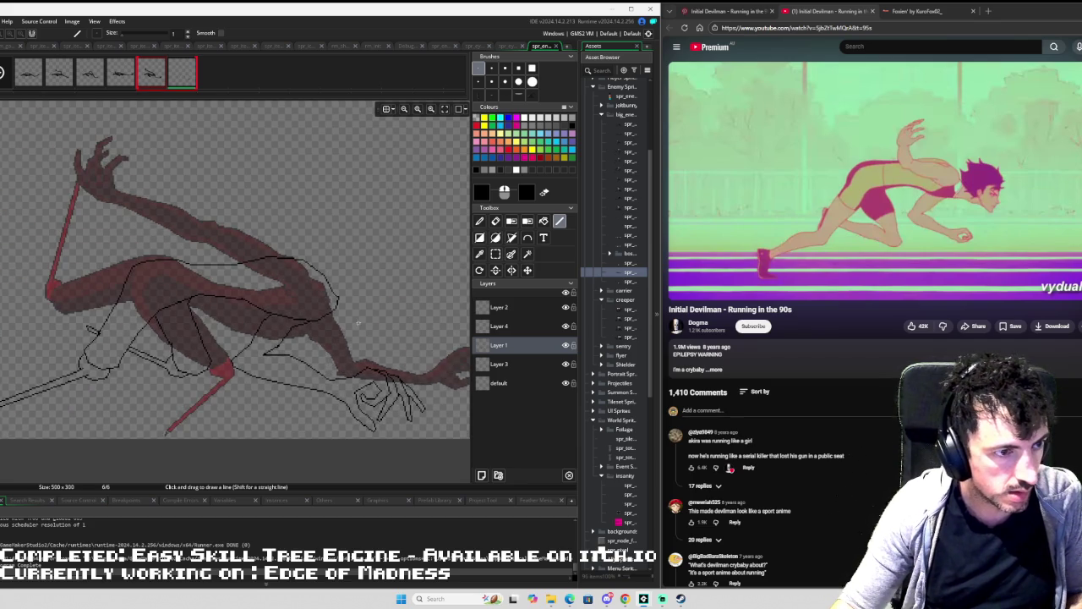
scroll(363, 318, "down", 1)
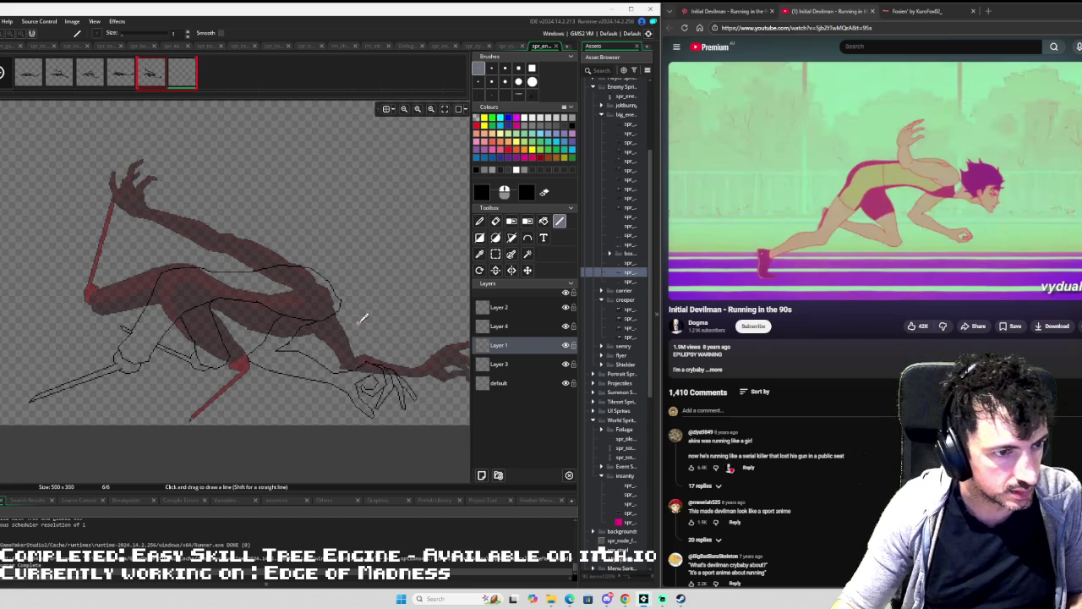
left_click_drag(363, 318, 300, 309)
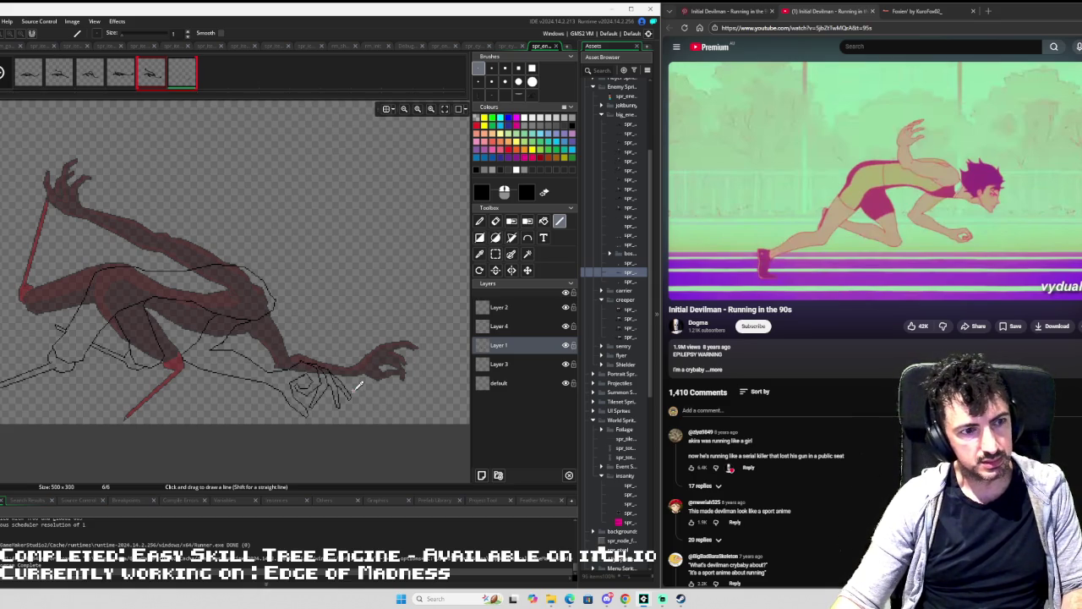
left_click(532, 67)
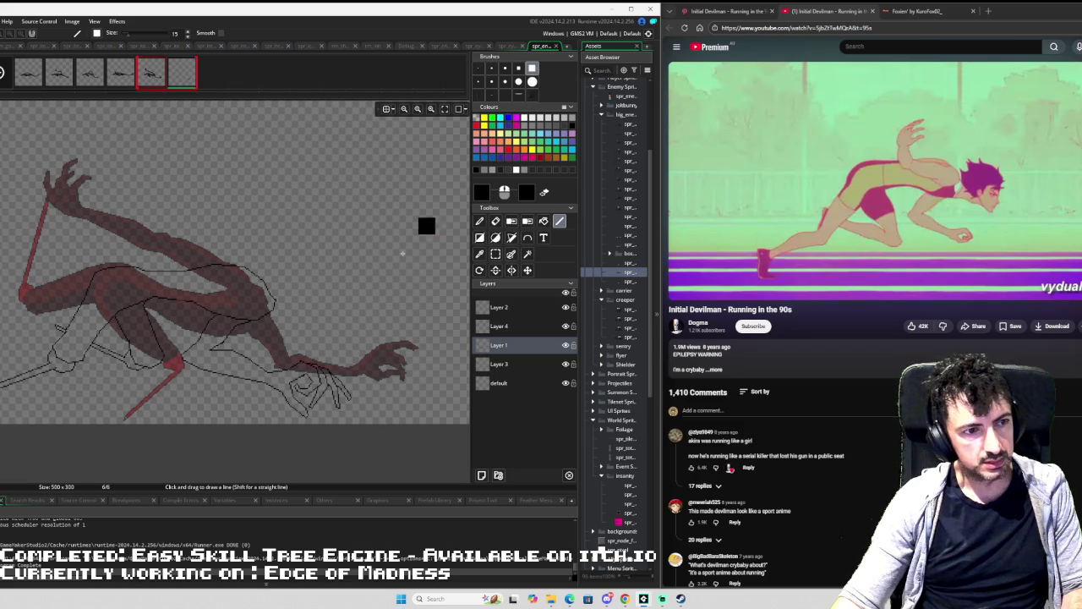
Erase stray sketch lines around the hand and right of the red leg.
key("e")
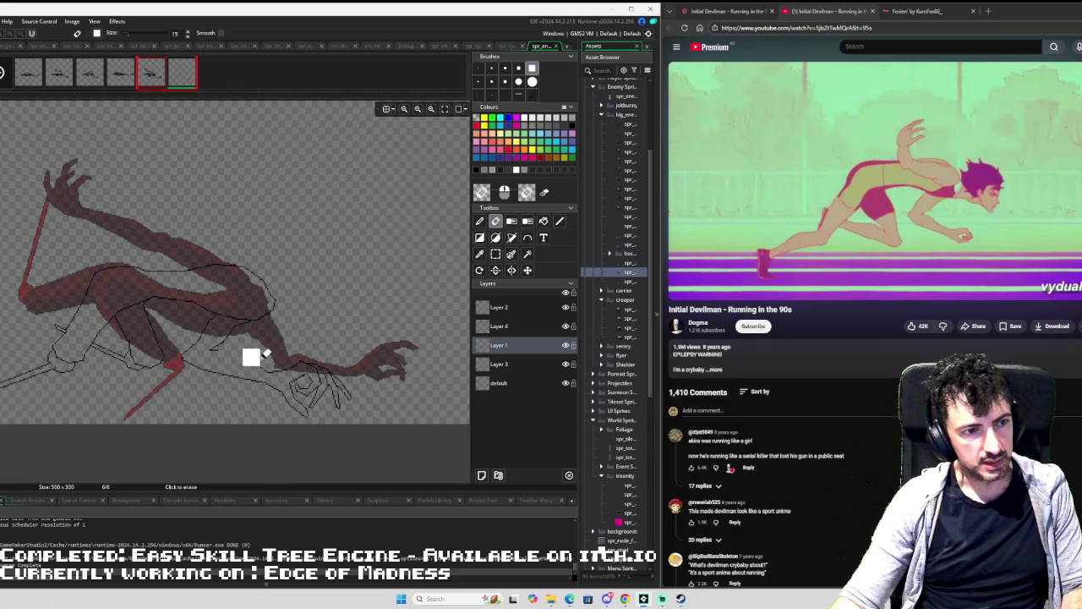
mouse_move(269, 353)
left_mouse_down()
mouse_move(309, 346)
mouse_move(323, 369)
mouse_move(368, 382)
left_mouse_up()
scroll(194, 363, "up", 3)
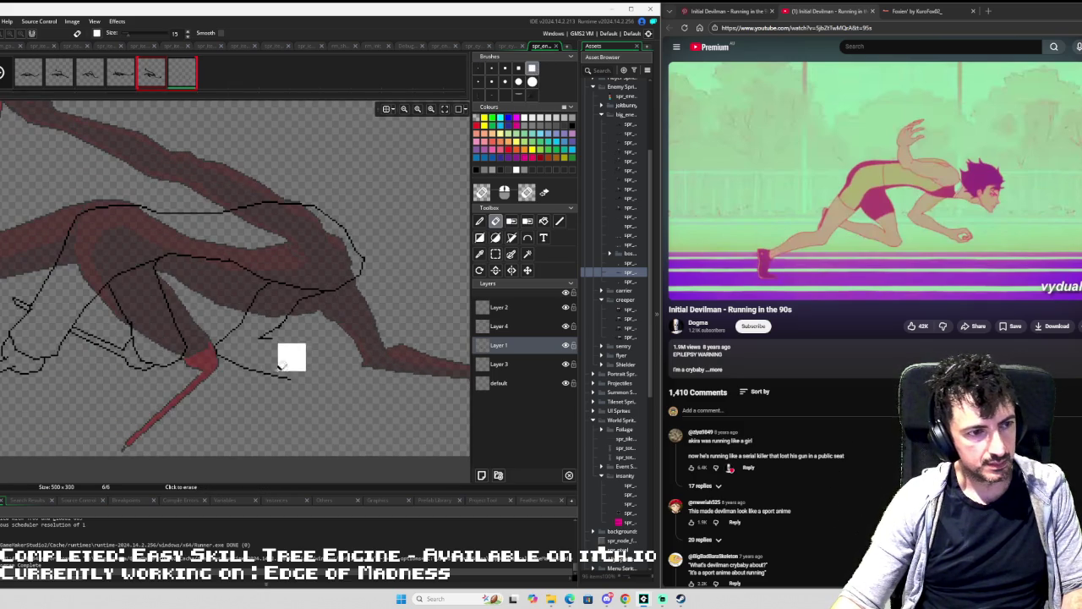
left_click_drag(231, 364, 284, 383)
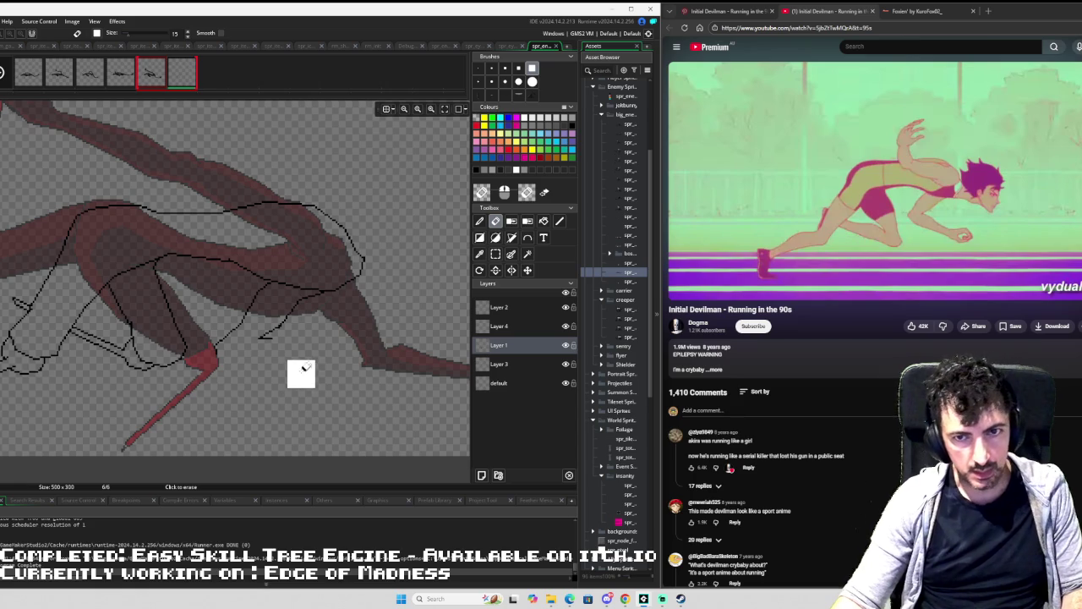
Redraw a thin size-1 line from the red leg toward the arm.
key("l")
left_click(478, 68)
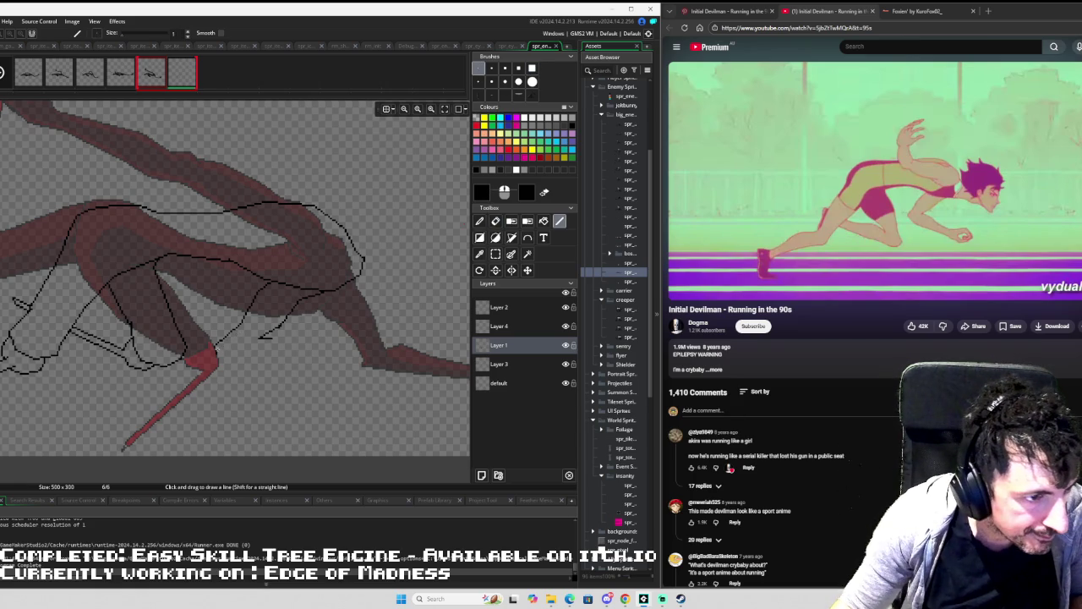
mouse_move(224, 362)
left_mouse_down()
mouse_move(312, 362)
mouse_move(287, 333)
mouse_move(347, 349)
mouse_move(336, 363)
left_mouse_up()
Extend the under-body stroke and arm's underside line, then switch to a size-5 eraser.
left_click_drag(352, 319, 235, 297)
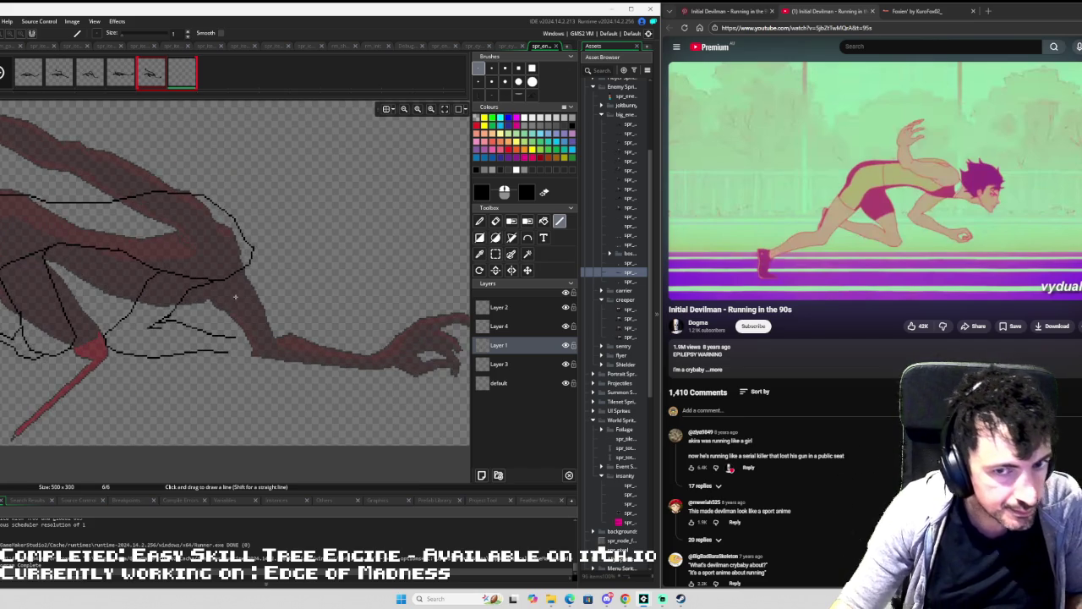
mouse_move(223, 335)
left_mouse_down()
mouse_move(246, 324)
mouse_move(277, 342)
left_mouse_up()
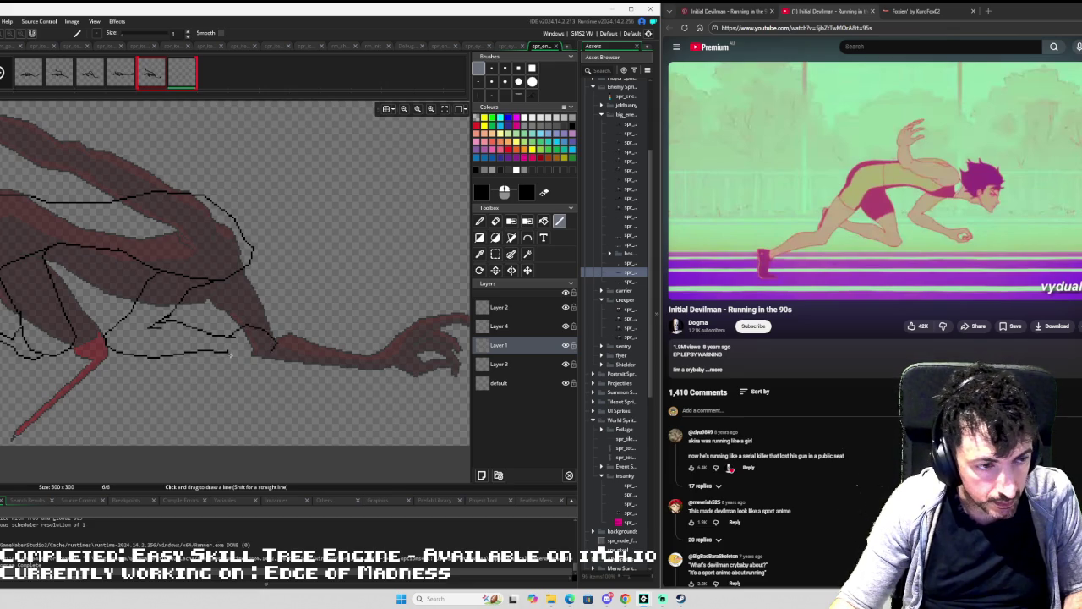
mouse_move(237, 359)
left_mouse_down()
mouse_move(282, 362)
mouse_move(276, 355)
left_mouse_up()
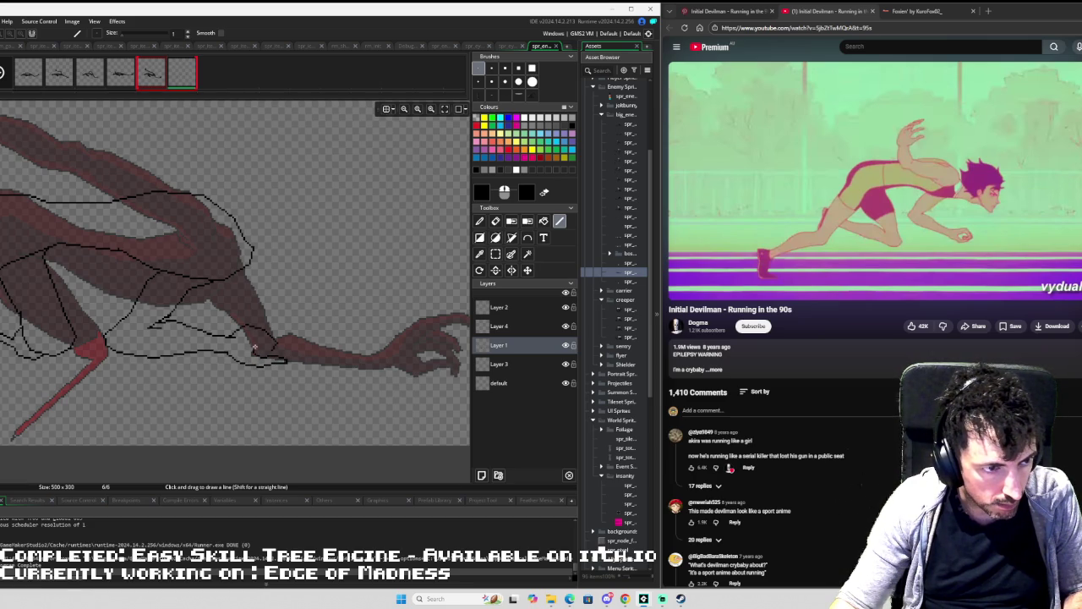
key("e")
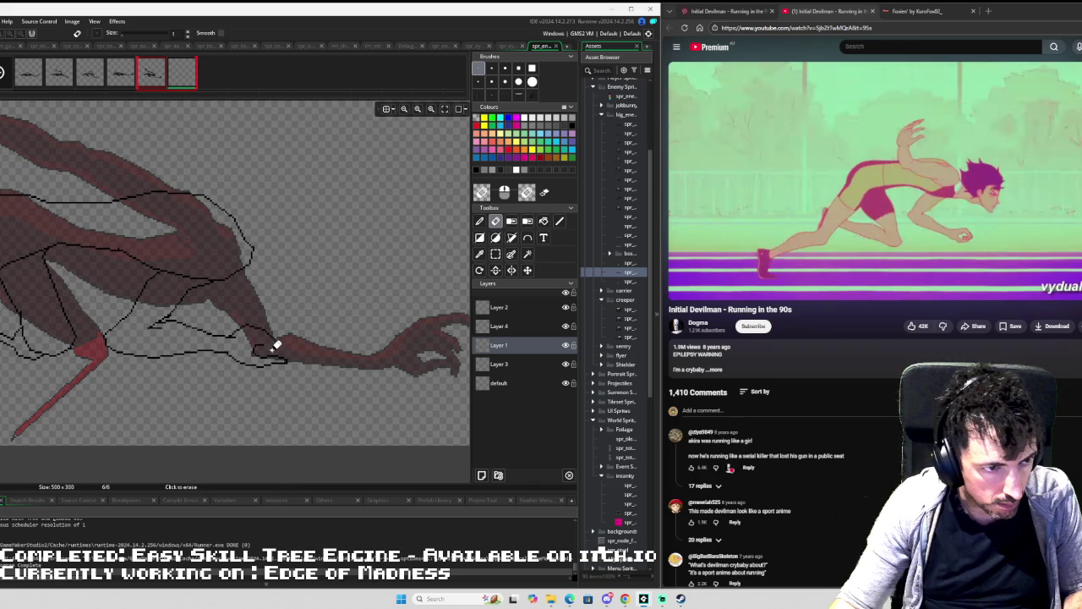
left_click(505, 68)
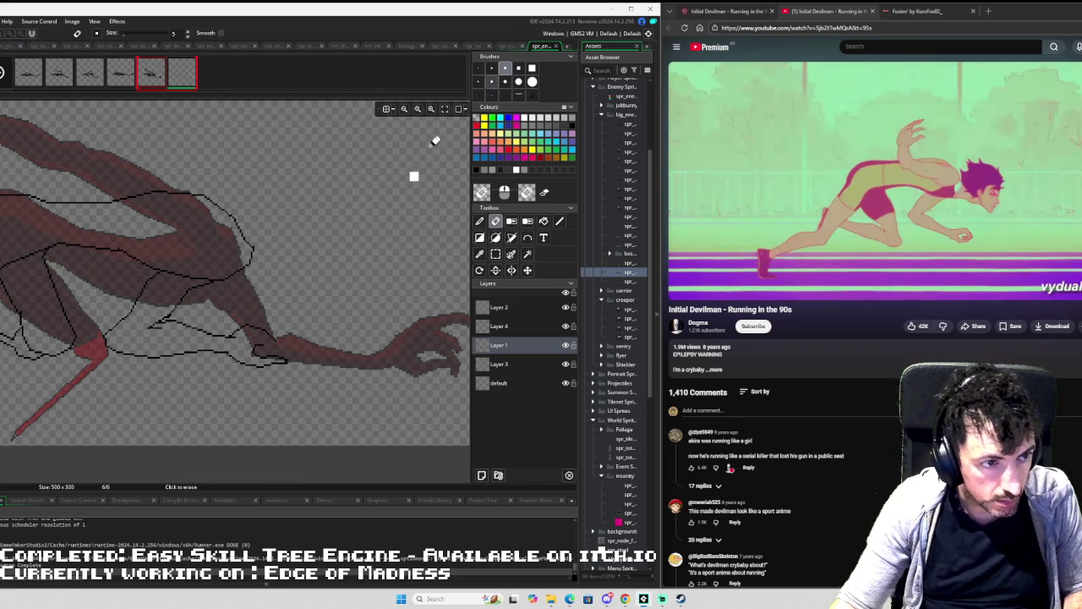